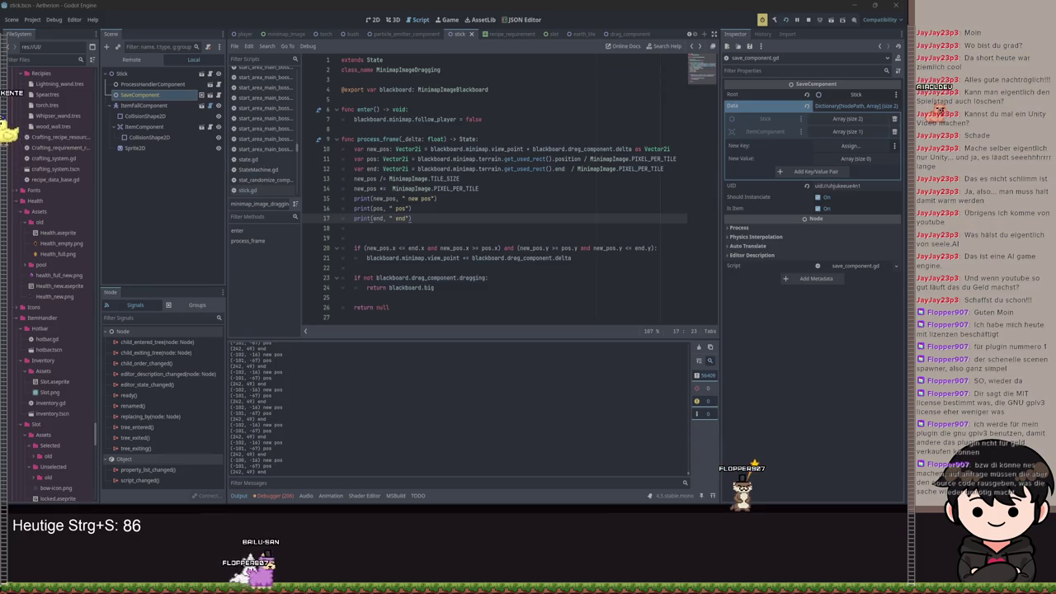
Switch to the minimap_image scene and scroll minimap_image.gd up to _on_object_created.
{"action": "key", "text": "Down"}
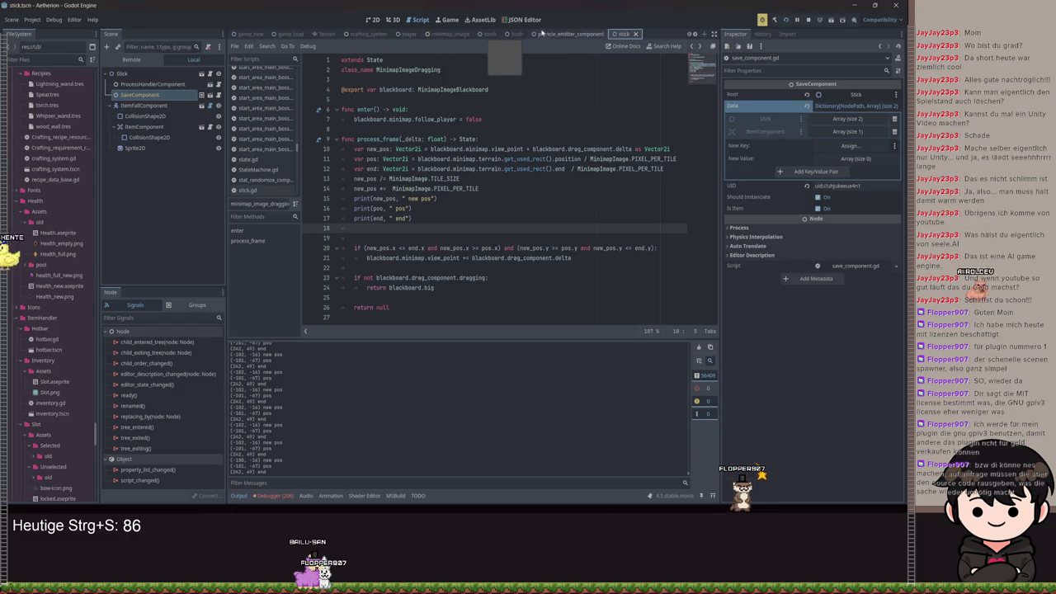
{"action": "left_click", "coordinate": [450, 34]}
{"action": "scroll", "coordinate": [446, 152], "scroll_direction": "down", "scroll_amount": 2}
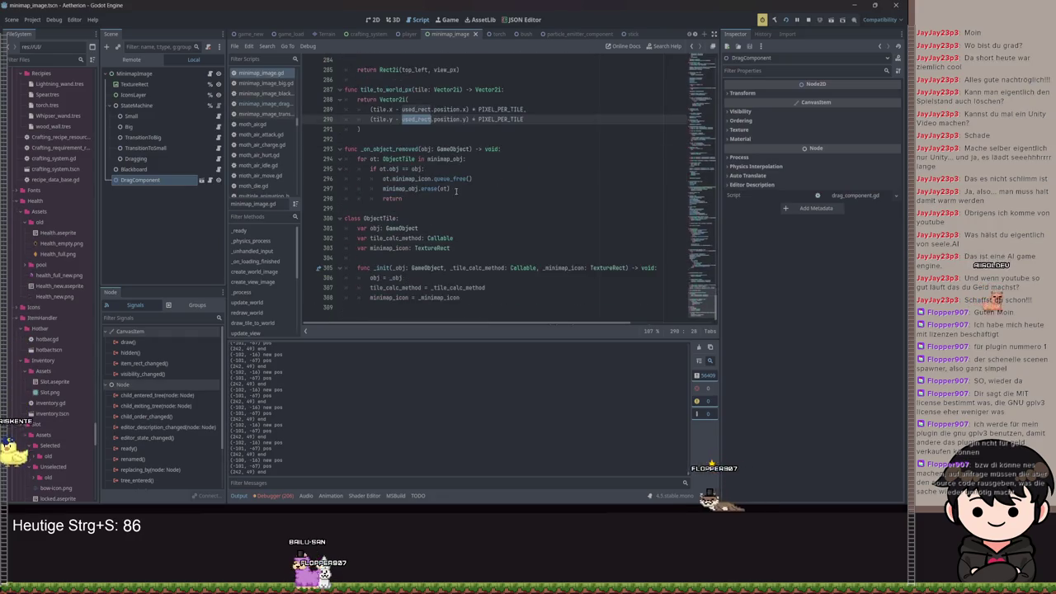
{"action": "left_click", "coordinate": [486, 130]}
{"action": "scroll", "coordinate": [485, 129], "scroll_direction": "up", "scroll_amount": 3}
{"action": "scroll", "coordinate": [496, 222], "scroll_direction": "up", "scroll_amount": 4}
{"action": "scroll", "coordinate": [498, 222], "scroll_direction": "up", "scroll_amount": 2}
{"action": "scroll", "coordinate": [441, 184], "scroll_direction": "up", "scroll_amount": 2}
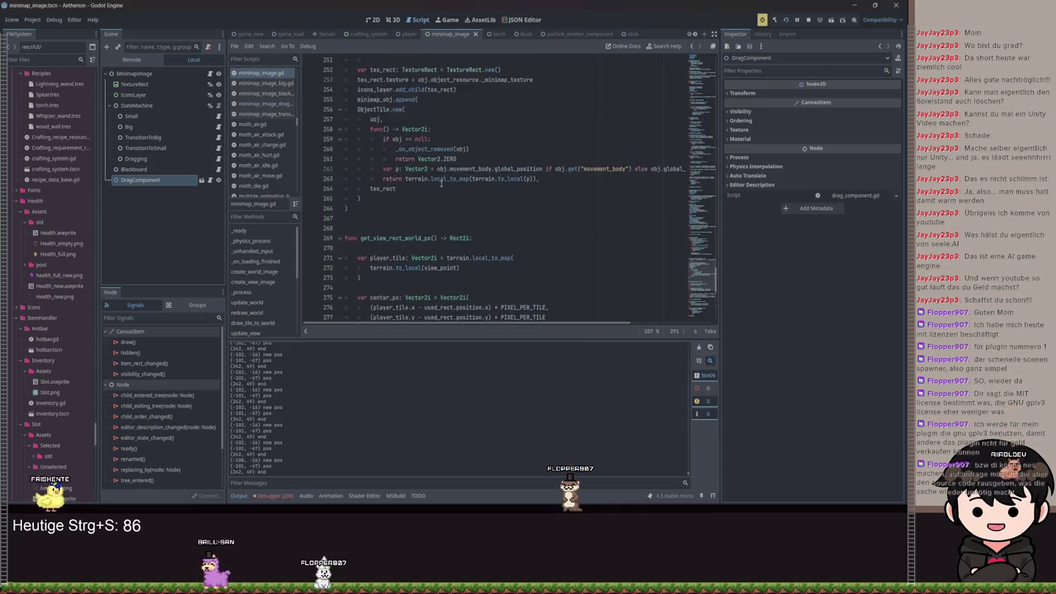
{"action": "mouse_move", "coordinate": [480, 322]}
{"action": "left_mouse_down"}
{"action": "mouse_move", "coordinate": [569, 336]}
{"action": "mouse_move", "coordinate": [476, 325]}
{"action": "left_mouse_up"}
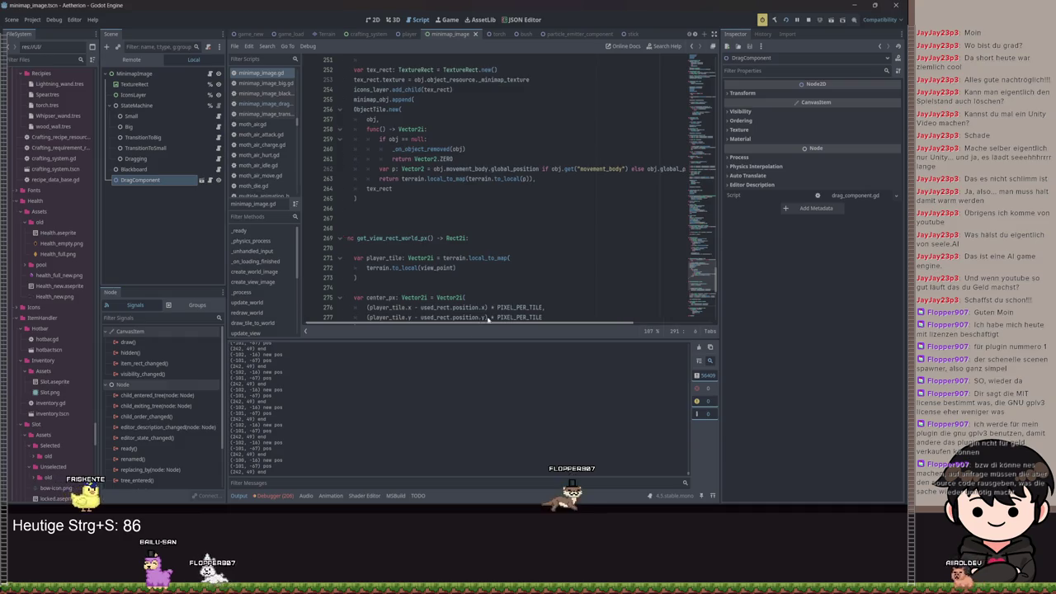
{"action": "scroll", "coordinate": [471, 188], "scroll_direction": "up", "scroll_amount": 1}
{"action": "scroll", "coordinate": [470, 189], "scroll_direction": "up", "scroll_amount": 2}
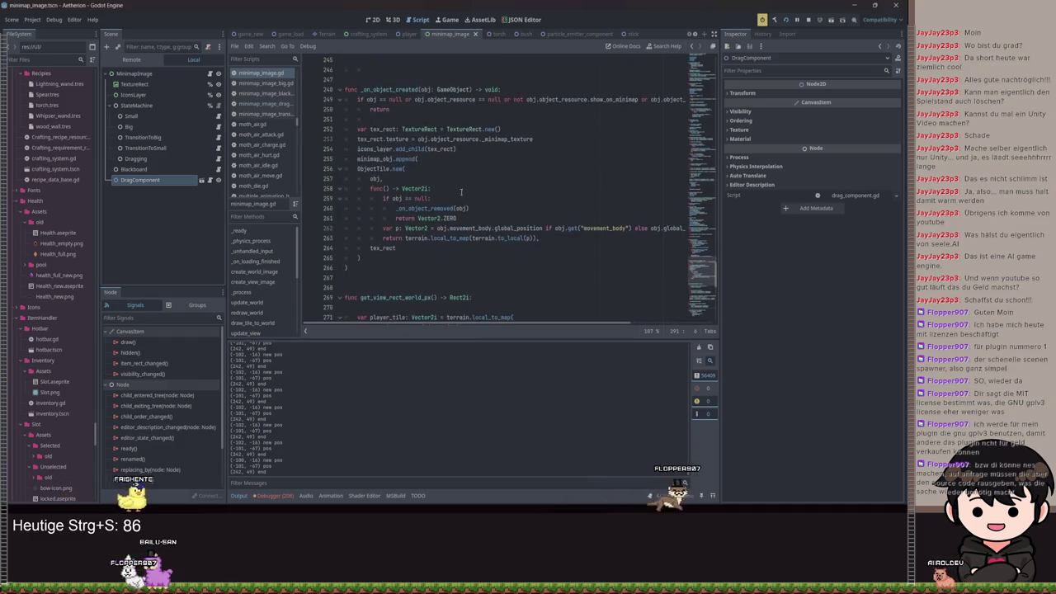
{"action": "scroll", "coordinate": [481, 130], "scroll_direction": "up", "scroll_amount": 2}
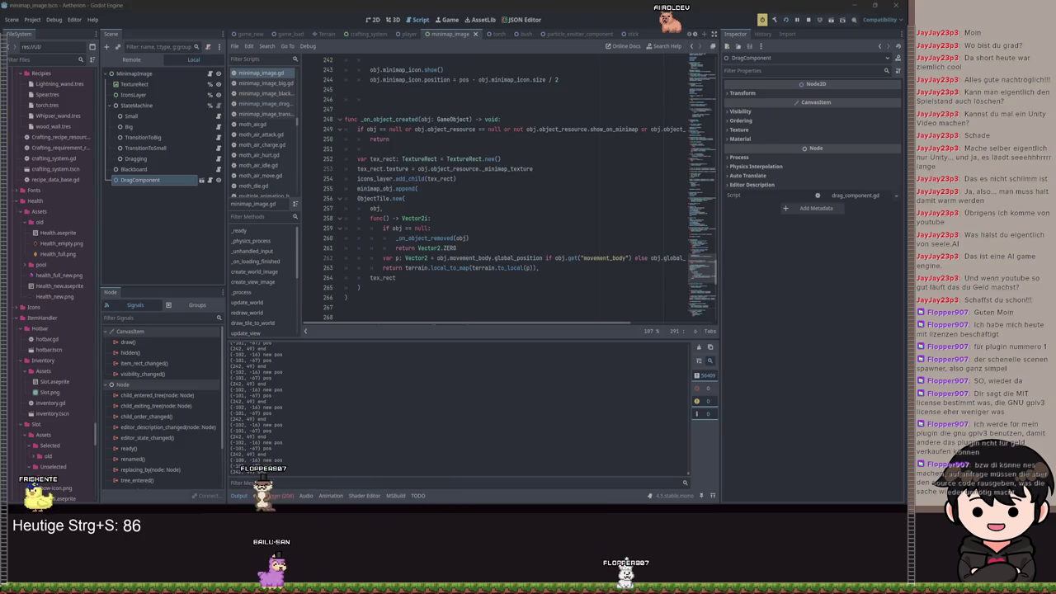
{"action": "left_click", "coordinate": [484, 168]}
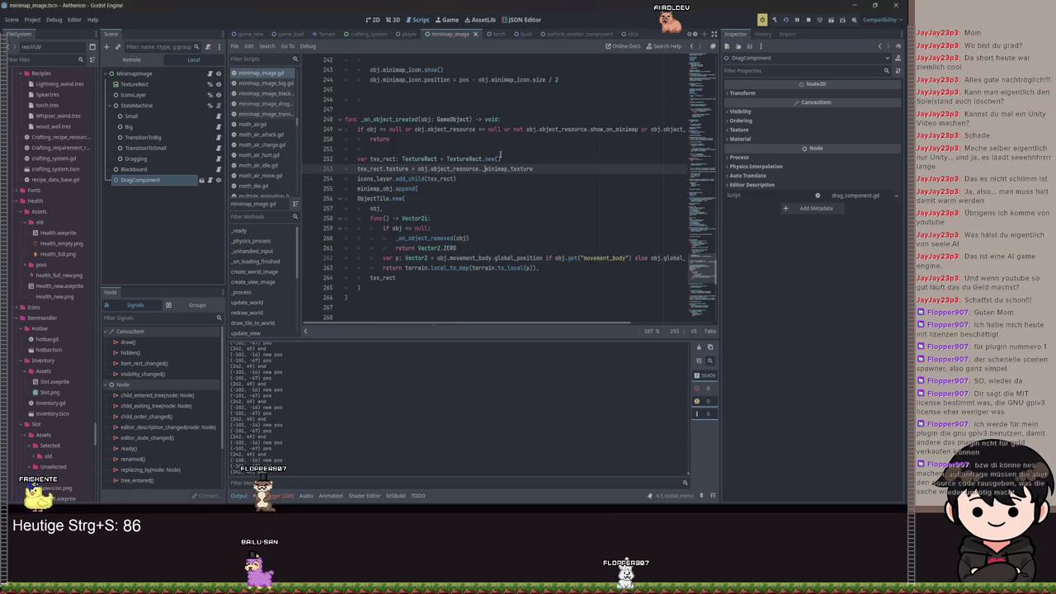
Glance at the MinimapImageDragging script, then return to minimap_image.gd.
{"action": "scroll", "coordinate": [542, 138], "scroll_direction": "up", "scroll_amount": 15}
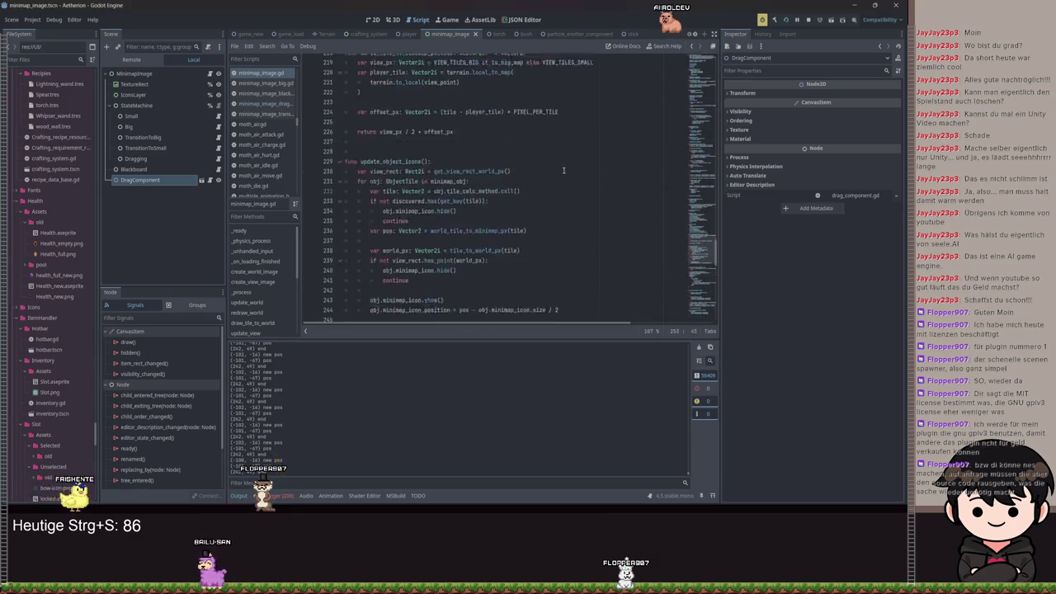
{"action": "scroll", "coordinate": [712, 231], "scroll_direction": "up", "scroll_amount": 20}
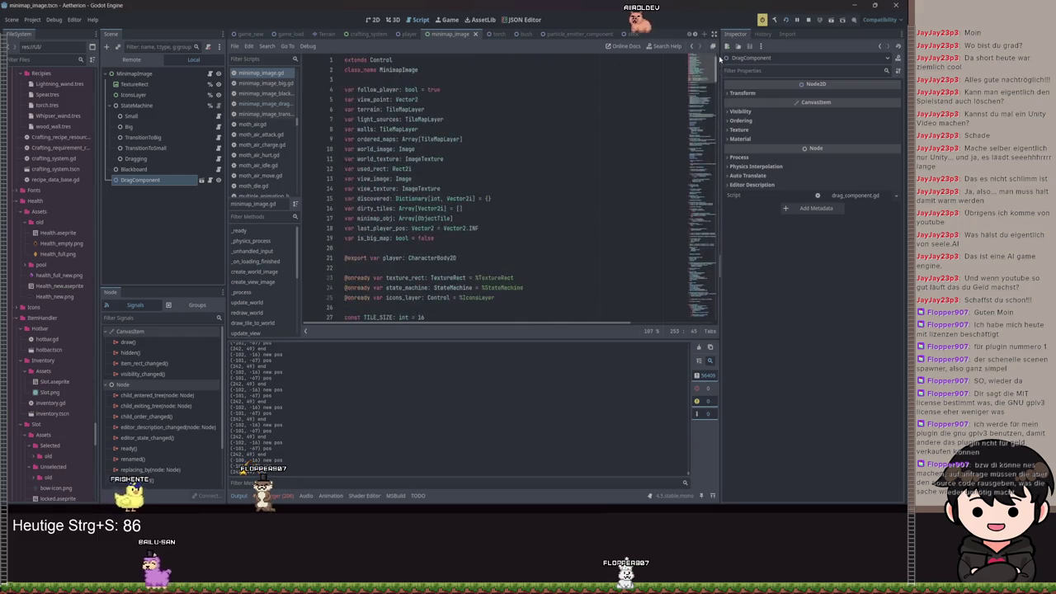
{"action": "key", "text": "alt+Left"}
{"action": "key", "text": "alt+Left"}
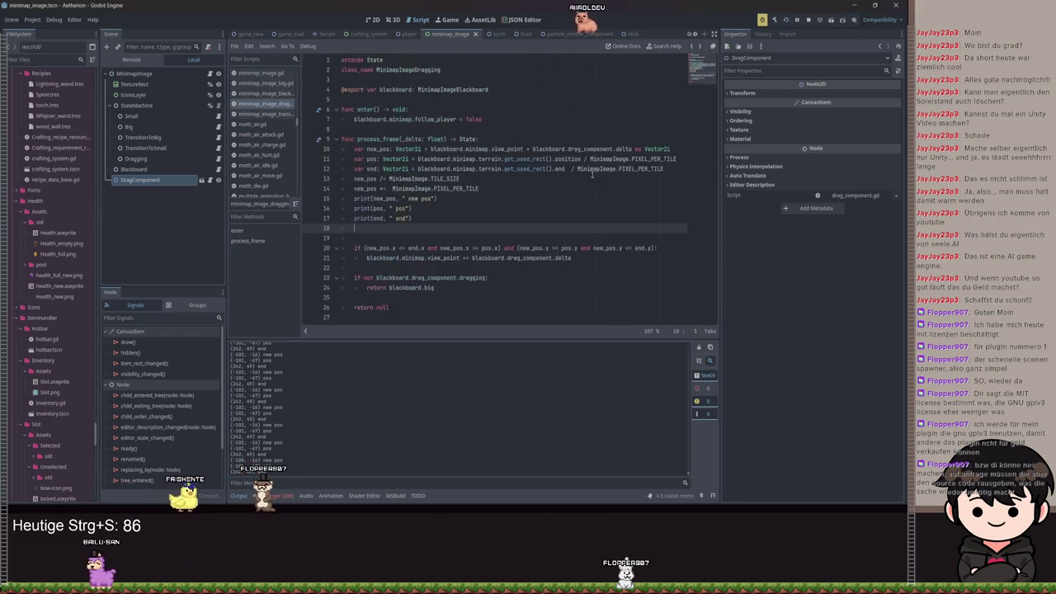
{"action": "key", "text": "alt+Right"}
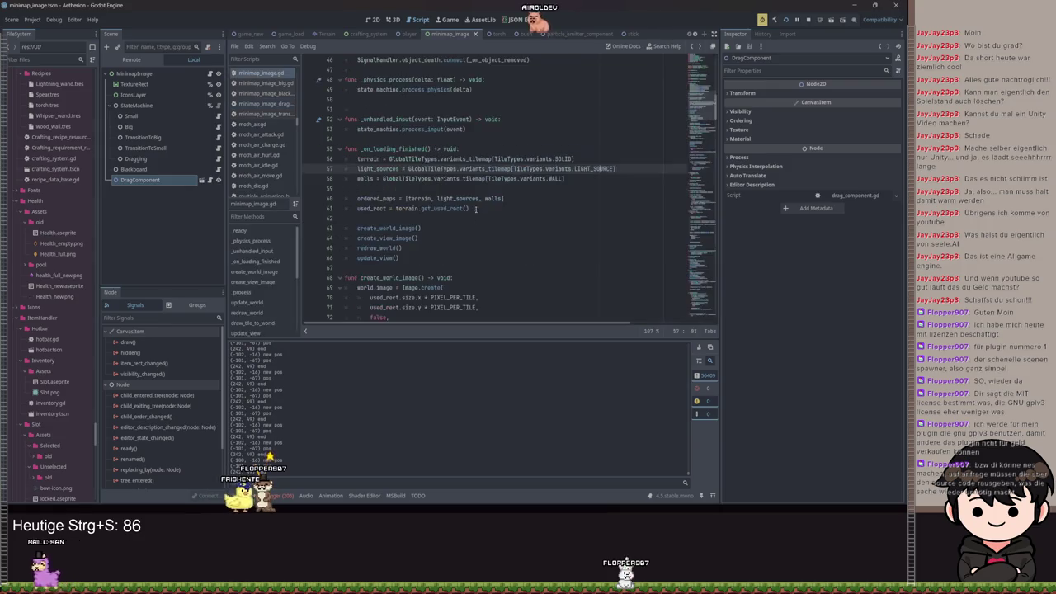
Scroll down minimap_image.gd and select the get_view_rect_world_px function name.
{"action": "scroll", "coordinate": [466, 196], "scroll_direction": "down", "scroll_amount": 7}
{"action": "scroll", "coordinate": [549, 191], "scroll_direction": "down", "scroll_amount": 6}
{"action": "scroll", "coordinate": [495, 186], "scroll_direction": "up", "scroll_amount": 8}
{"action": "scroll", "coordinate": [444, 179], "scroll_direction": "down", "scroll_amount": 20}
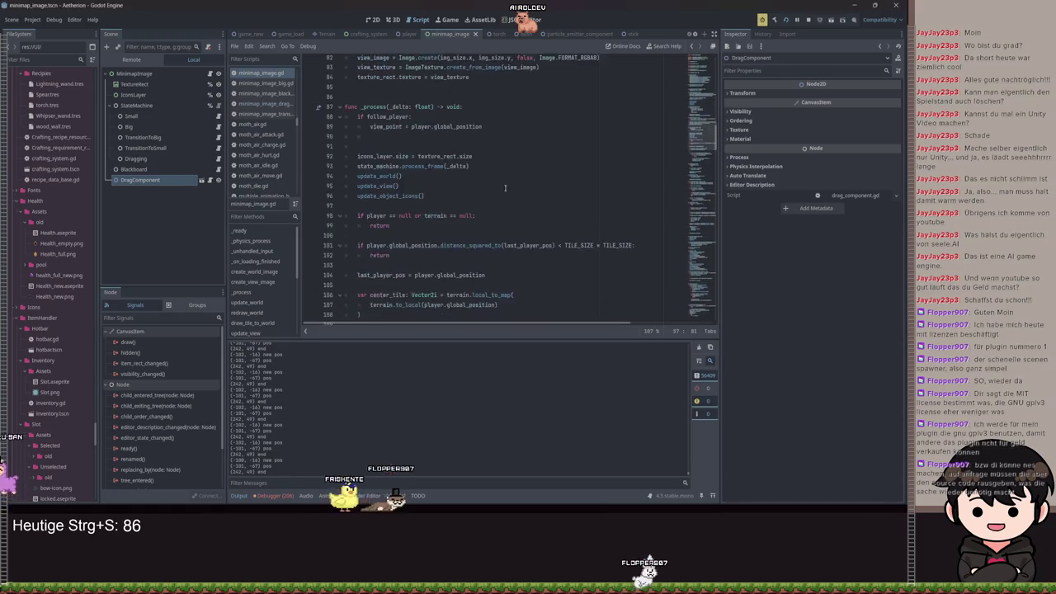
{"action": "scroll", "coordinate": [534, 201], "scroll_direction": "down", "scroll_amount": 10}
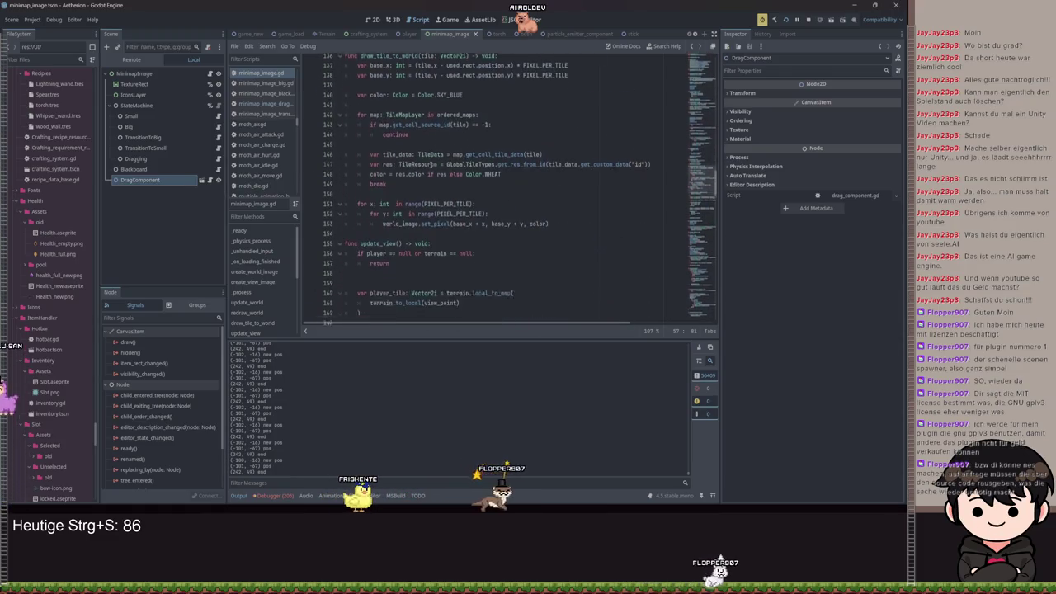
{"action": "scroll", "coordinate": [429, 191], "scroll_direction": "down", "scroll_amount": 9}
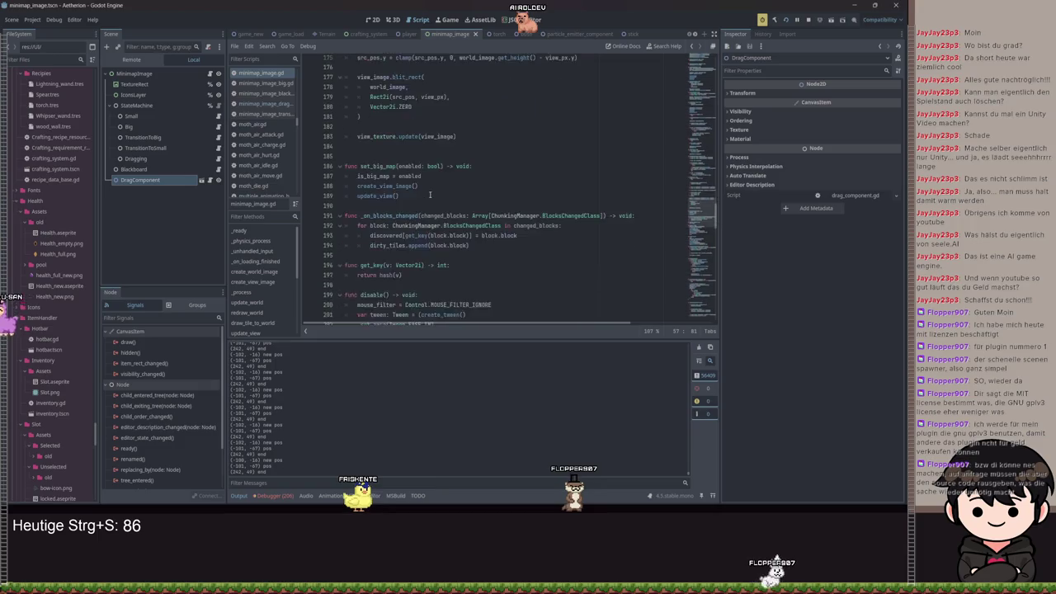
{"action": "scroll", "coordinate": [404, 215], "scroll_direction": "down", "scroll_amount": 13}
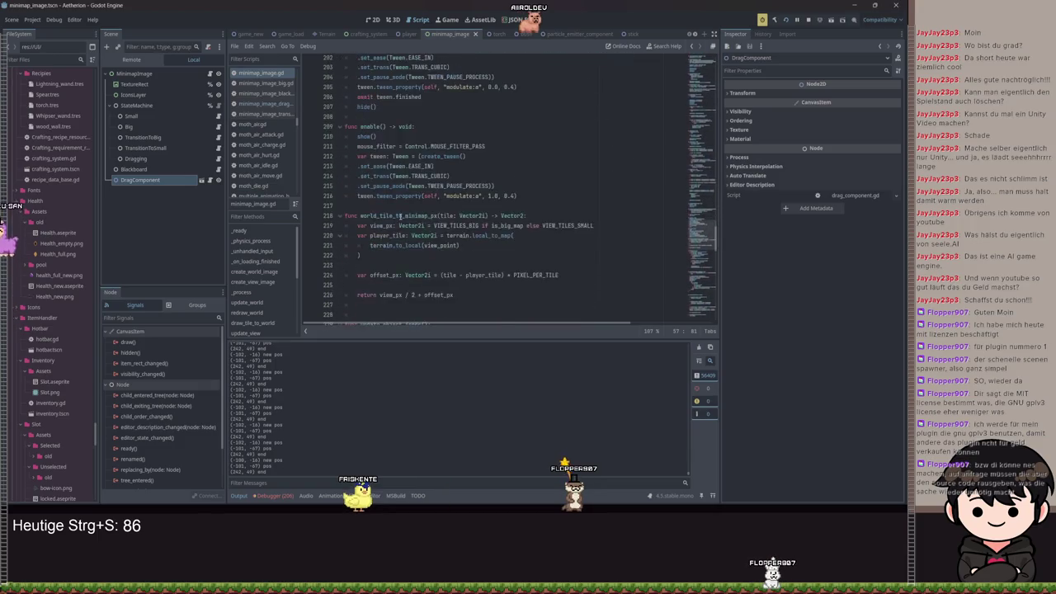
{"action": "scroll", "coordinate": [396, 220], "scroll_direction": "down", "scroll_amount": 11}
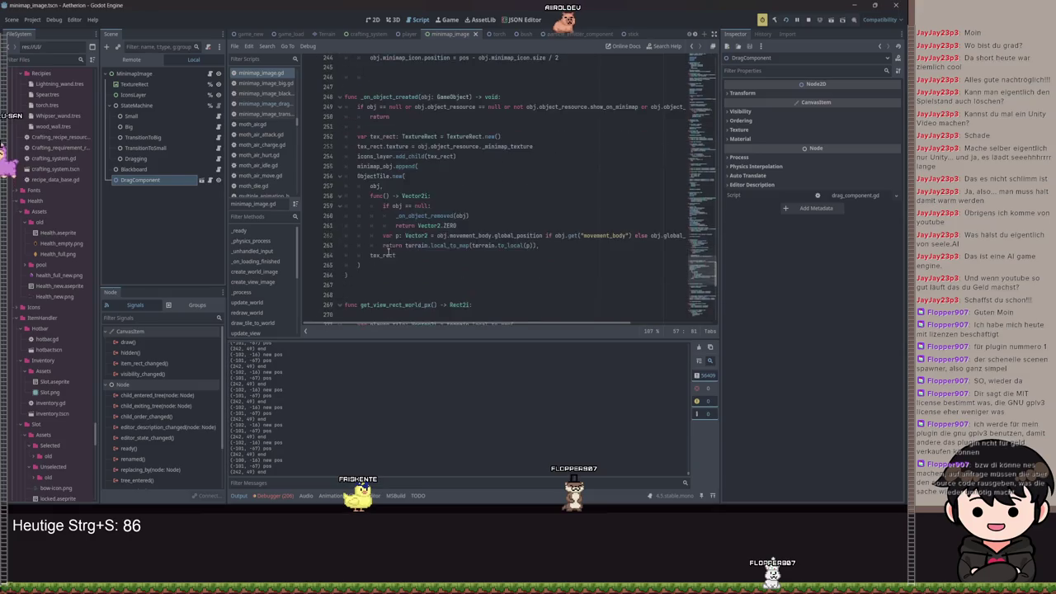
{"action": "left_click_drag", "start_coordinate": [356, 126], "coordinate": [366, 126]}
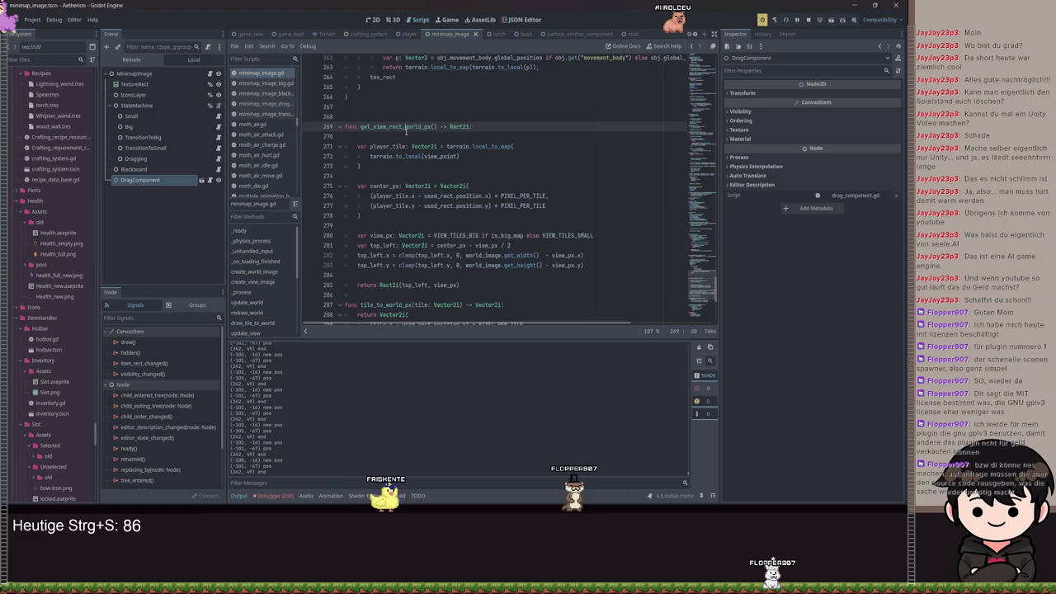
{"action": "left_click", "coordinate": [402, 120]}
{"action": "mouse_move", "coordinate": [435, 126]}
{"action": "left_mouse_down"}
{"action": "mouse_move", "coordinate": [367, 128]}
{"action": "mouse_move", "coordinate": [431, 128]}
{"action": "mouse_move", "coordinate": [431, 137]}
{"action": "mouse_move", "coordinate": [373, 124]}
{"action": "left_mouse_up"}
Open the minimap_image_dragging.gd script from the script list.
{"action": "scroll", "coordinate": [497, 186], "scroll_direction": "down", "scroll_amount": 1}
{"action": "scroll", "coordinate": [462, 165], "scroll_direction": "up", "scroll_amount": 1}
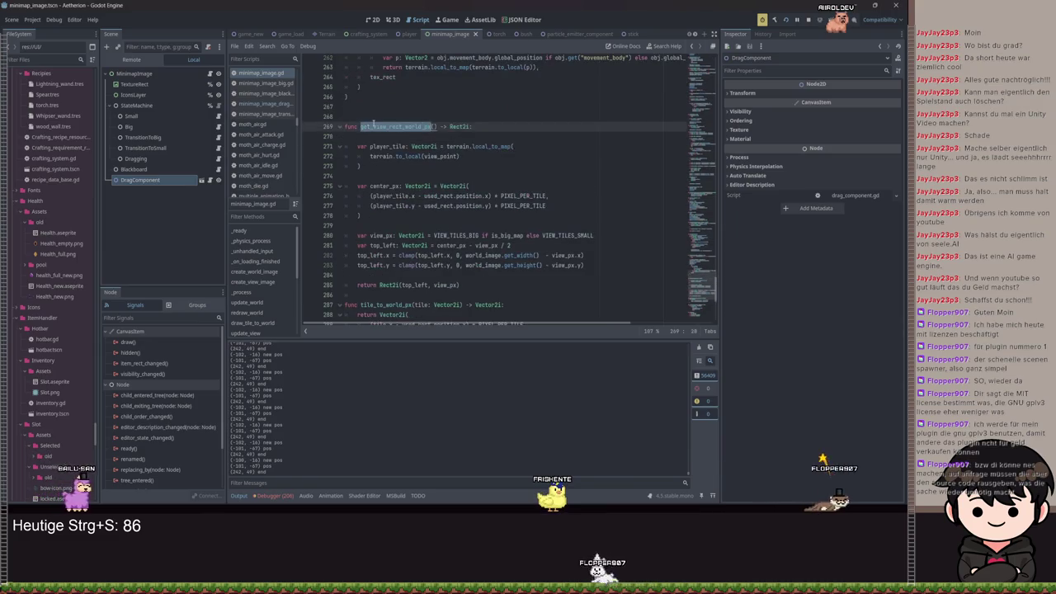
{"action": "left_click", "coordinate": [210, 159]}
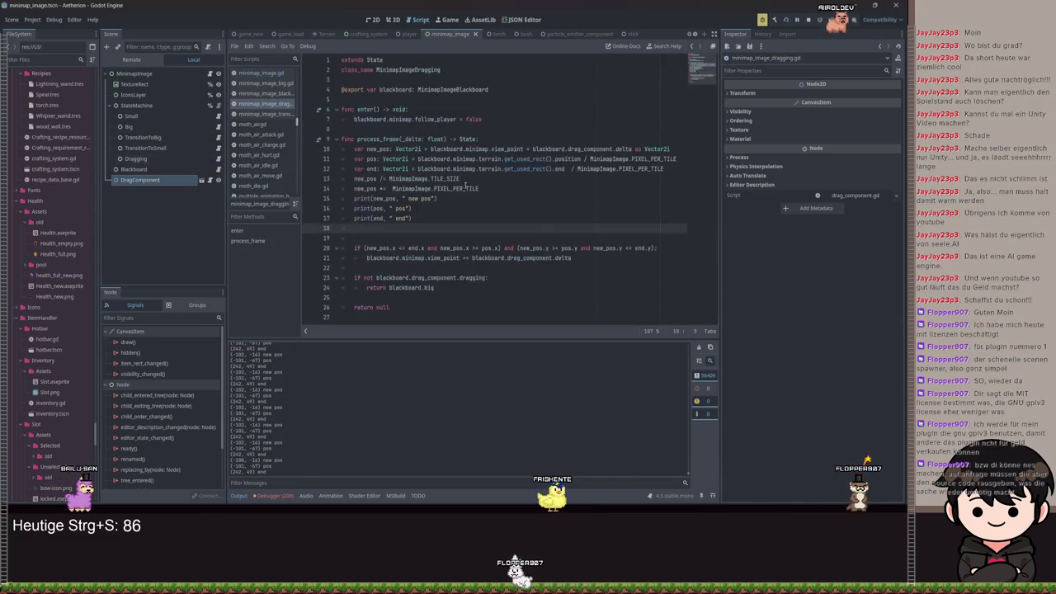
Replace the old position lines with var rect: Rect2i = blackboard.minimap.get_view_rect_world_px().
{"action": "left_click_drag", "start_coordinate": [411, 218], "coordinate": [356, 148]}
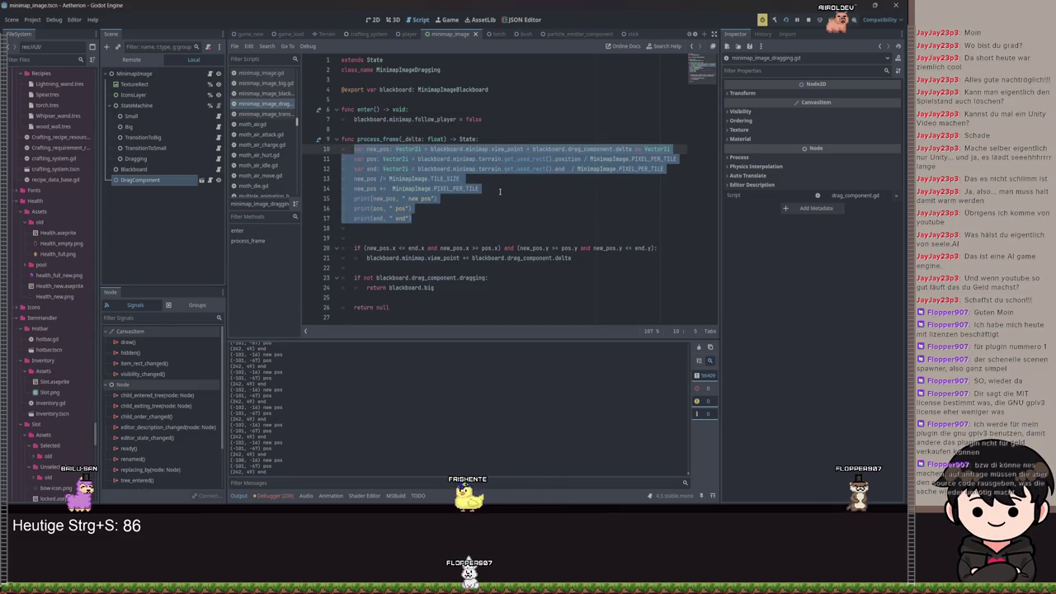
{"action": "left_click_drag", "start_coordinate": [412, 218], "coordinate": [351, 163]}
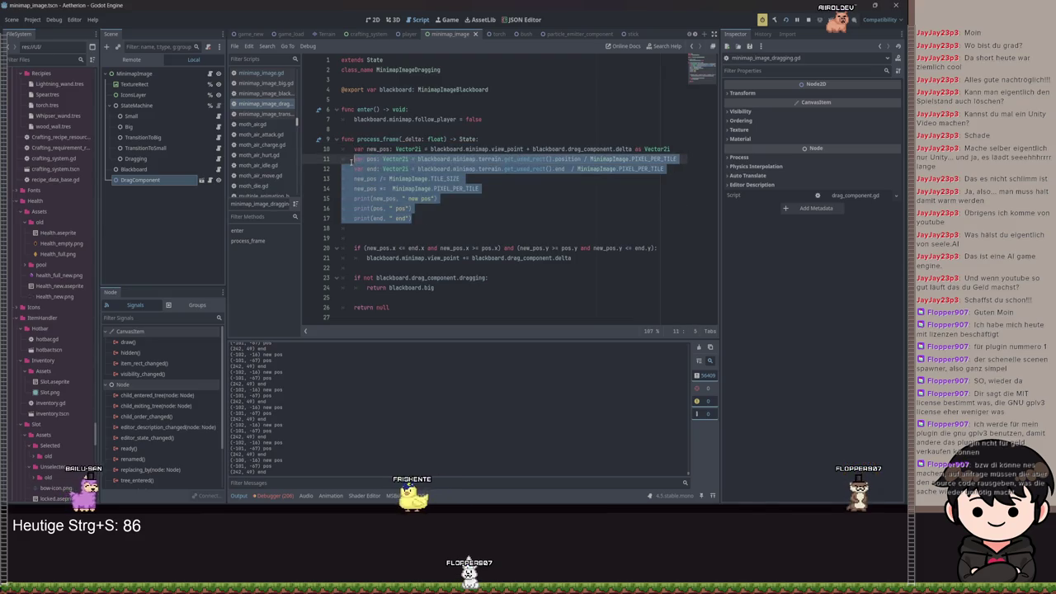
{"action": "type", "text": "var rect"}
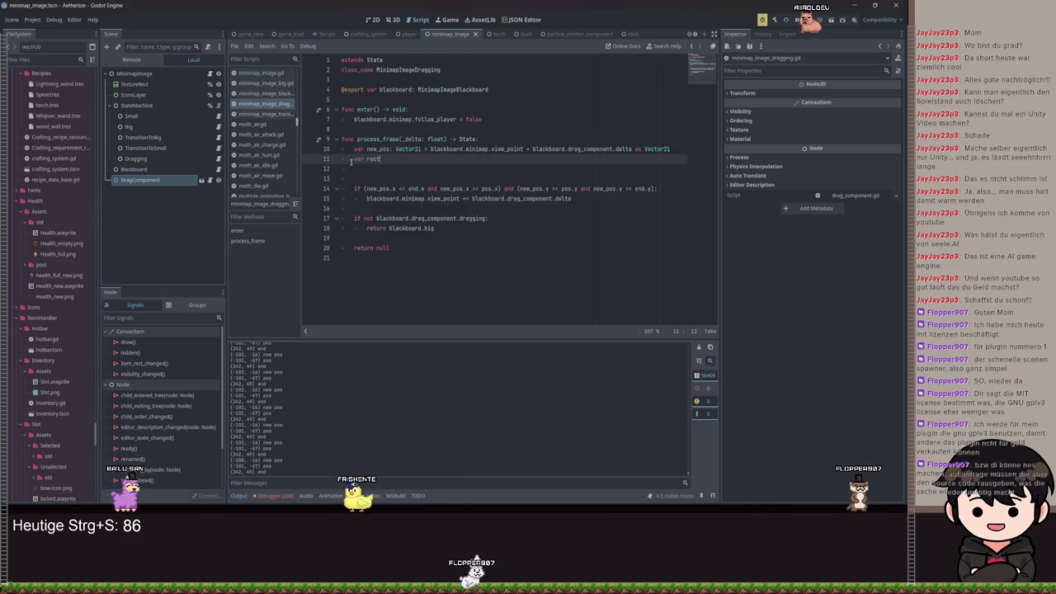
{"action": "type", "text": ": Rect2i = "}
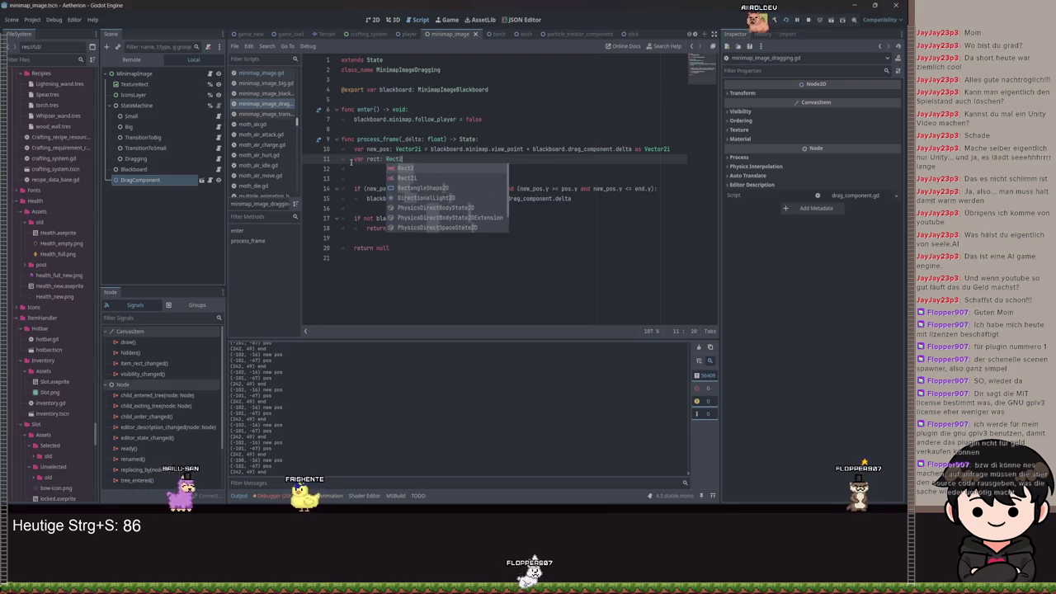
{"action": "type", "text": "b"}
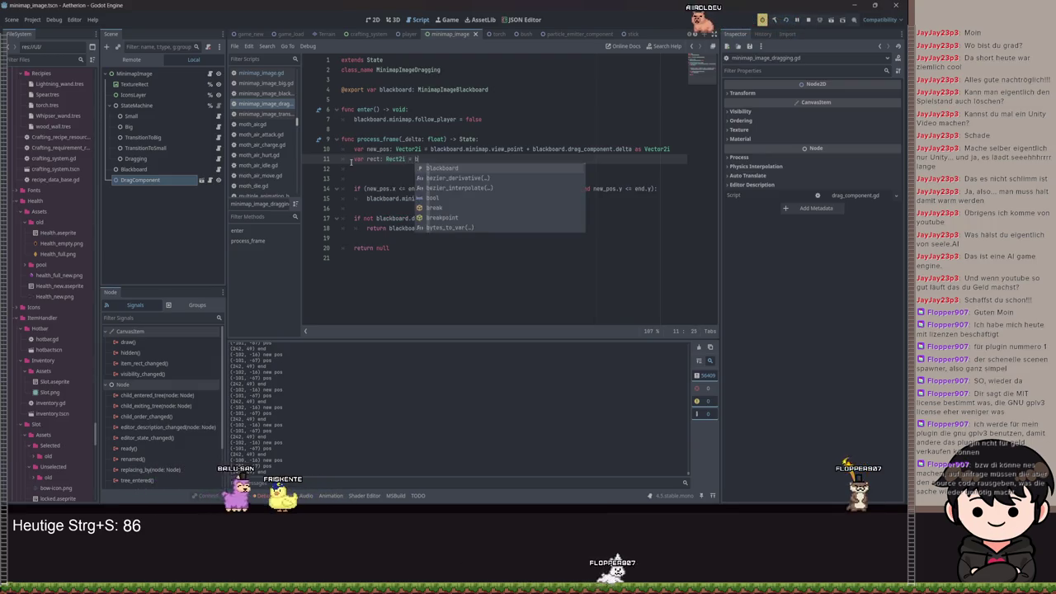
{"action": "type", "text": "lackboard.minimap."}
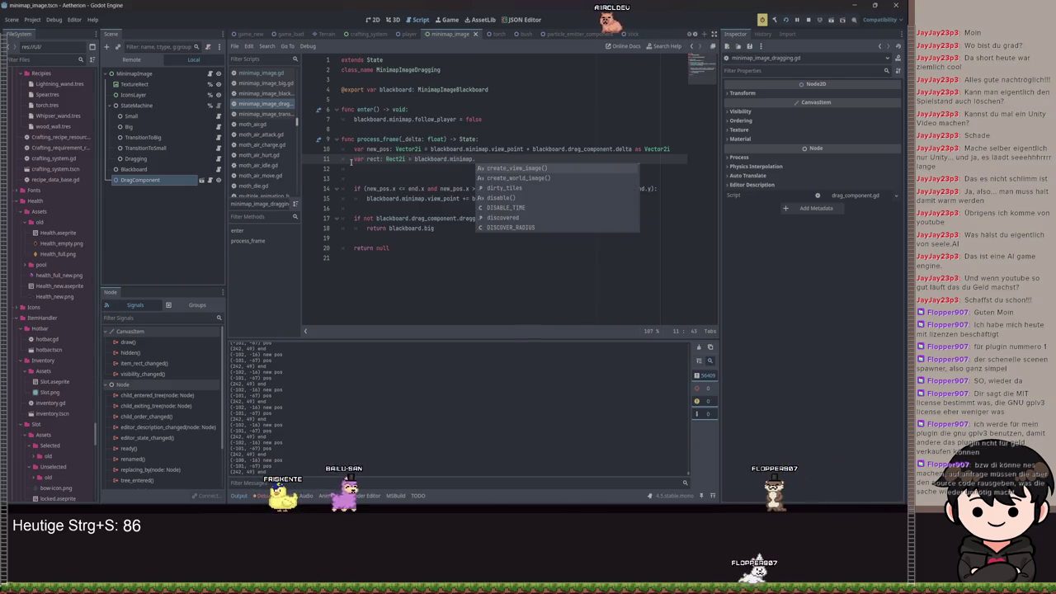
{"action": "type", "text": "get_view_rect_world_px()"}
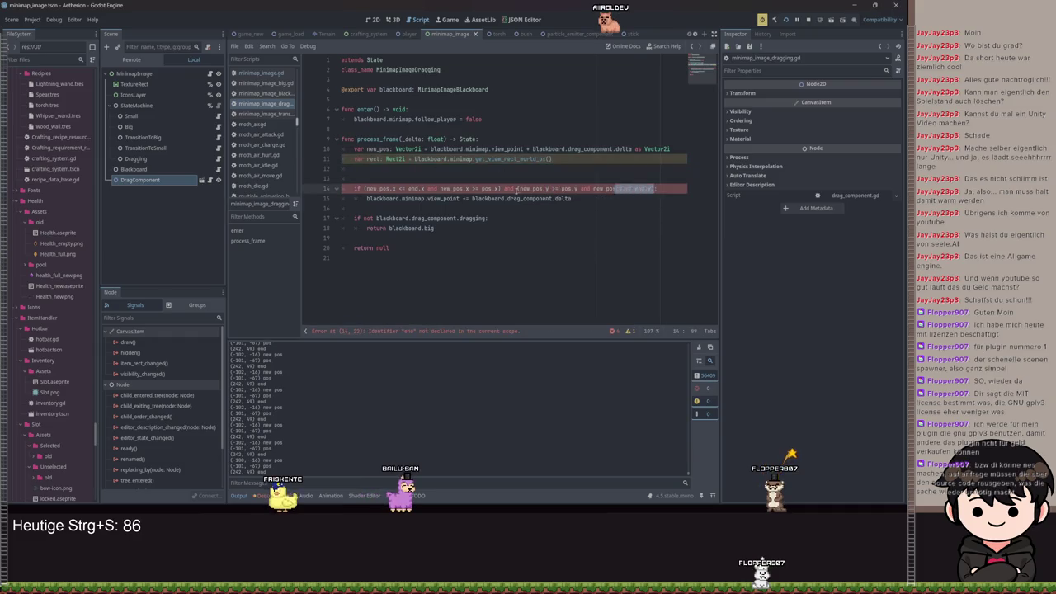
Change the bounds condition to rect.has_point(new_pos) and save the script.
{"action": "left_click_drag", "start_coordinate": [654, 189], "coordinate": [364, 188]}
{"action": "type", "text": "rect.ha:"}
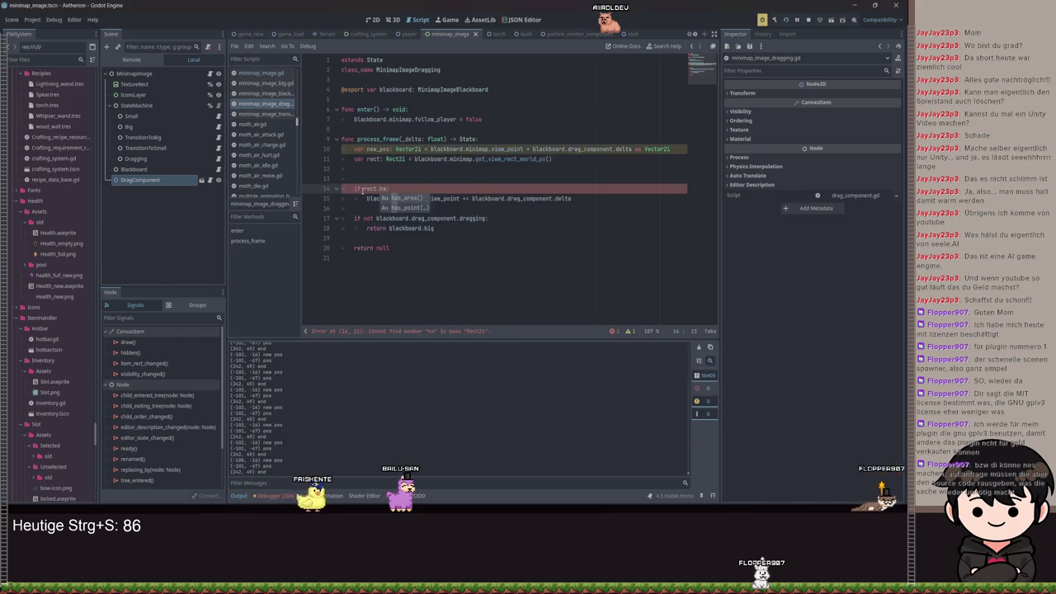
{"action": "key", "text": "Down"}
{"action": "key", "text": "Return"}
{"action": "type", "text": "nt(n"}
{"action": "key", "text": "Return"}
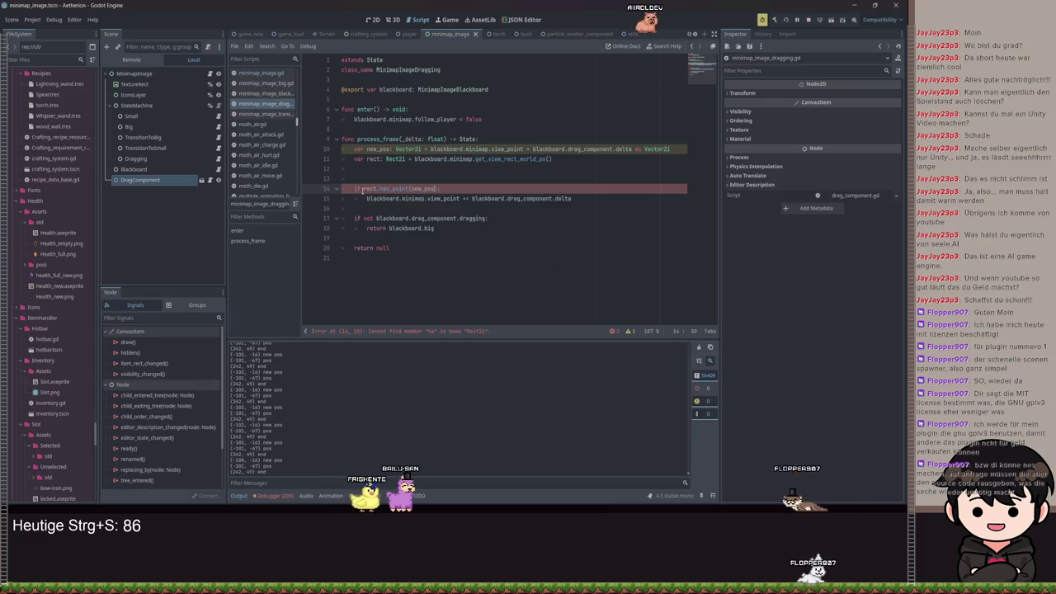
{"action": "key", "text": "ctrl+s"}
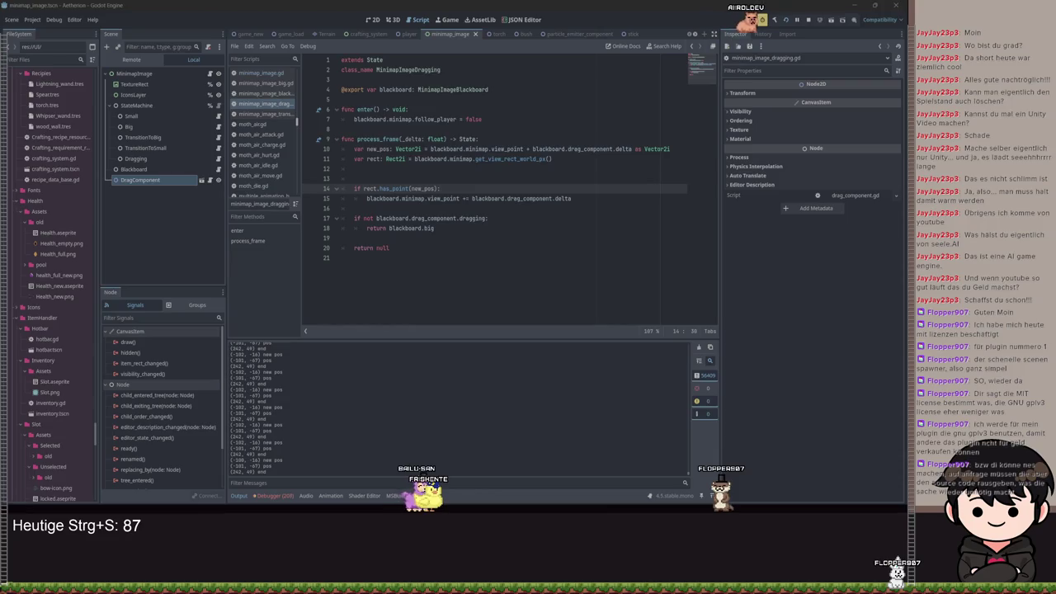
Show the debugger's Errors list and scroll to the latest entries.
{"action": "left_click", "coordinate": [462, 218]}
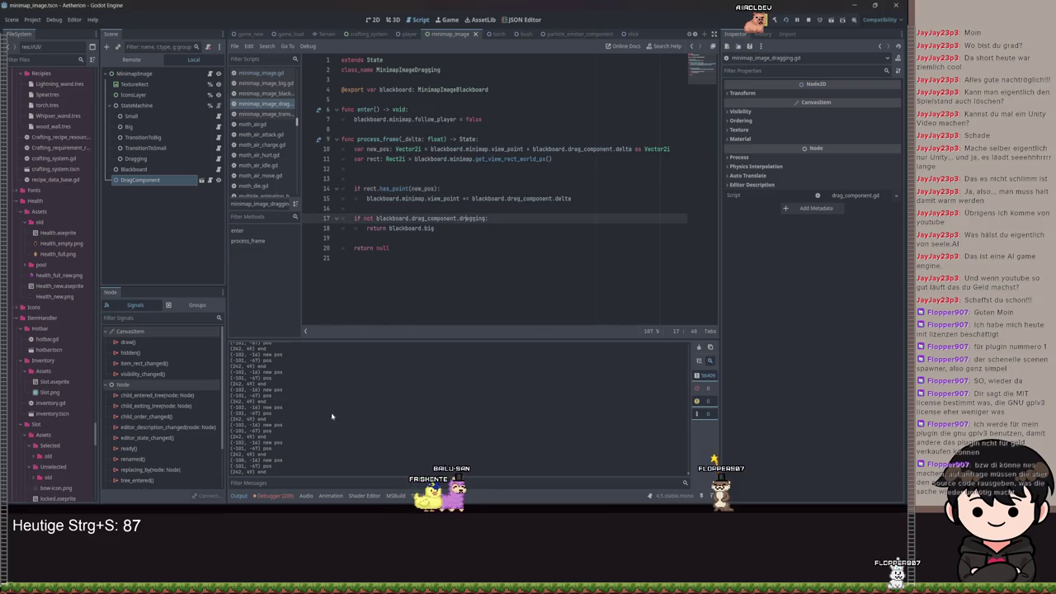
{"action": "left_click", "coordinate": [281, 495]}
{"action": "left_click_drag", "start_coordinate": [716, 392], "coordinate": [714, 419]}
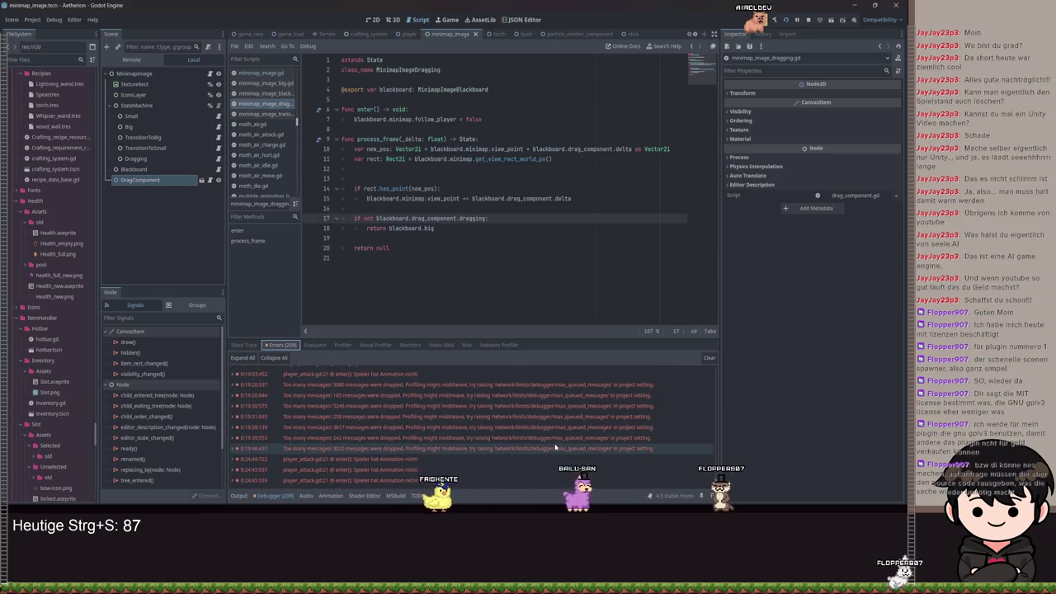
Check the latest dropped-messages error, then run the Aetherion project.
{"action": "left_click", "coordinate": [555, 447]}
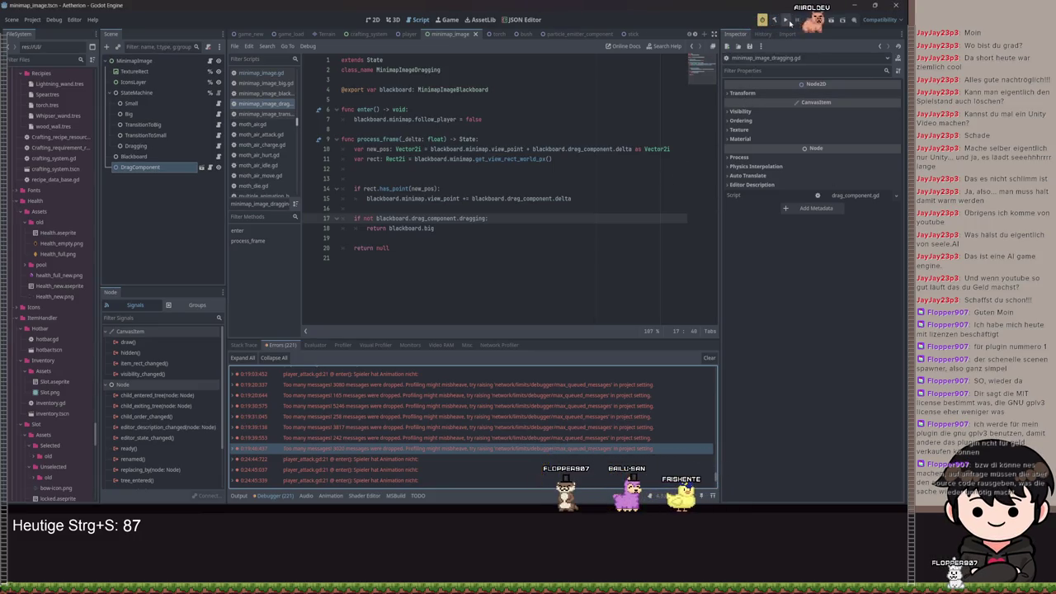
{"action": "left_click", "coordinate": [786, 21]}
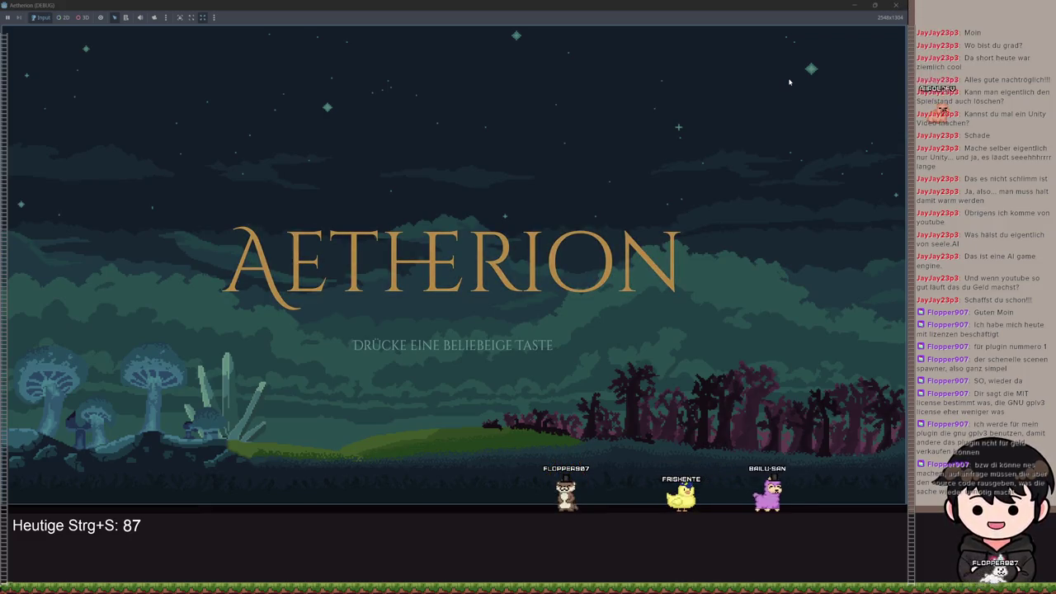
Load save slot 1 via Spiel Laden, open the large map with M, and return to the editor.
{"action": "key", "text": "Return"}
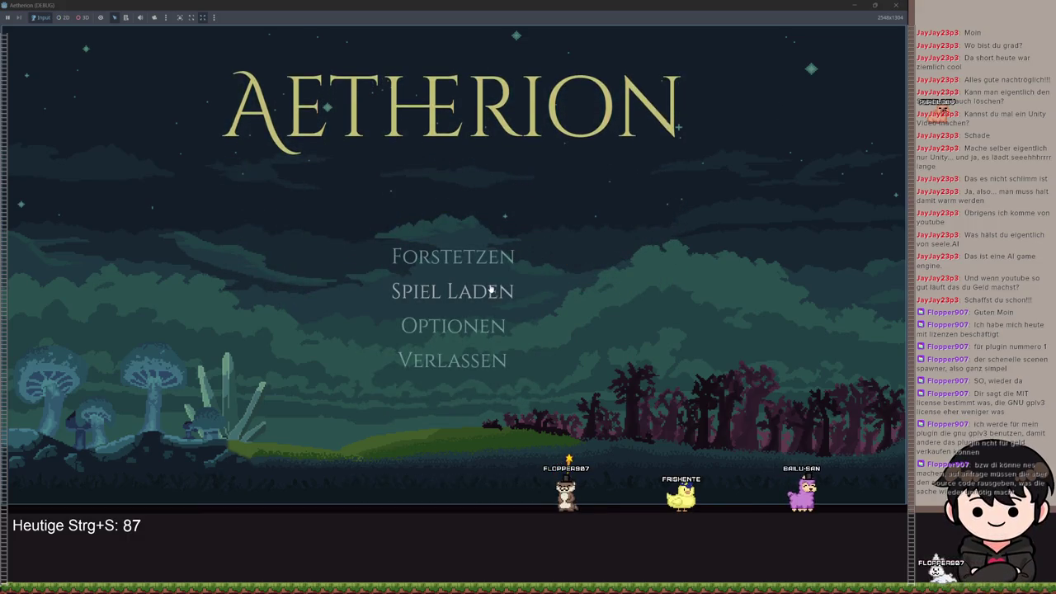
{"action": "key", "text": "Return"}
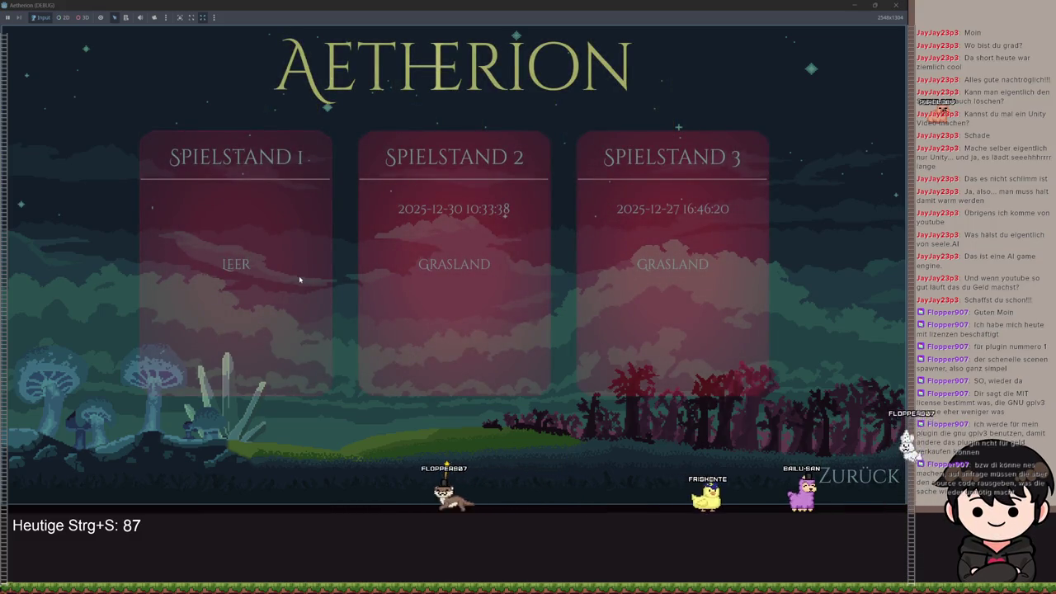
{"action": "left_click", "coordinate": [299, 280]}
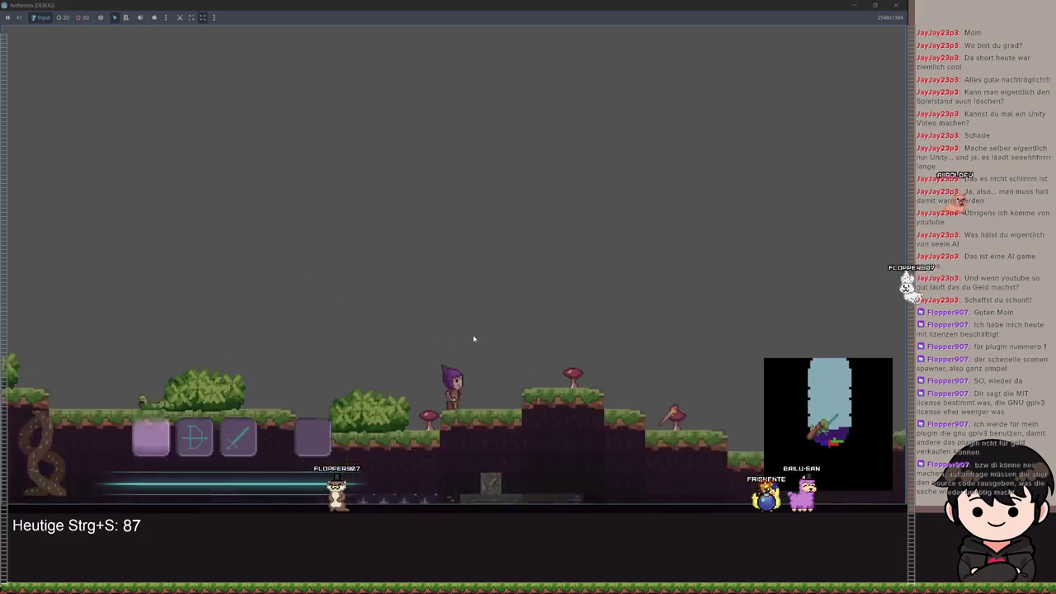
{"action": "key", "text": "m"}
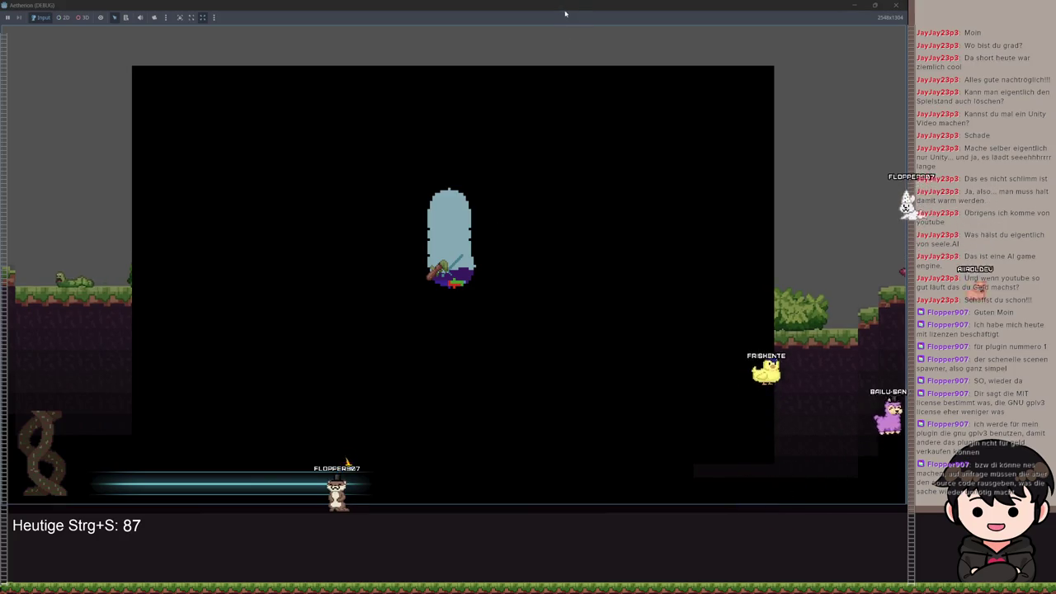
{"action": "left_click", "coordinate": [498, 163]}
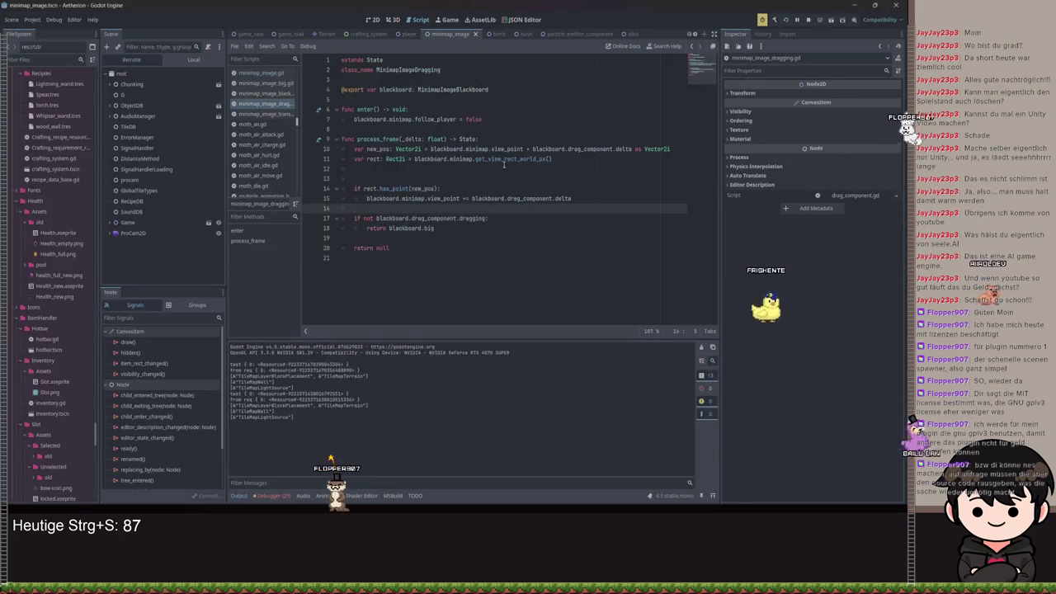
Add print(rect) after the rect line and save.
{"action": "left_click", "coordinate": [419, 169]}
{"action": "type", "text": "print(r"}
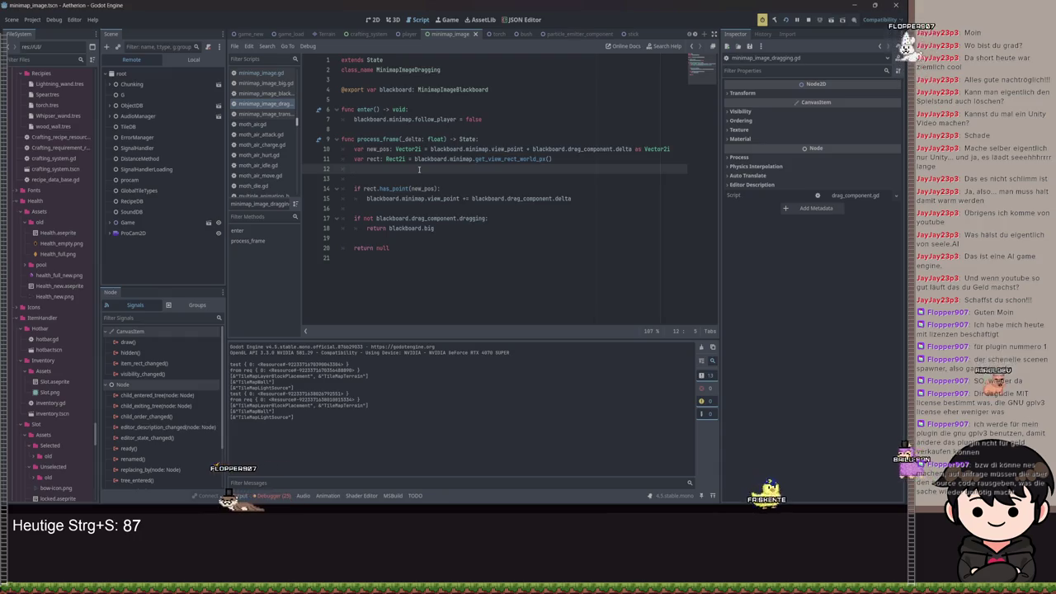
{"action": "type", "text": "ect"}
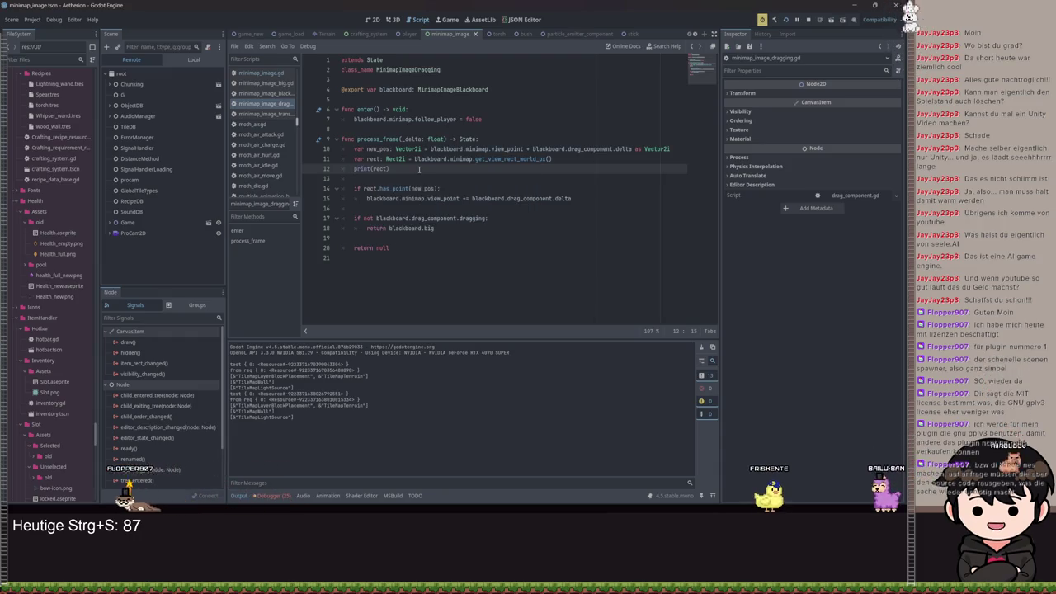
{"action": "key", "text": "ctrl+s"}
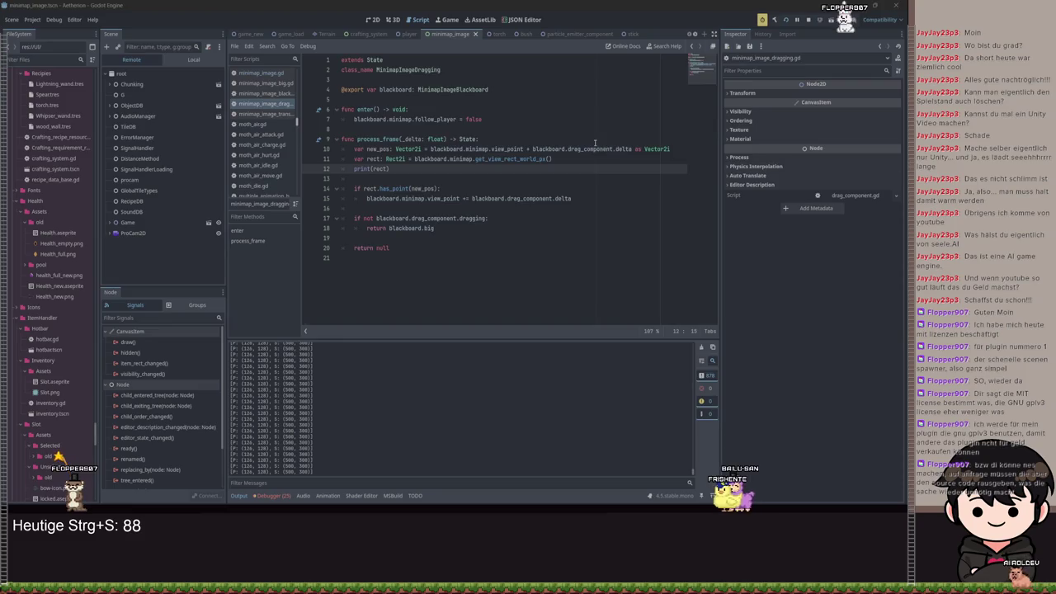
Try a new_pos assignment from blackboard.minimap.view below line 10, then delete it.
{"action": "left_click", "coordinate": [671, 148]}
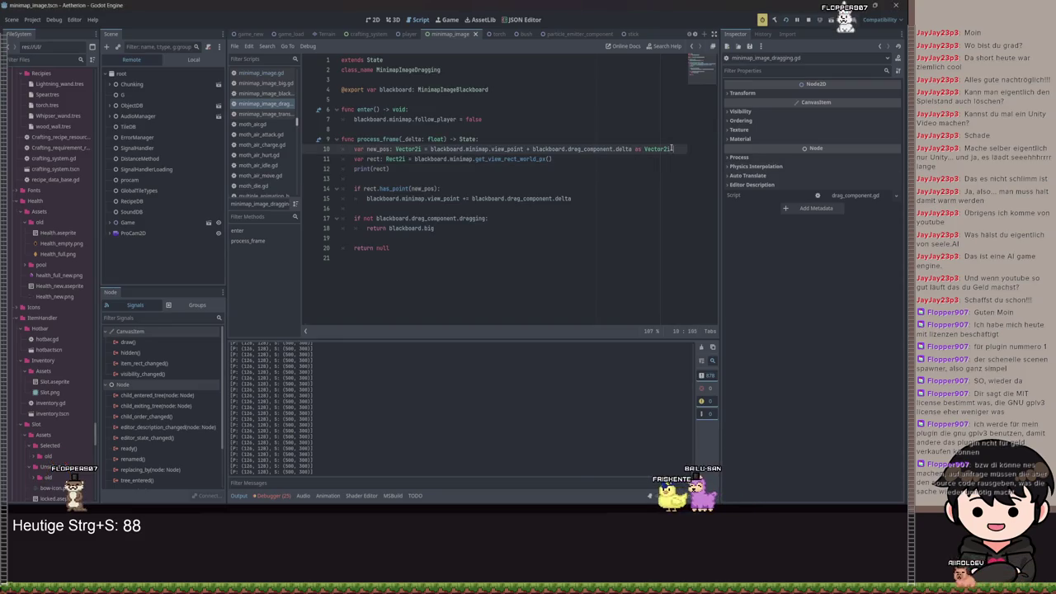
{"action": "type", "text": "/"}
{"action": "key", "text": "BackSpace"}
{"action": "key", "text": "BackSpace"}
{"action": "key", "text": "BackSpace"}
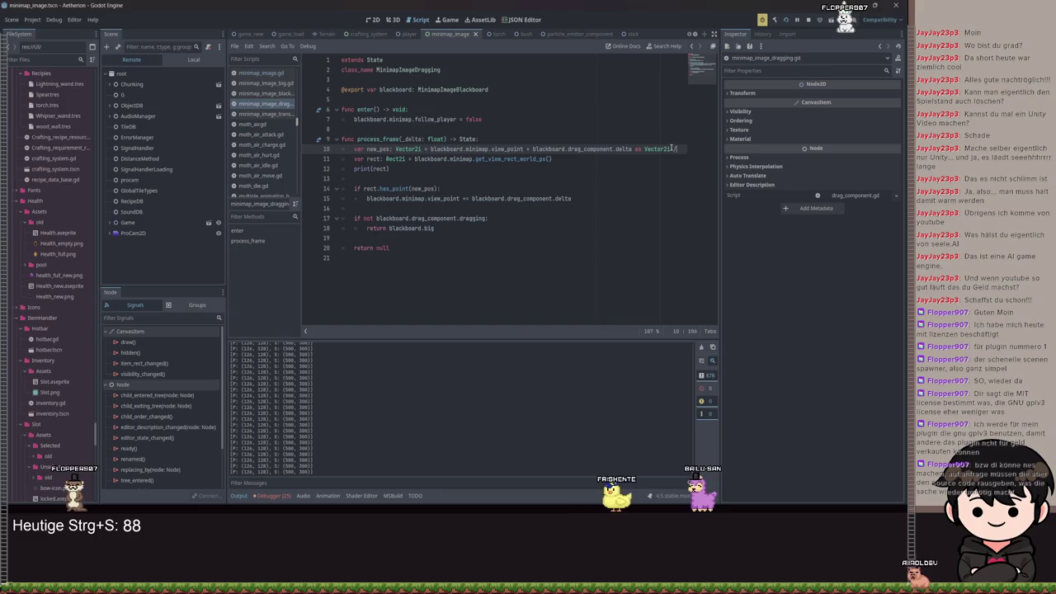
{"action": "key", "text": "Return"}
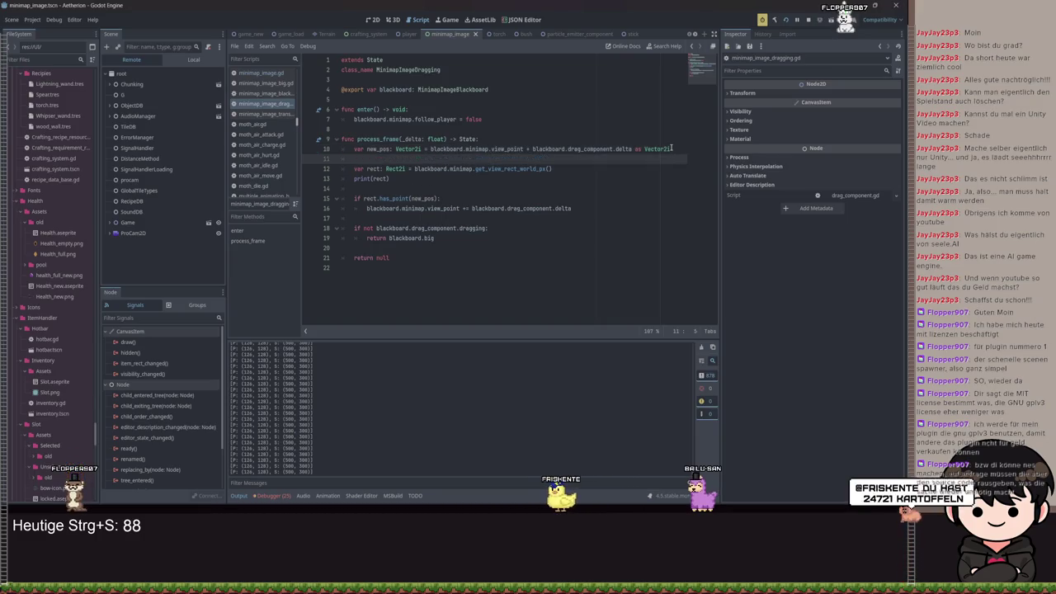
{"action": "type", "text": "new"}
{"action": "key", "text": "Return"}
{"action": "type", "text": "= mini"}
{"action": "key", "text": "BackSpace"}
{"action": "key", "text": "BackSpace"}
{"action": "key", "text": "BackSpace"}
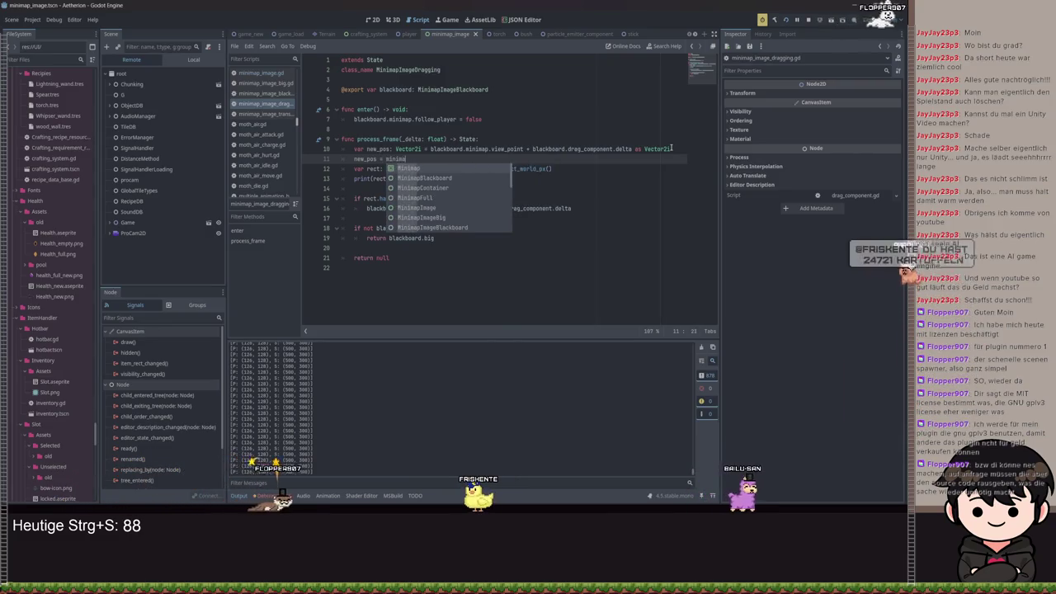
{"action": "type", "text": "blackboard.minimap"}
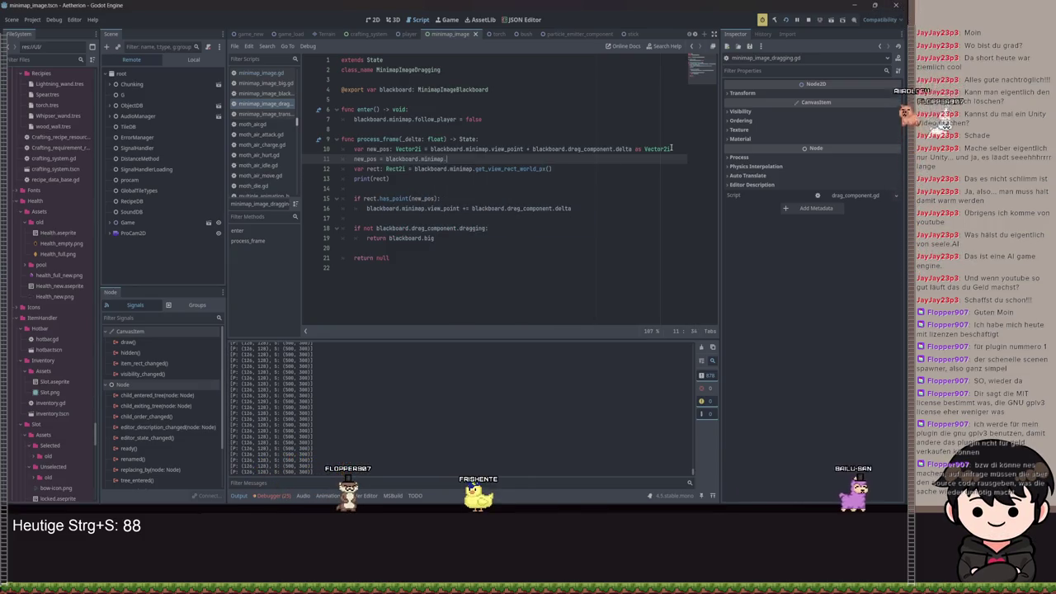
{"action": "type", "text": ".view"}
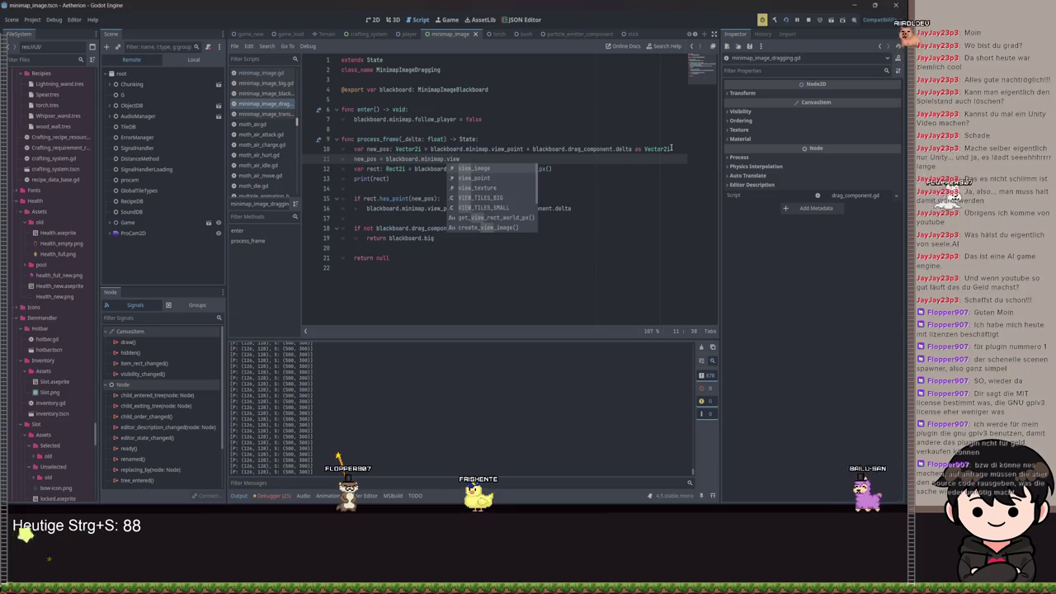
{"action": "key", "text": "Down"}
{"action": "key", "text": "Down"}
{"action": "key", "text": "Down"}
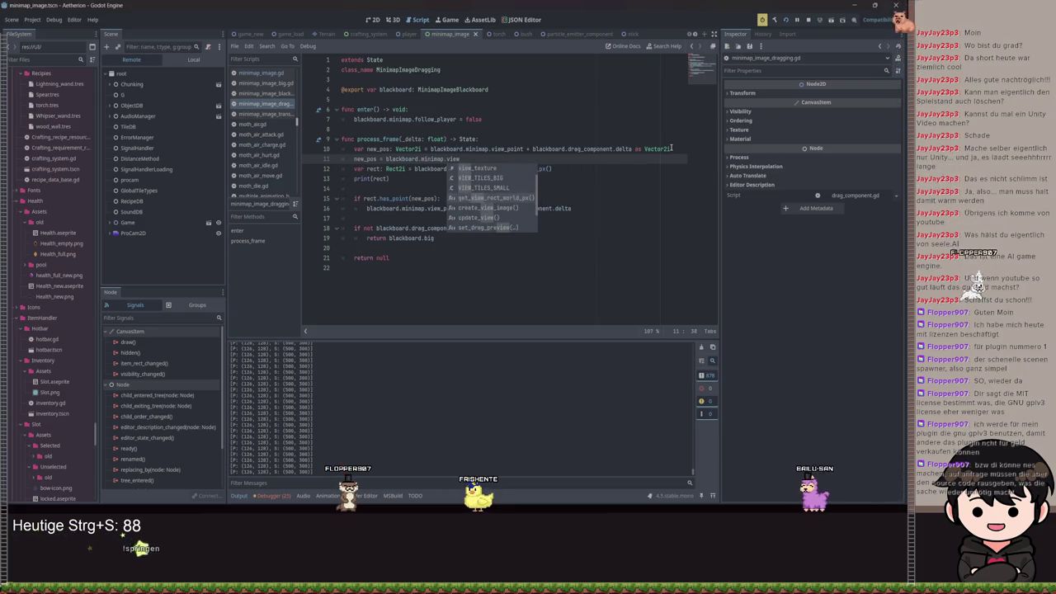
{"action": "key", "text": "Down"}
{"action": "key", "text": "Down"}
{"action": "key", "text": "Down"}
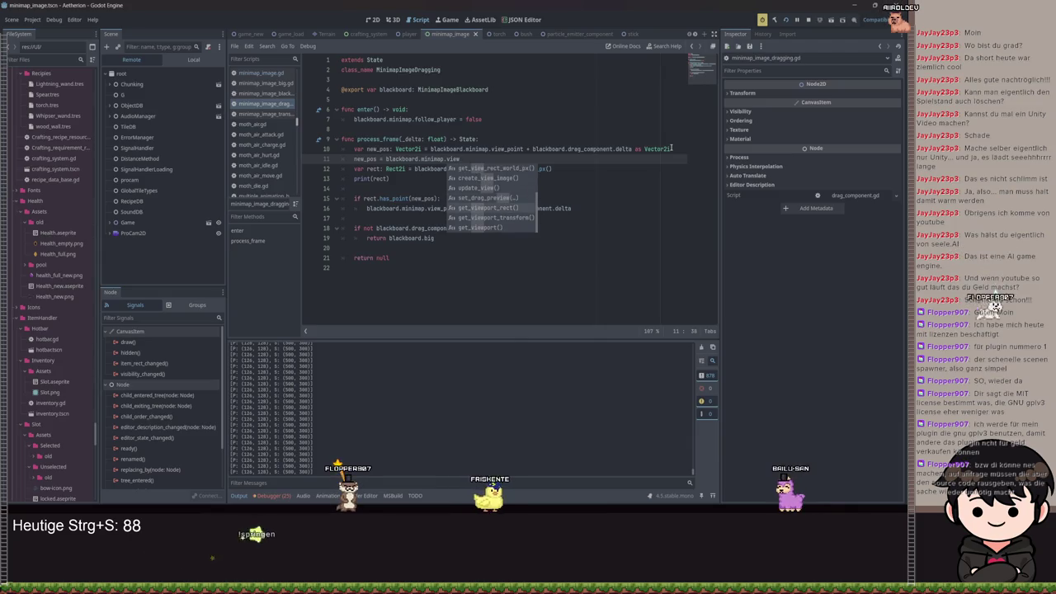
{"action": "key", "text": "Up"}
{"action": "key", "text": "Up"}
{"action": "key", "text": "Up"}
{"action": "key", "text": "Up"}
{"action": "key", "text": "Up"}
{"action": "key", "text": "Up"}
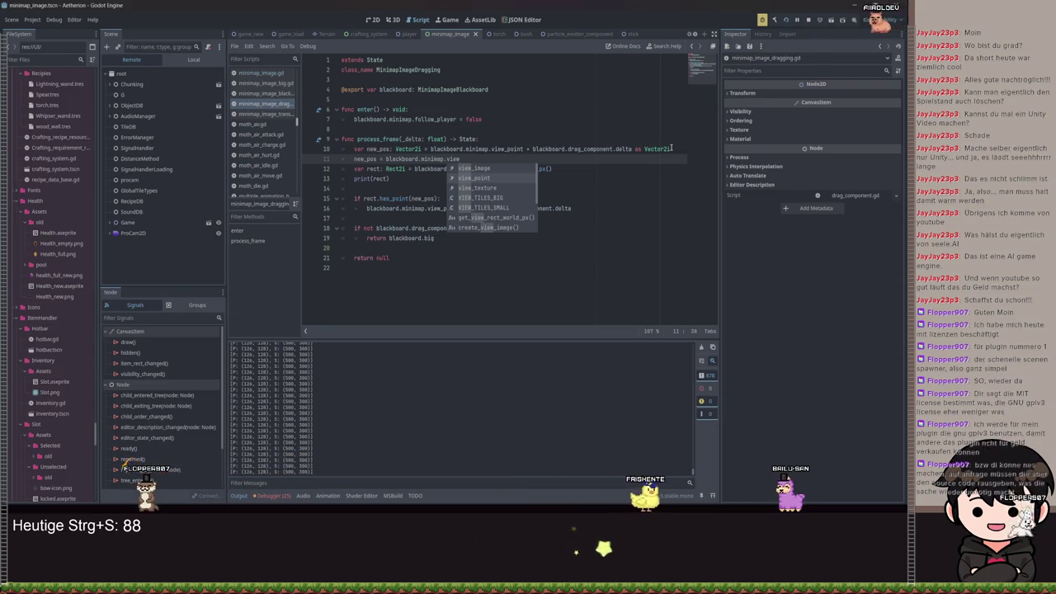
{"action": "key", "text": "ctrl+shift+Left"}
{"action": "key", "text": "ctrl+shift+Left"}
{"action": "key", "text": "ctrl+shift+Left"}
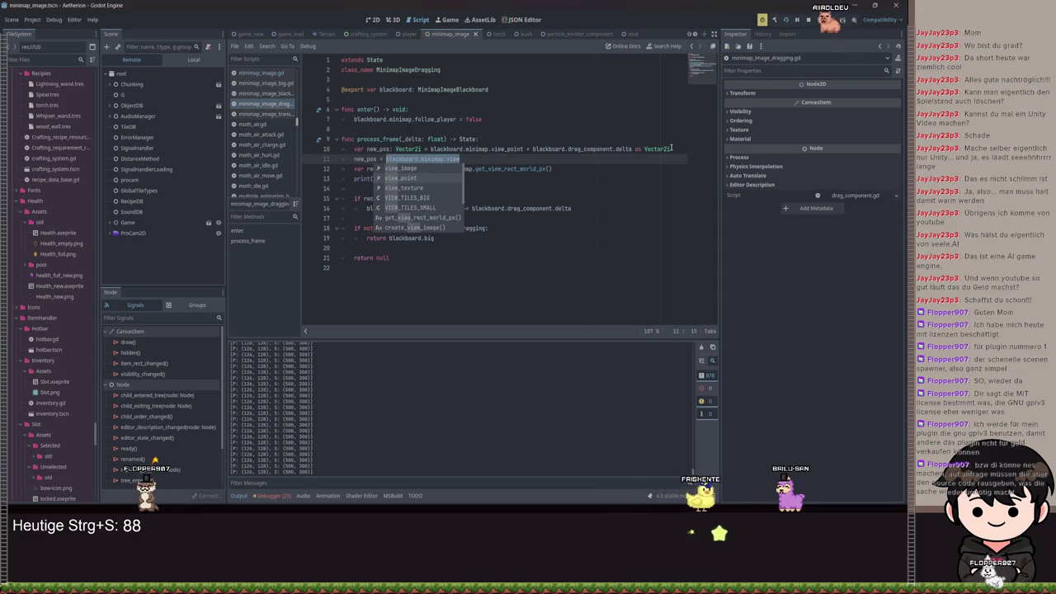
{"action": "key", "text": "BackSpace"}
{"action": "key", "text": "BackSpace"}
{"action": "key", "text": "BackSpace"}
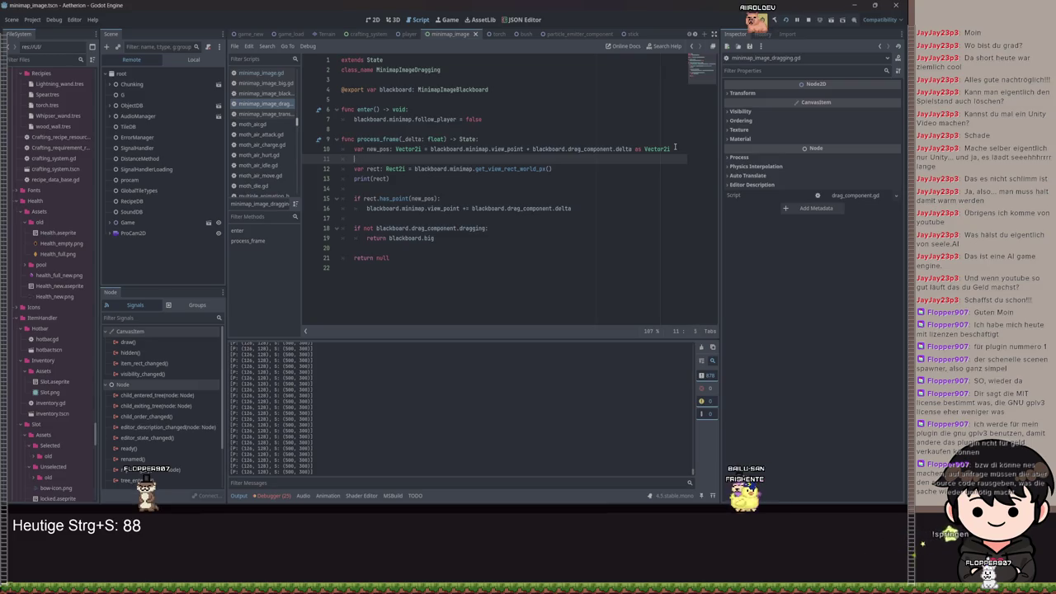
{"action": "type", "text": "ne"}
Add new_pos /= MinimapImage.PIXEL_PER_TILE on line 11, save, and begin another new_pos division.
{"action": "key", "text": "Tab"}
{"action": "type", "text": "new_pos /="}
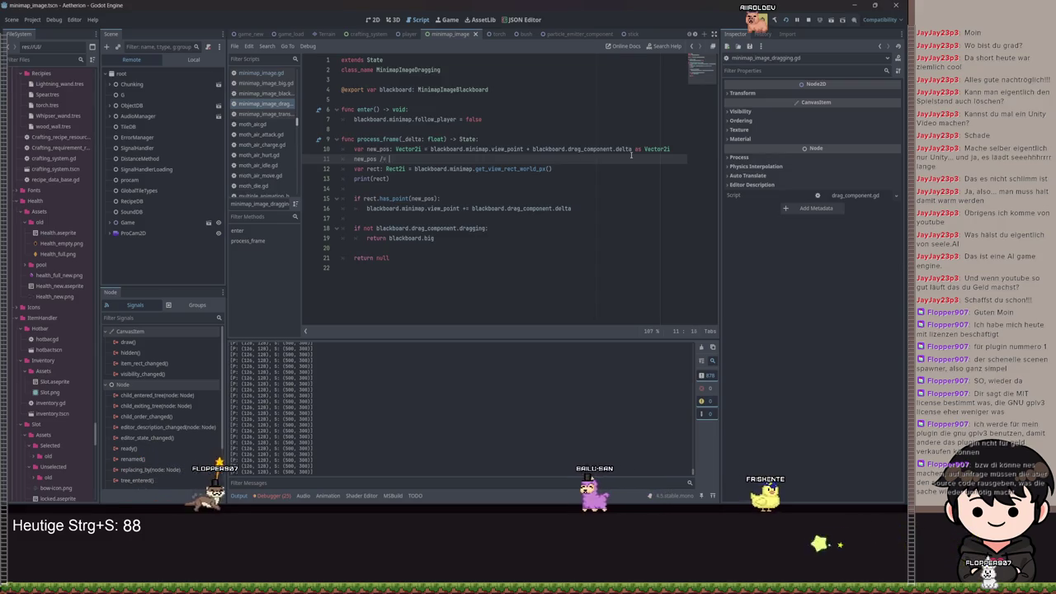
{"action": "key", "text": "BackSpace"}
{"action": "type", "text": "= Mi"}
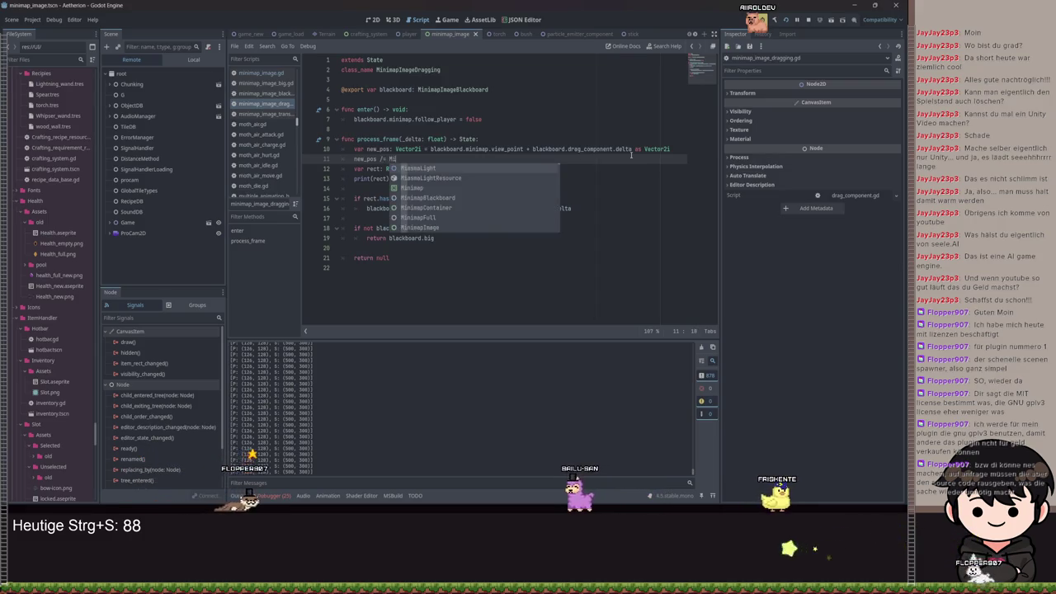
{"action": "type", "text": "nimapImage."}
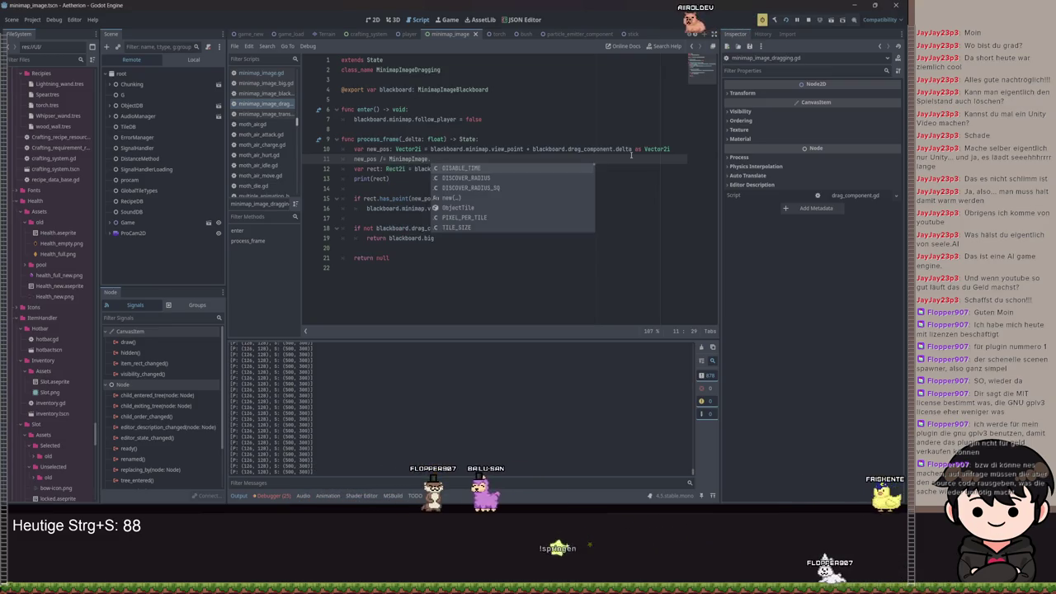
{"action": "type", "text": "PI"}
{"action": "key", "text": "Return"}
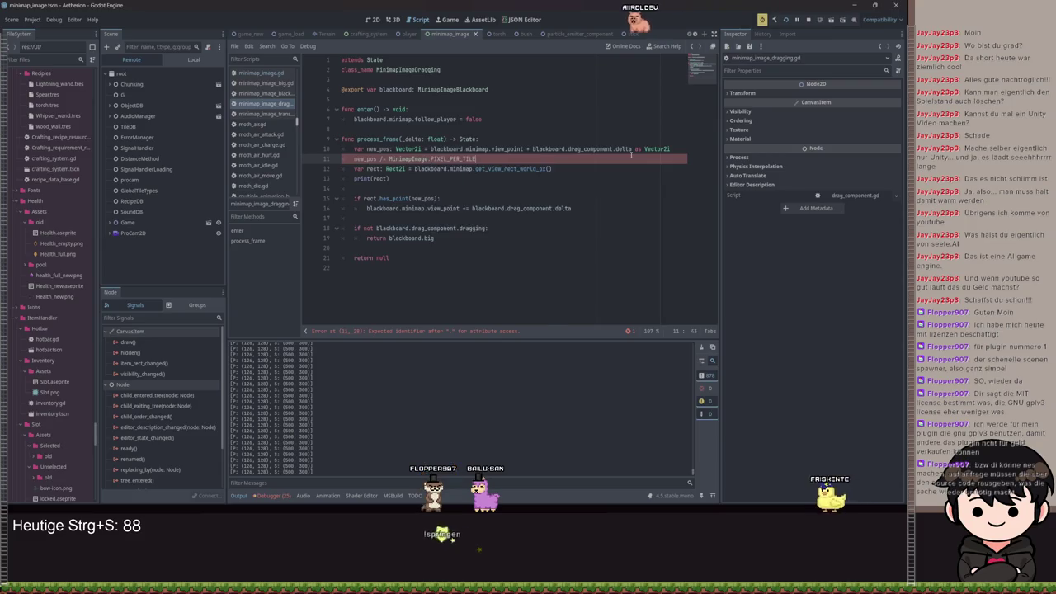
{"action": "key", "text": "ctrl+s"}
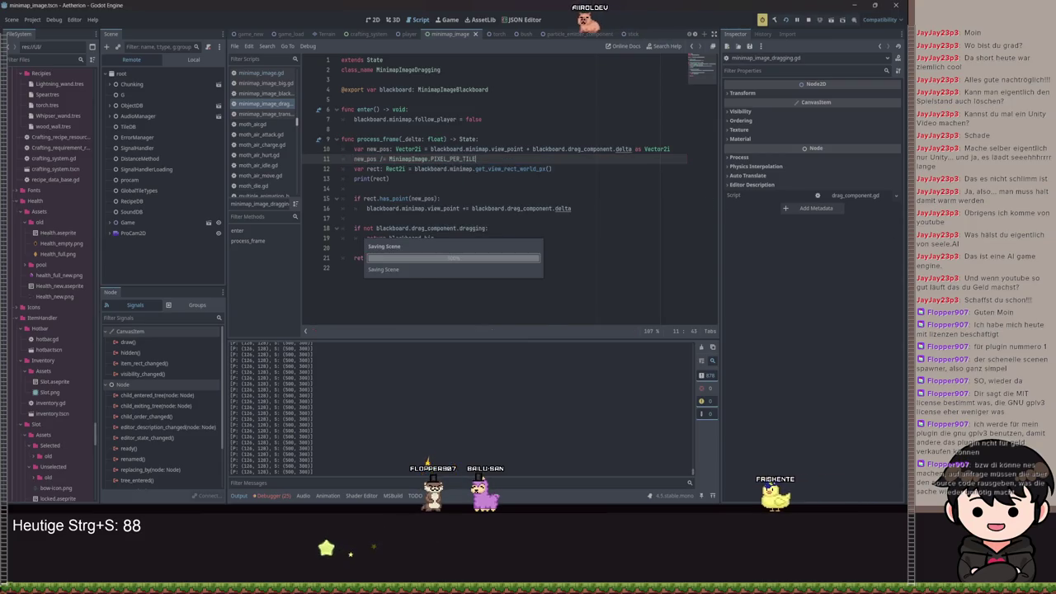
{"action": "key", "text": "Return"}
{"action": "type", "text": "new_pos"}
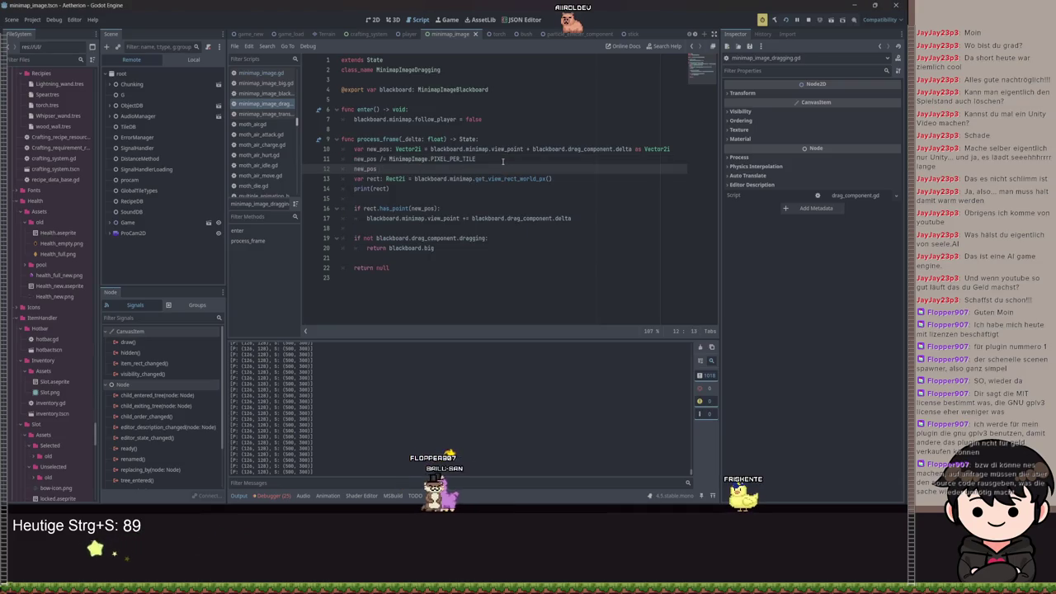
{"action": "type", "text": " /= MiniM"}
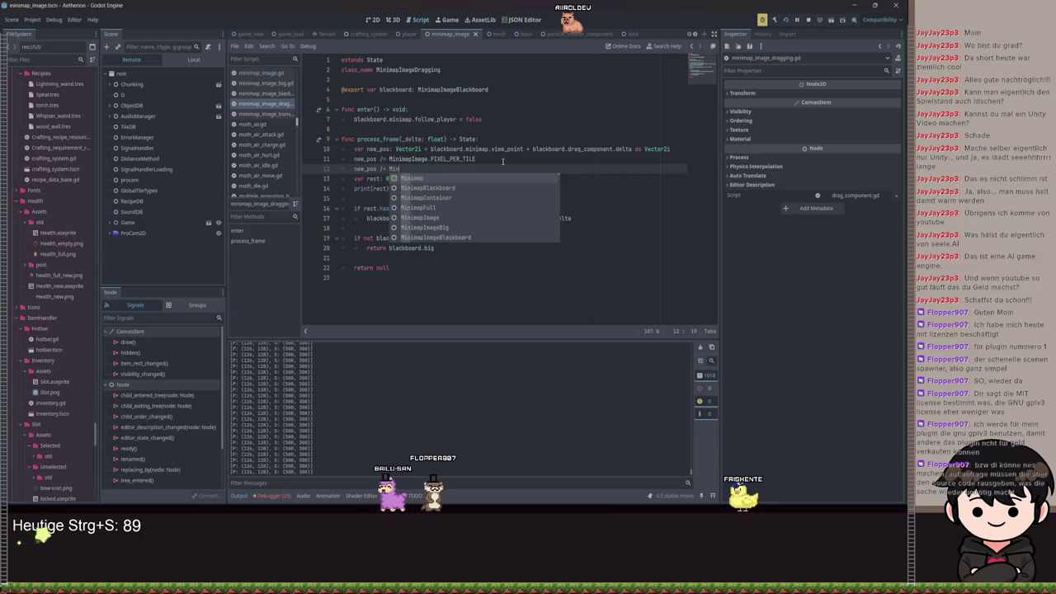
Complete the line as new_pos /= MinimapImage.TILE_SIZE and save.
{"action": "key", "text": "Return"}
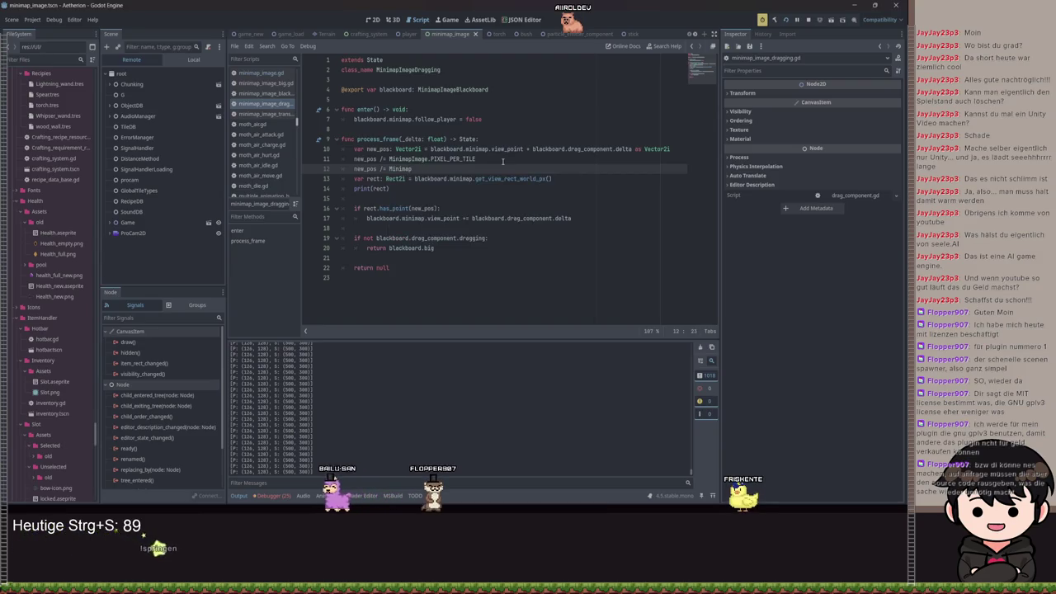
{"action": "type", "text": "Image."}
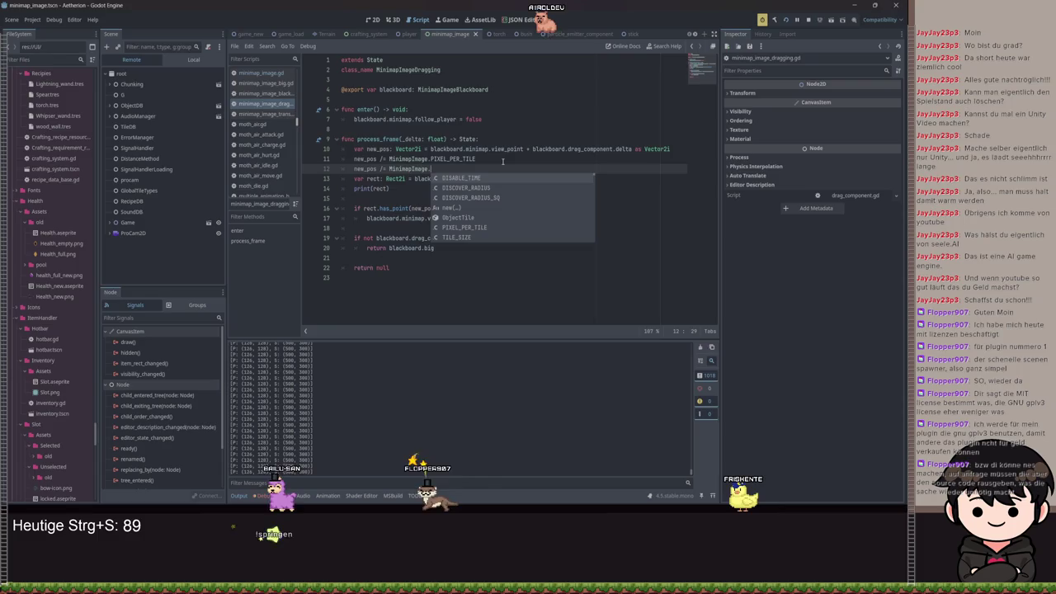
{"action": "type", "text": "TI"}
{"action": "key", "text": "Return"}
{"action": "key", "text": "ctrl+s"}
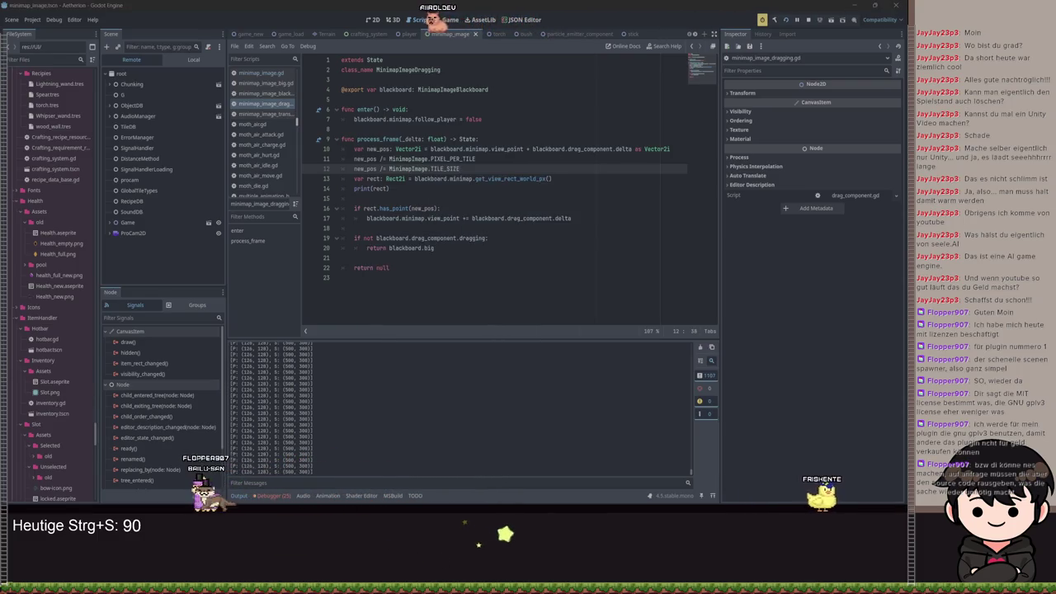
Add print(new_pos) below the division, save, and select the TILE_SIZE line.
{"action": "key", "text": "Return"}
{"action": "type", "text": "pri"}
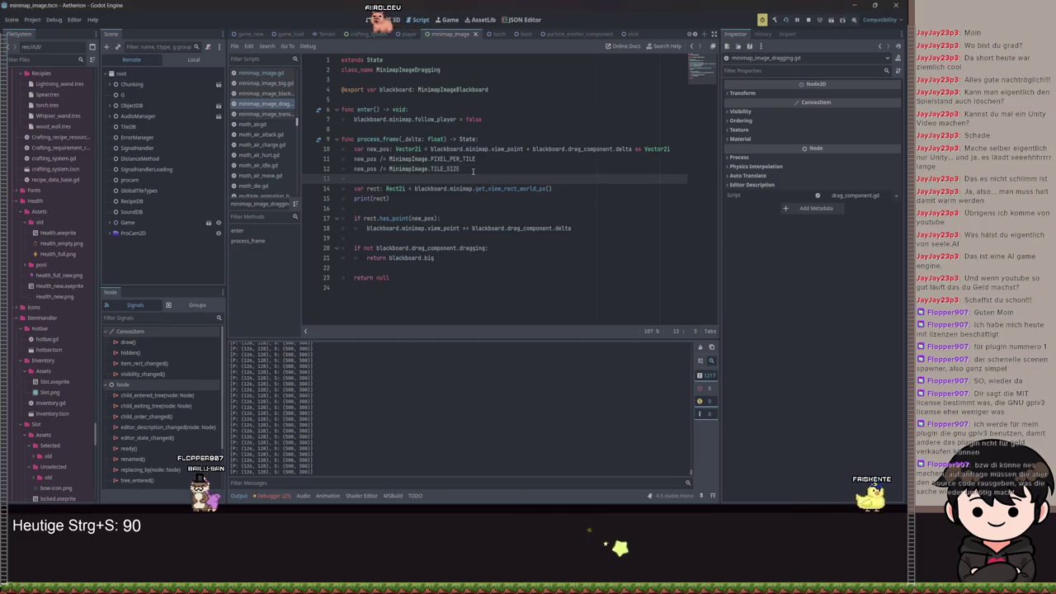
{"action": "type", "text": "nt(new_pos"}
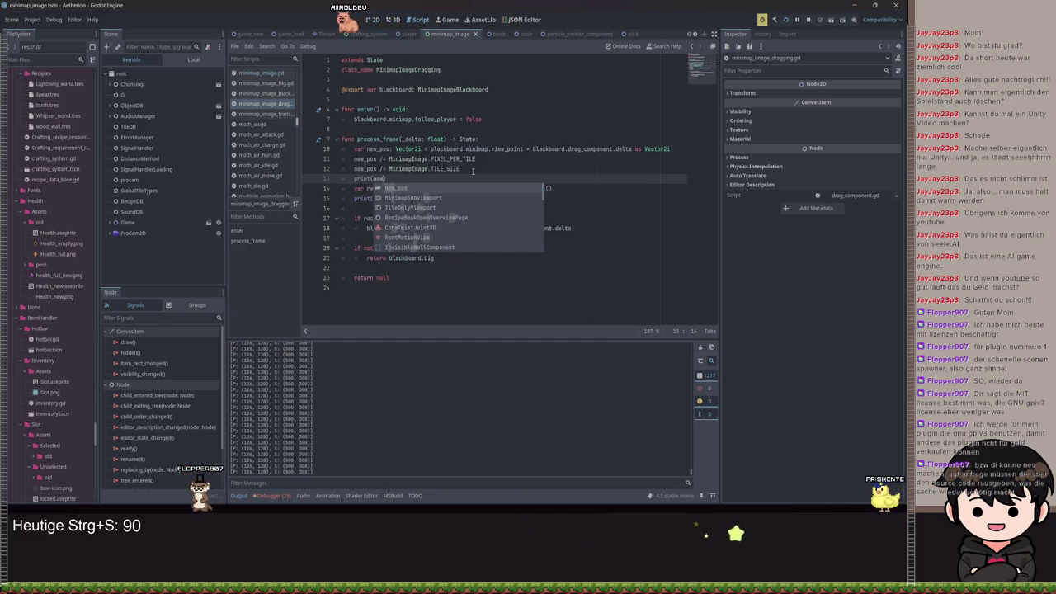
{"action": "key", "text": "ctrl+s"}
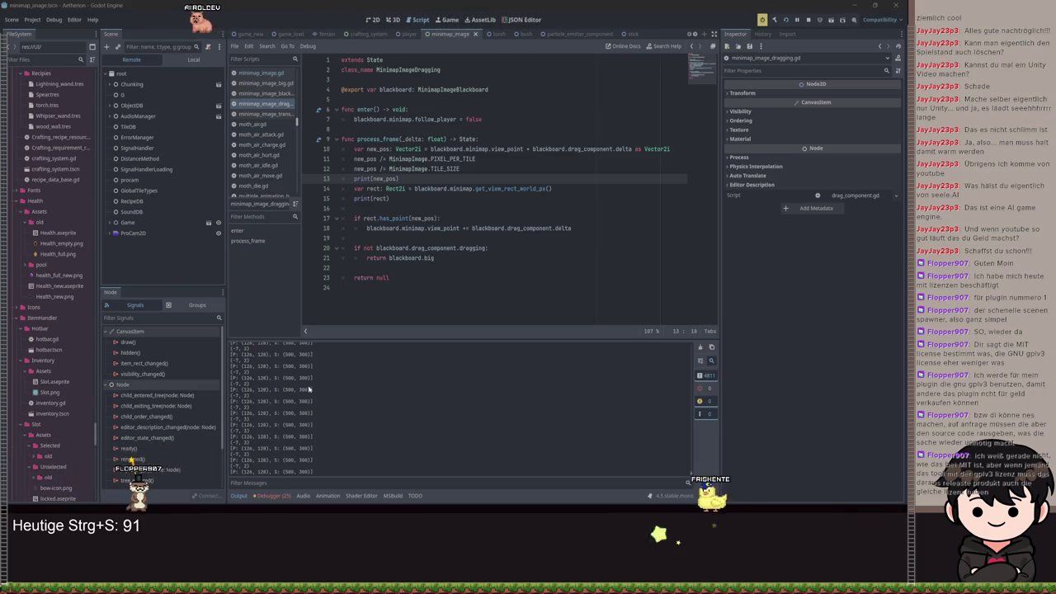
{"action": "left_click_drag", "start_coordinate": [460, 169], "coordinate": [325, 175]}
Delete the new_pos /= MinimapImage.TILE_SIZE line and save the script.
{"action": "key", "text": "BackSpace"}
{"action": "key", "text": "BackSpace"}
{"action": "key", "text": "ctrl+s"}
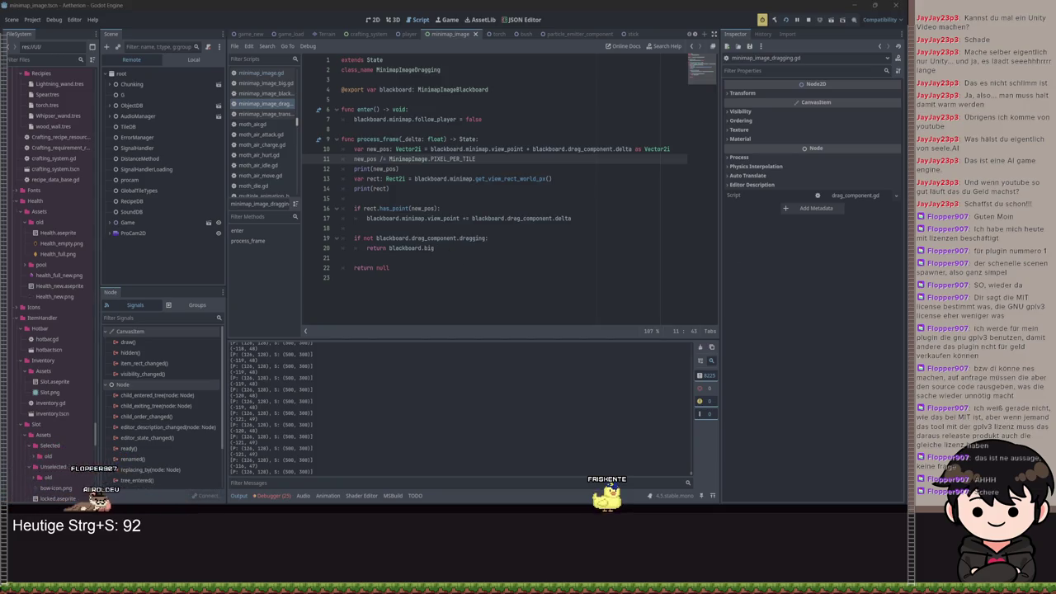
{"action": "left_click", "coordinate": [429, 158]}
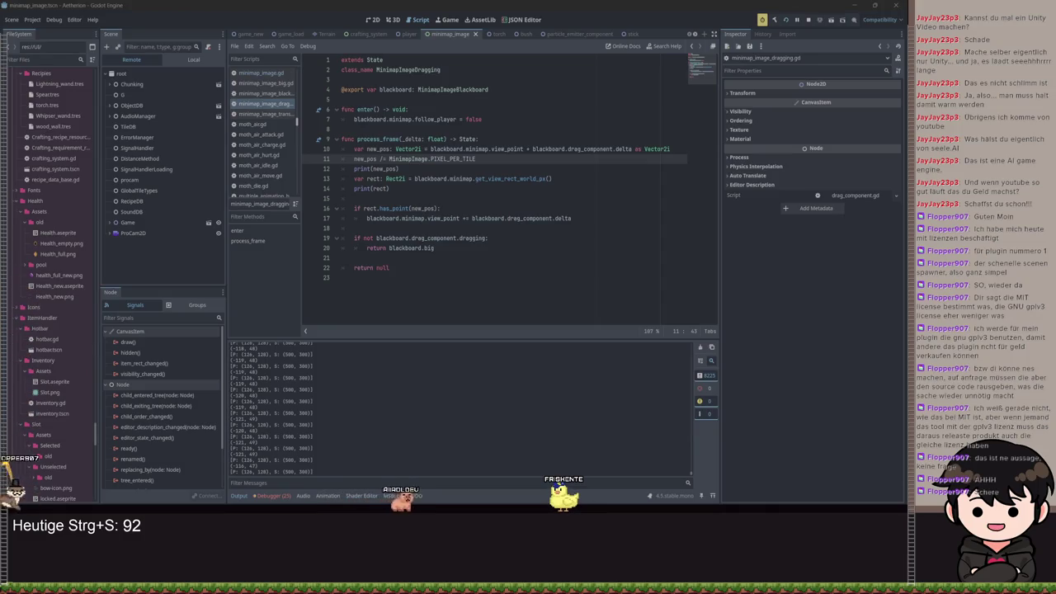
Switch the Scene dock to the Local MinimapImage scene tree.
{"action": "left_click", "coordinate": [204, 62]}
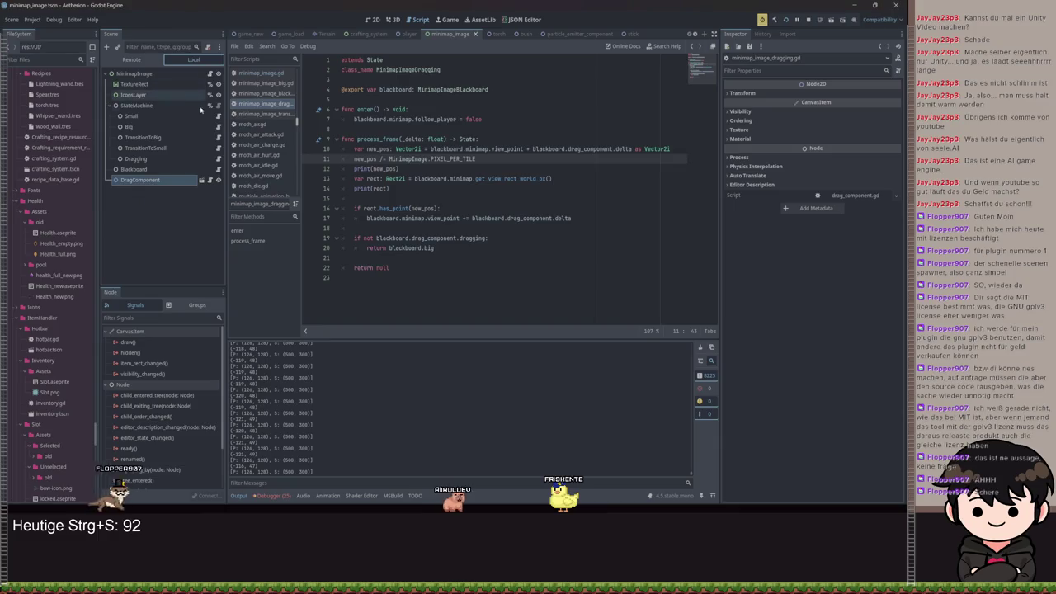
Open minimap_image.gd and scroll to _on_object_created and get_view_rect_world_px.
{"action": "left_click", "coordinate": [209, 73]}
{"action": "scroll", "coordinate": [440, 187], "scroll_direction": "down", "scroll_amount": 5}
{"action": "scroll", "coordinate": [450, 191], "scroll_direction": "up", "scroll_amount": 1}
{"action": "scroll", "coordinate": [451, 191], "scroll_direction": "down", "scroll_amount": 3}
{"action": "scroll", "coordinate": [458, 214], "scroll_direction": "up", "scroll_amount": 6}
{"action": "scroll", "coordinate": [462, 229], "scroll_direction": "up", "scroll_amount": 5}
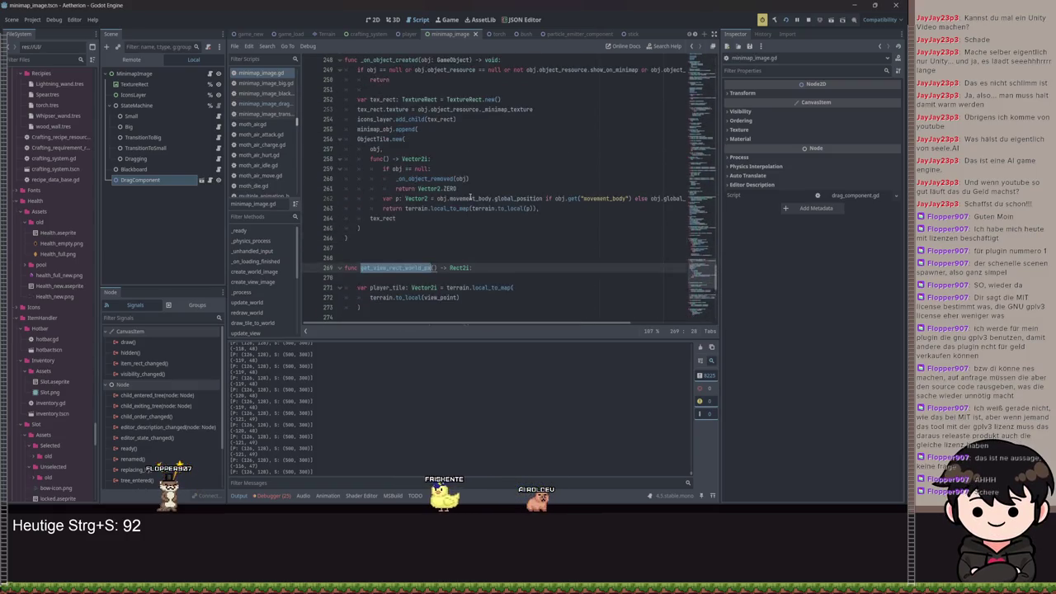
{"action": "mouse_move", "coordinate": [441, 325]}
{"action": "left_mouse_down"}
{"action": "mouse_move", "coordinate": [554, 322]}
{"action": "mouse_move", "coordinate": [421, 316]}
{"action": "left_mouse_up"}
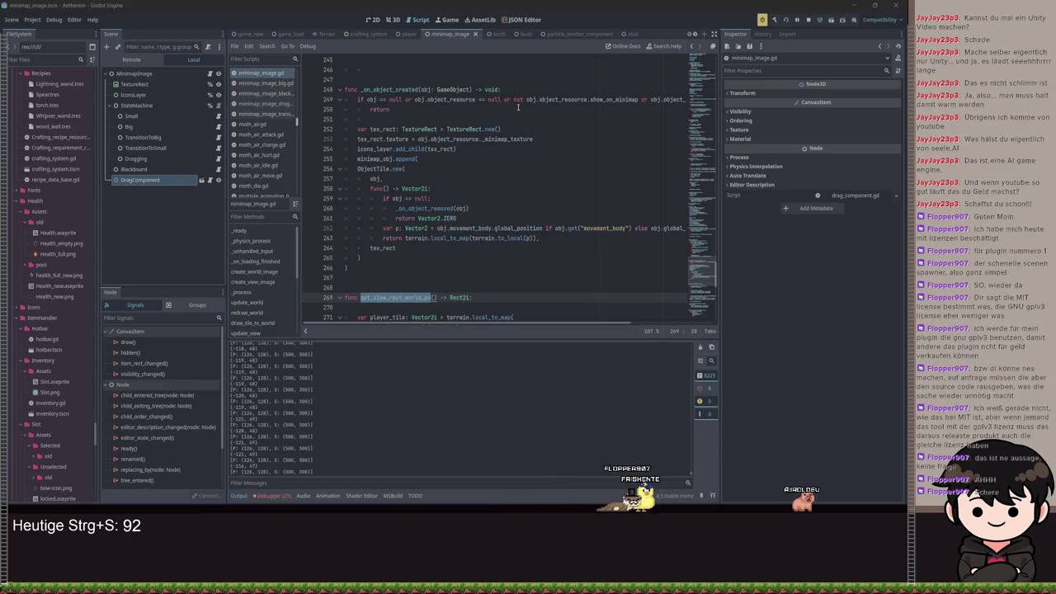
{"action": "left_click", "coordinate": [465, 237]}
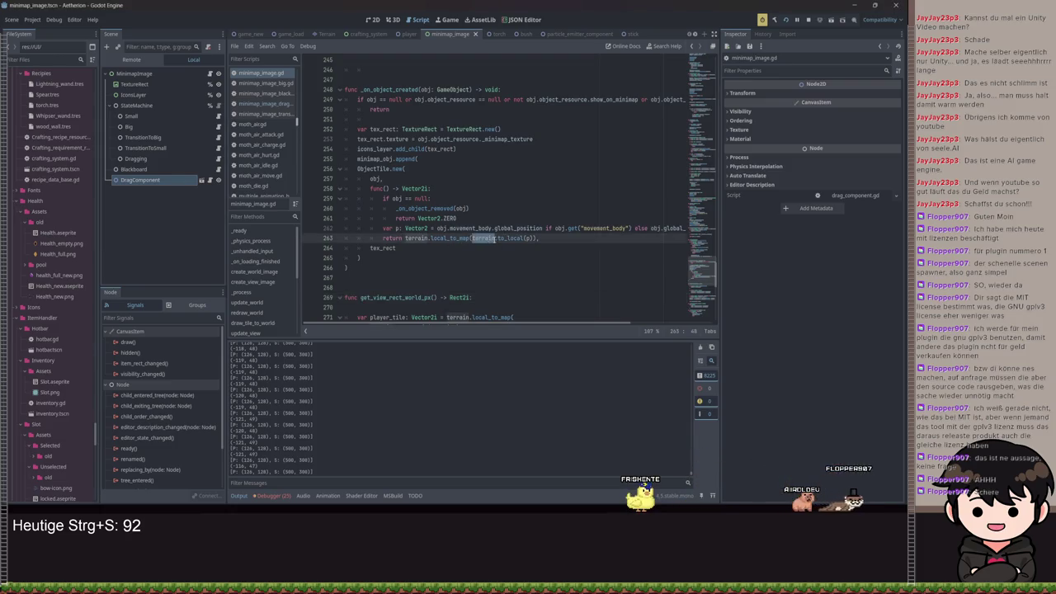
{"action": "scroll", "coordinate": [520, 207], "scroll_direction": "up", "scroll_amount": 5}
{"action": "scroll", "coordinate": [498, 163], "scroll_direction": "up", "scroll_amount": 6}
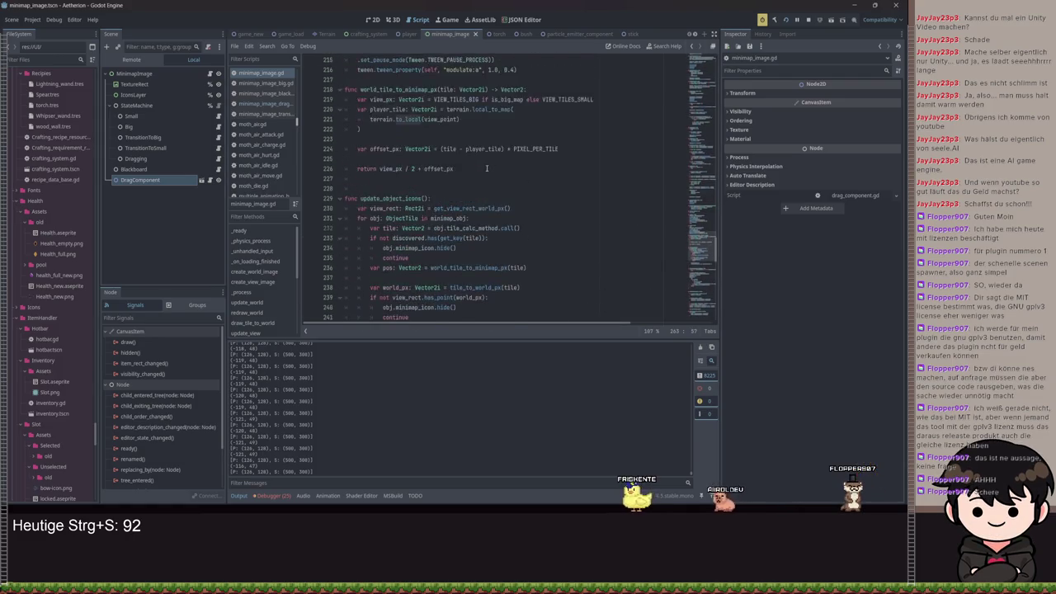
{"action": "left_click", "coordinate": [488, 140]}
{"action": "scroll", "coordinate": [494, 206], "scroll_direction": "down", "scroll_amount": 12}
{"action": "scroll", "coordinate": [493, 207], "scroll_direction": "down", "scroll_amount": 1}
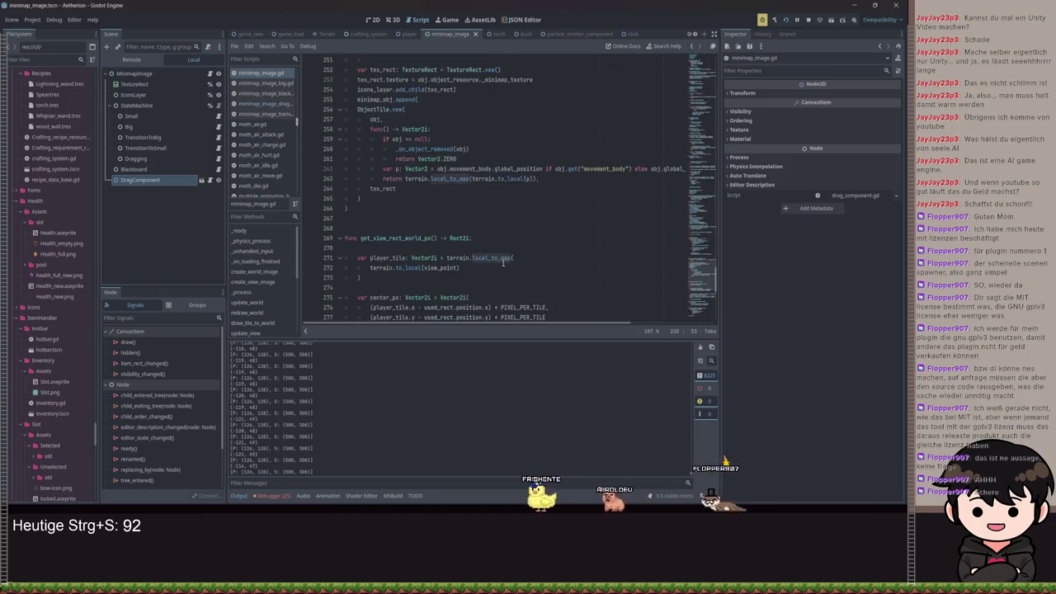
{"action": "mouse_move", "coordinate": [483, 326]}
{"action": "left_mouse_down"}
{"action": "mouse_move", "coordinate": [585, 316]}
{"action": "mouse_move", "coordinate": [459, 317]}
{"action": "left_mouse_up"}
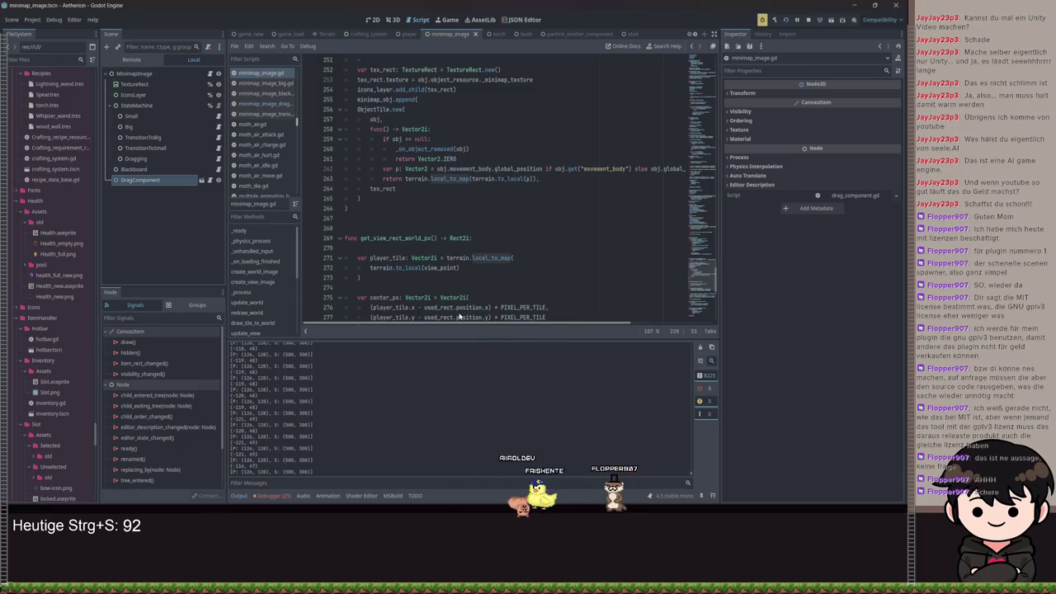
{"action": "scroll", "coordinate": [487, 213], "scroll_direction": "up", "scroll_amount": 2}
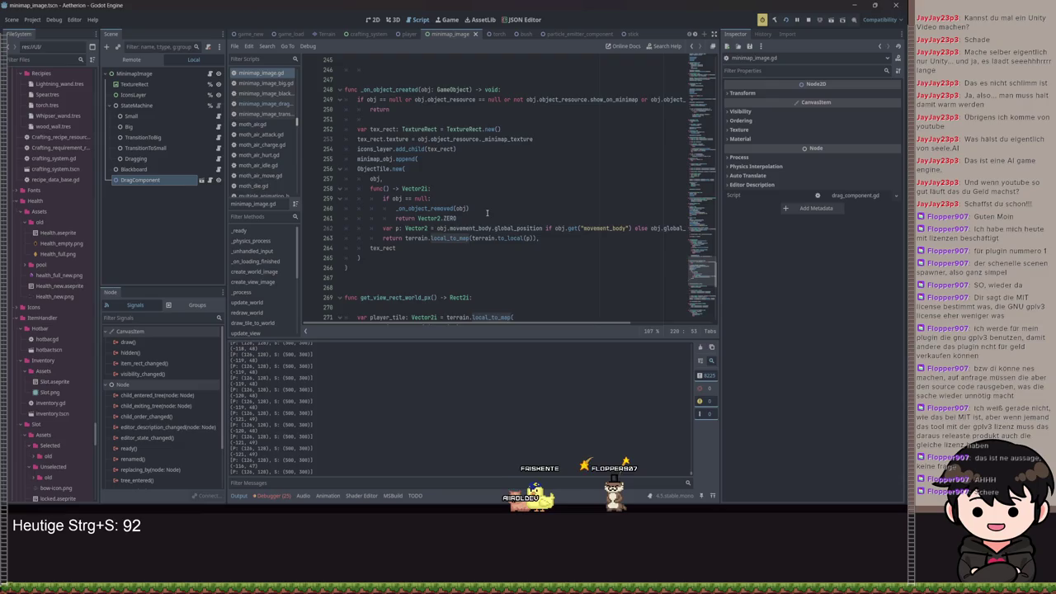
{"action": "double_click", "coordinate": [518, 237]}
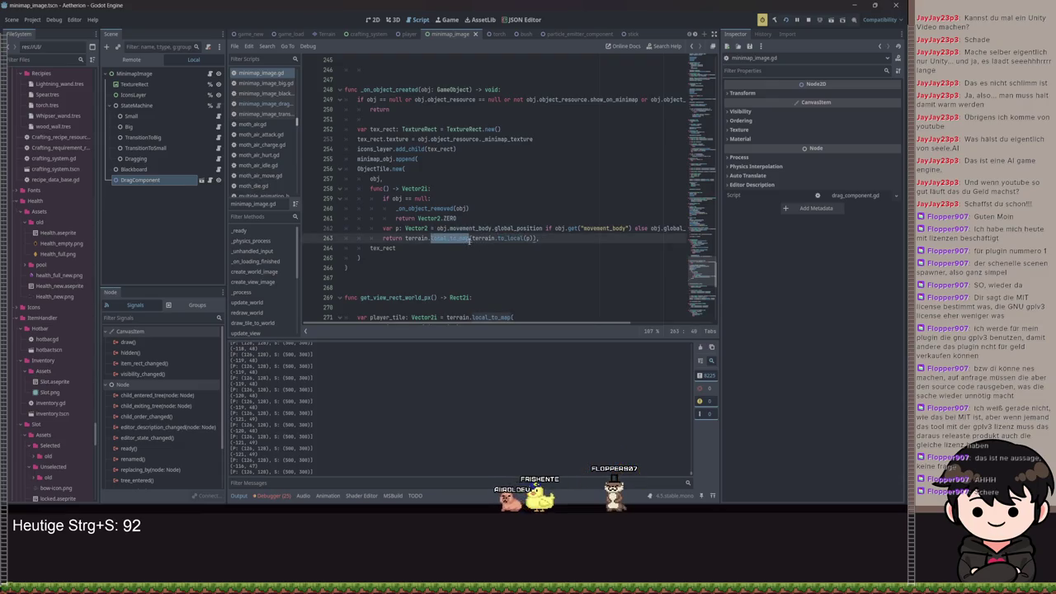
{"action": "mouse_move", "coordinate": [469, 239]}
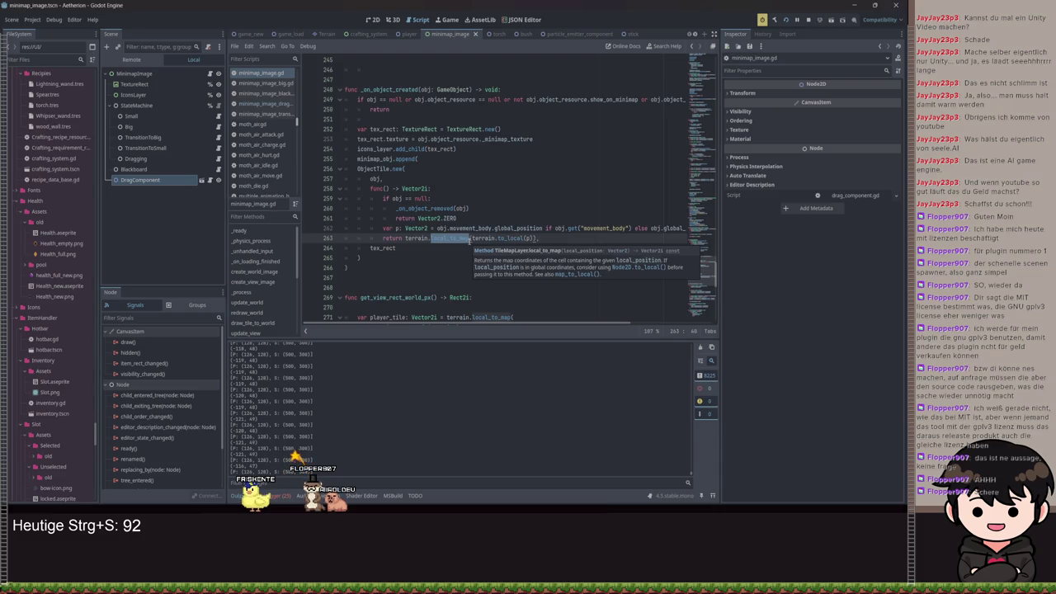
{"action": "scroll", "coordinate": [495, 206], "scroll_direction": "up", "scroll_amount": 5}
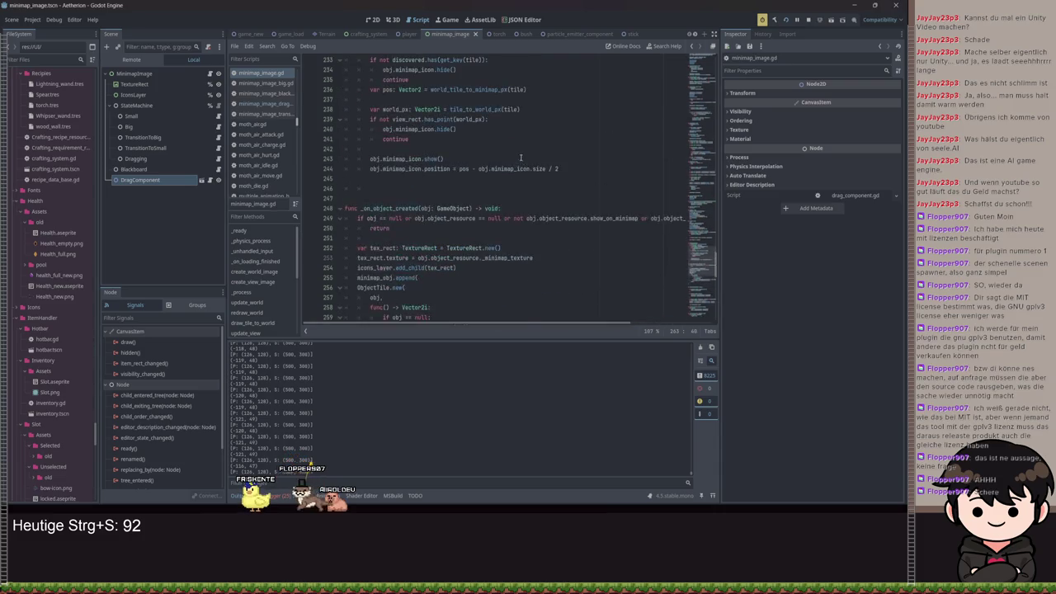
{"action": "scroll", "coordinate": [518, 179], "scroll_direction": "down", "scroll_amount": 5}
{"action": "scroll", "coordinate": [518, 179], "scroll_direction": "up", "scroll_amount": 10}
{"action": "scroll", "coordinate": [518, 188], "scroll_direction": "up", "scroll_amount": 8}
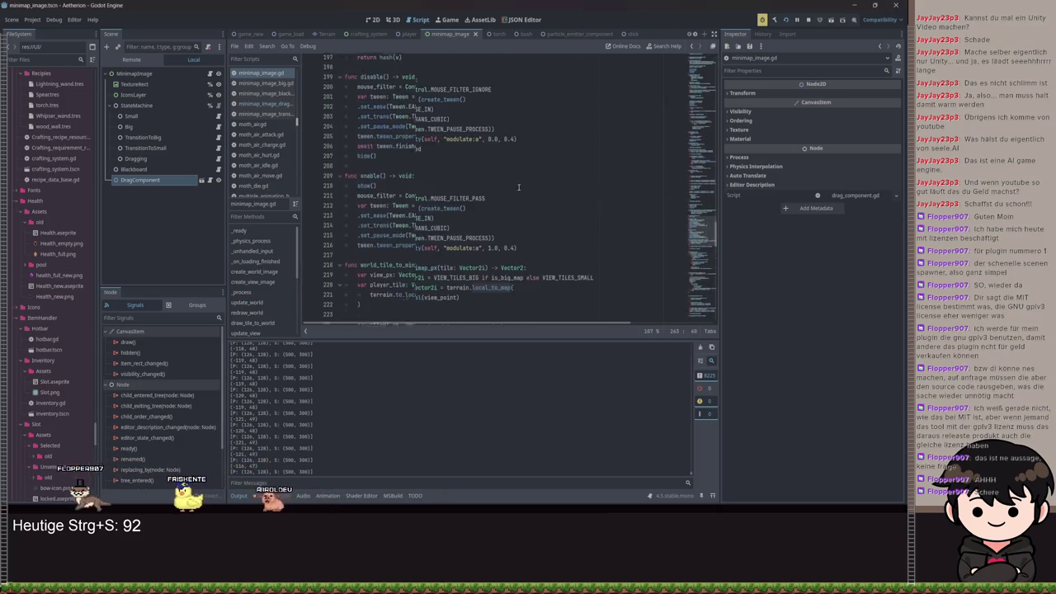
{"action": "scroll", "coordinate": [508, 189], "scroll_direction": "up", "scroll_amount": 8}
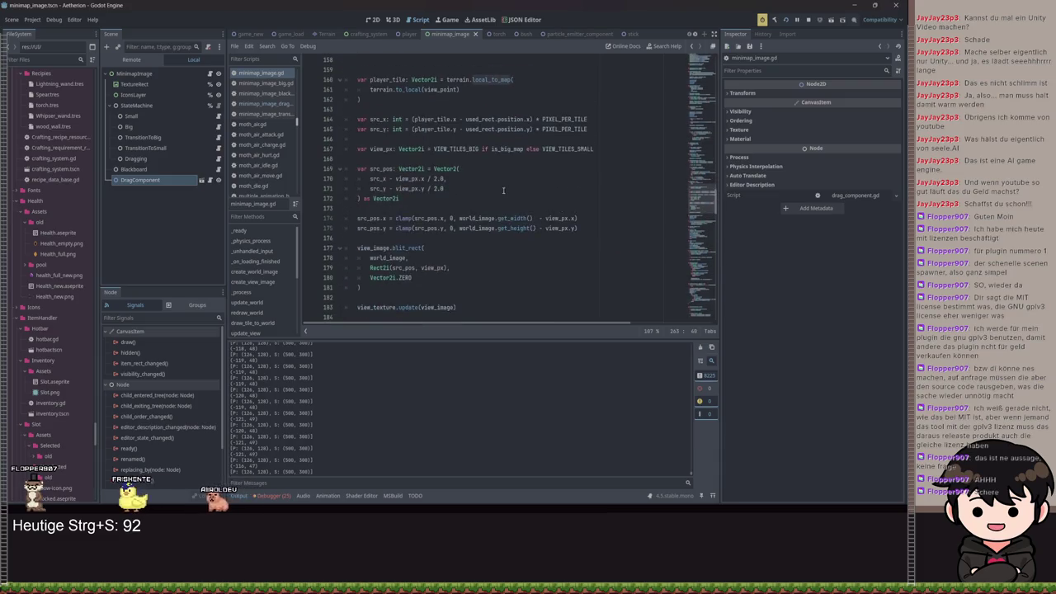
{"action": "scroll", "coordinate": [447, 191], "scroll_direction": "down", "scroll_amount": 3}
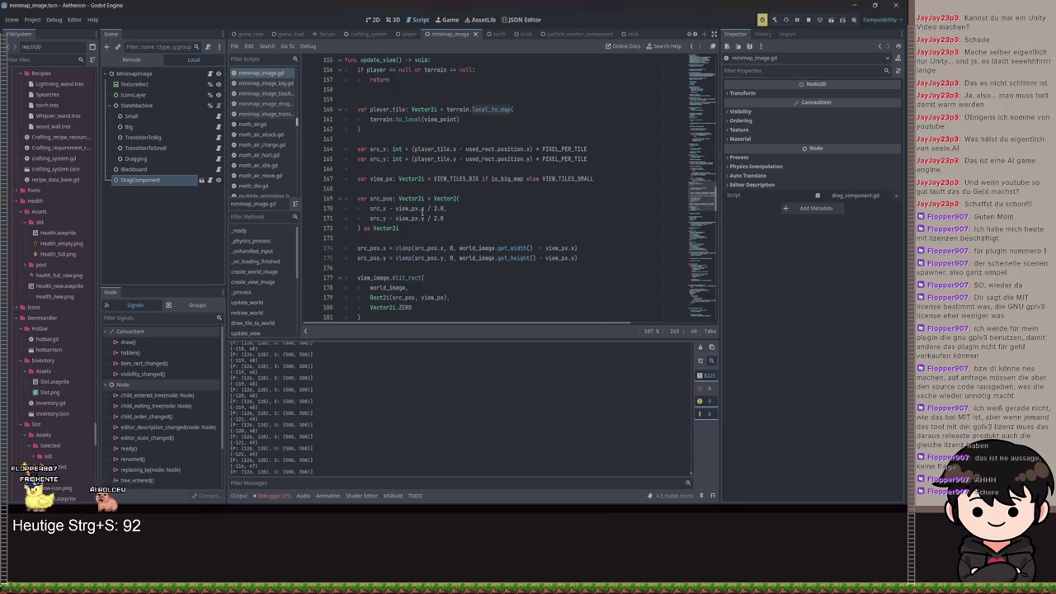
{"action": "scroll", "coordinate": [443, 241], "scroll_direction": "down", "scroll_amount": 2}
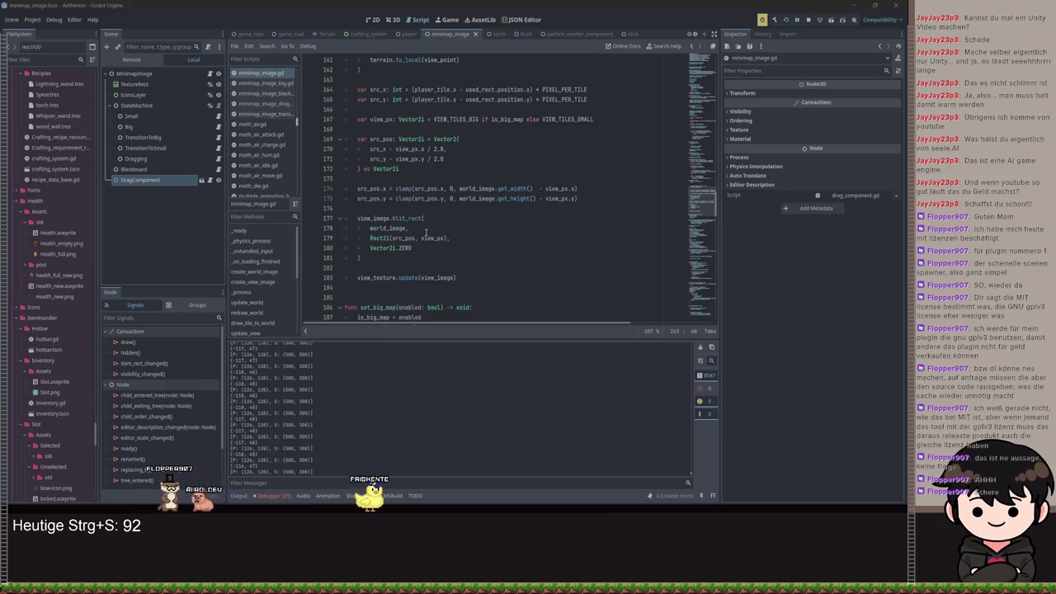
{"action": "mouse_move", "coordinate": [399, 217]}
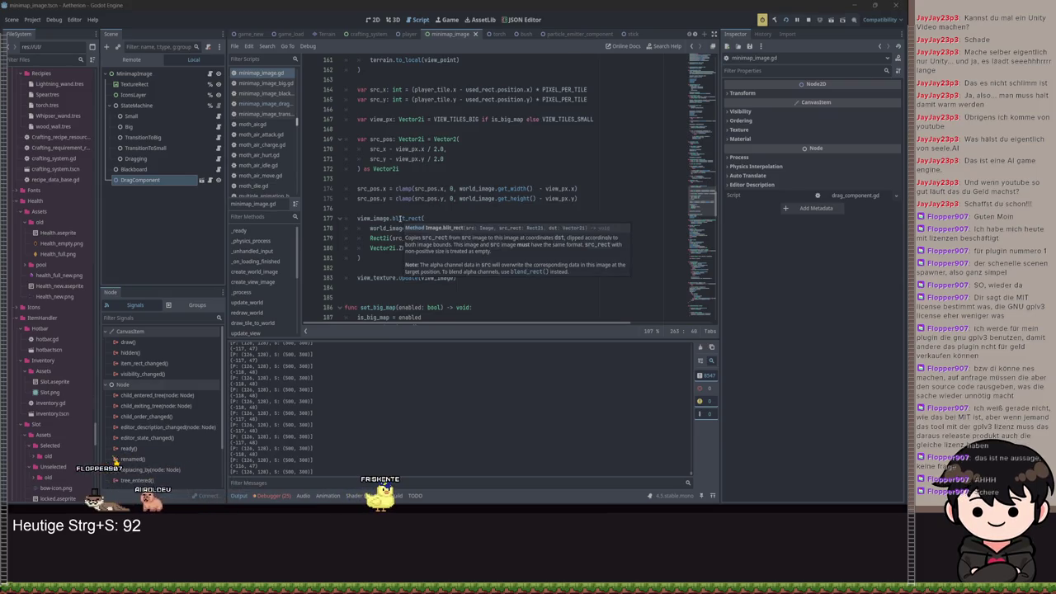
{"action": "left_click", "coordinate": [391, 208]}
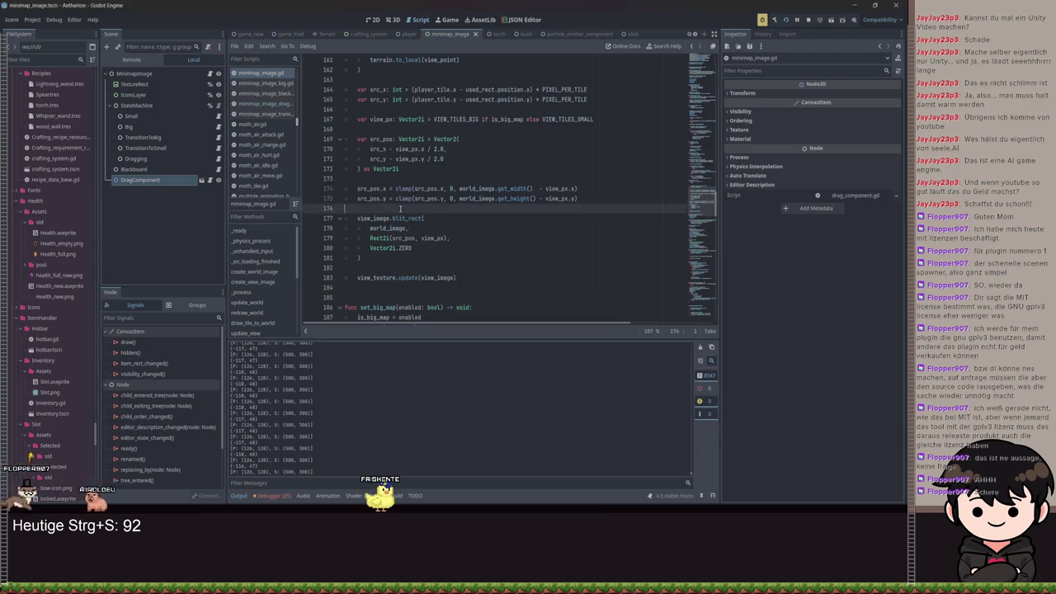
Rename the player_tile variable in the tile calculation to view_tile.
{"action": "scroll", "coordinate": [442, 194], "scroll_direction": "up", "scroll_amount": 7}
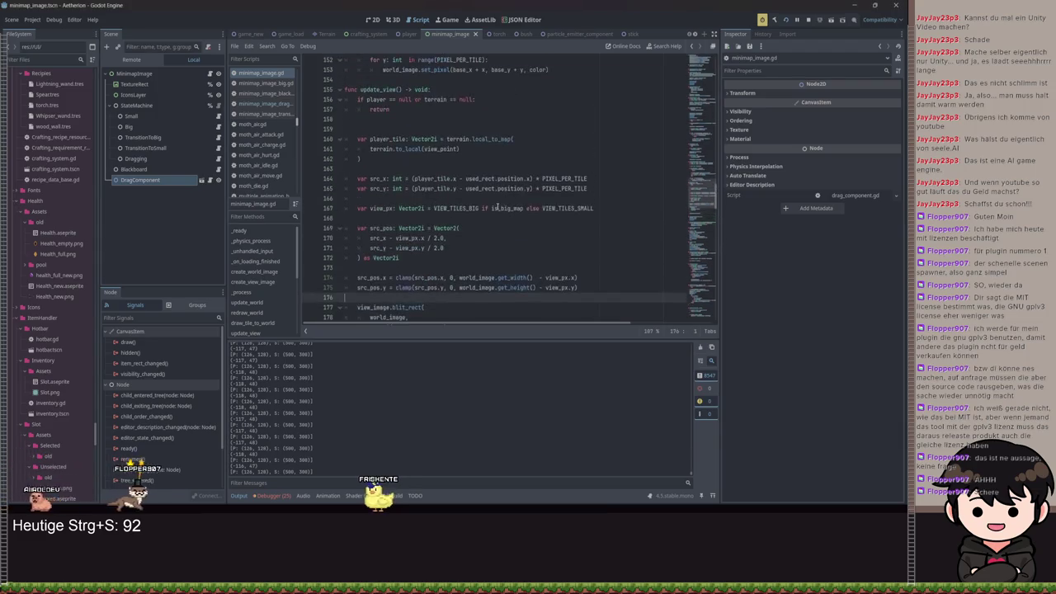
{"action": "scroll", "coordinate": [441, 194], "scroll_direction": "down", "scroll_amount": 3}
{"action": "scroll", "coordinate": [436, 202], "scroll_direction": "down", "scroll_amount": 1}
{"action": "double_click", "coordinate": [442, 149]}
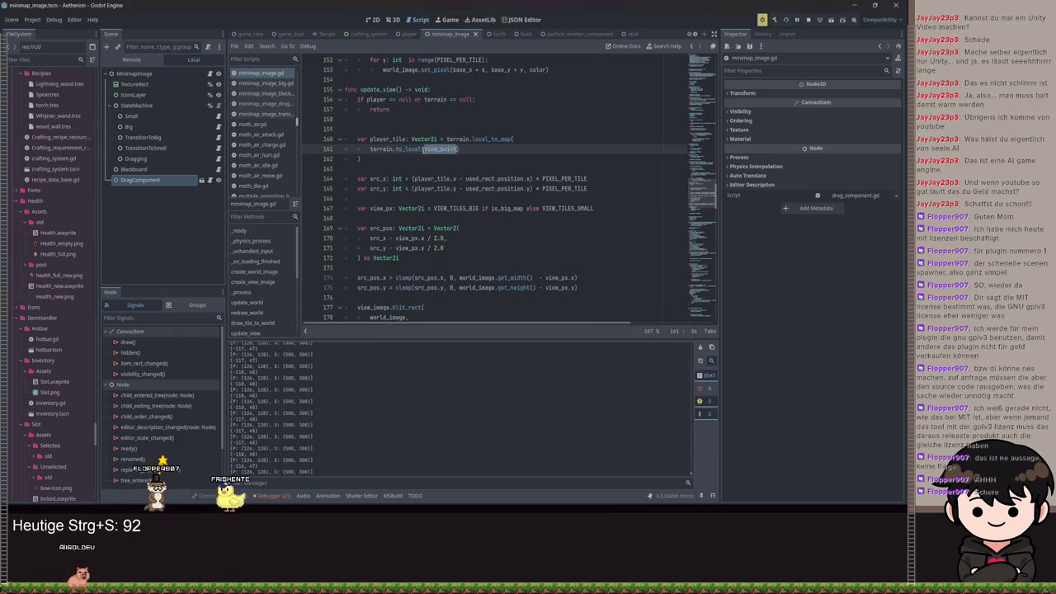
{"action": "double_click", "coordinate": [377, 138]}
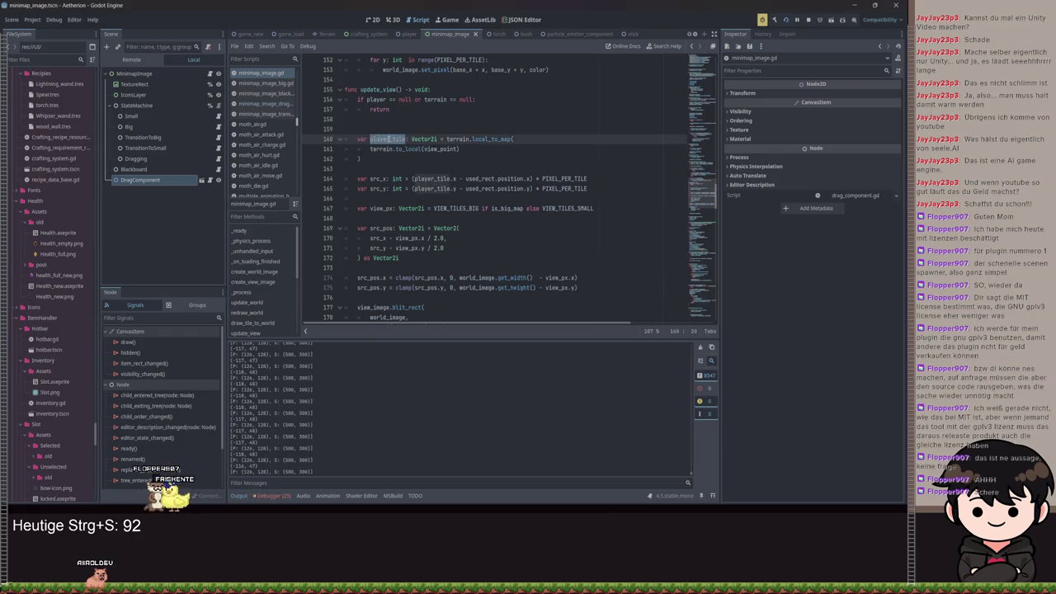
{"action": "type", "text": "view_p"}
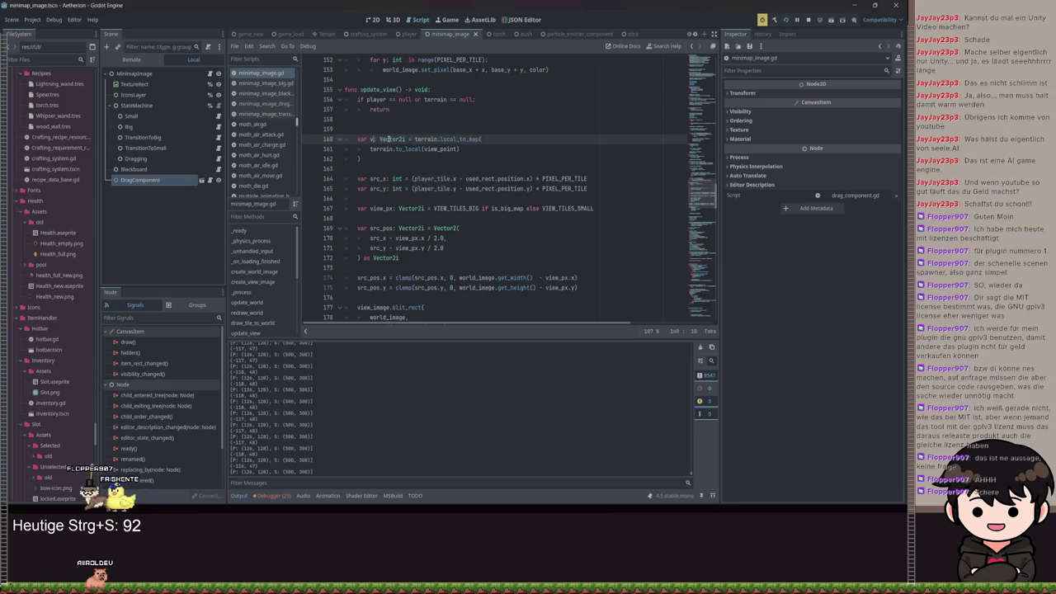
{"action": "key", "text": "BackSpace"}
{"action": "type", "text": "tile"}
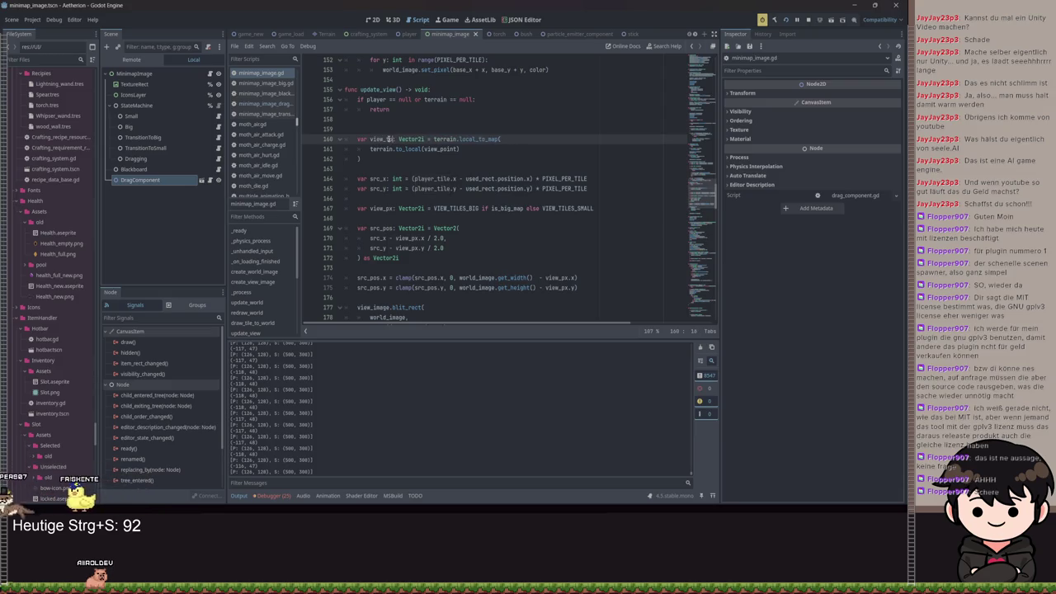
Replace player_tile with view_tile in the src_x and src_y lines, then save the script.
{"action": "double_click", "coordinate": [388, 138]}
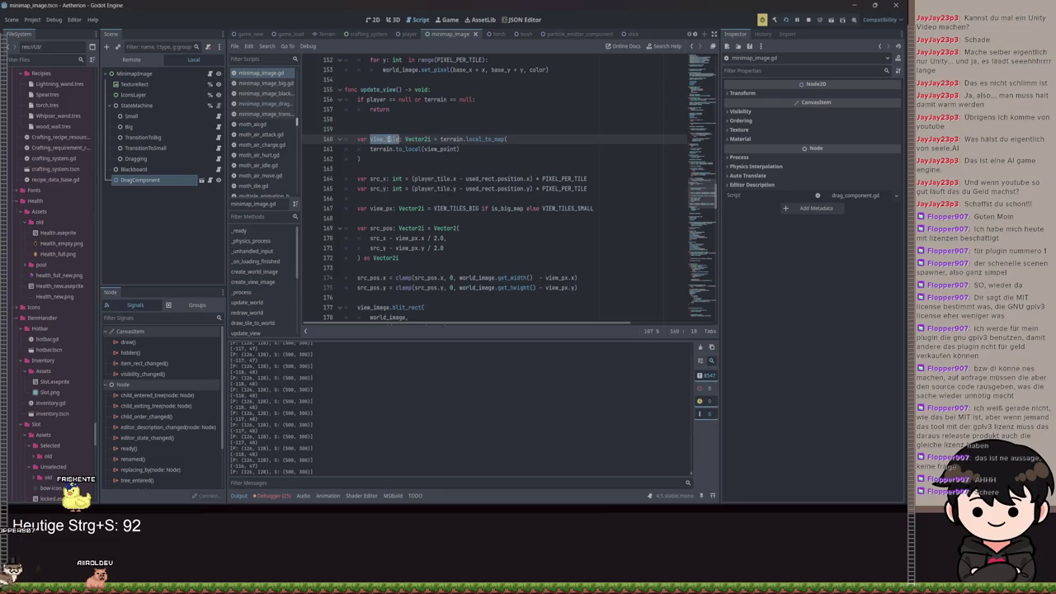
{"action": "key", "text": "ctrl+c"}
{"action": "double_click", "coordinate": [424, 179]}
{"action": "key", "text": "ctrl+v"}
{"action": "left_click", "coordinate": [429, 188]}
{"action": "double_click", "coordinate": [428, 188]}
{"action": "key", "text": "ctrl+v"}
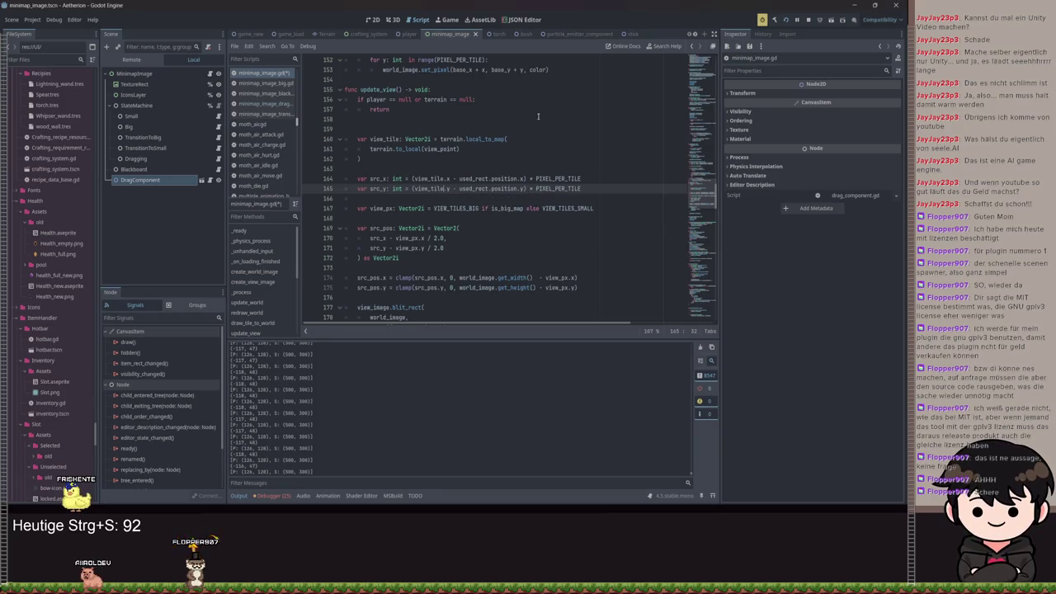
{"action": "scroll", "coordinate": [457, 226], "scroll_direction": "down", "scroll_amount": 2}
{"action": "key", "text": "ctrl+s"}
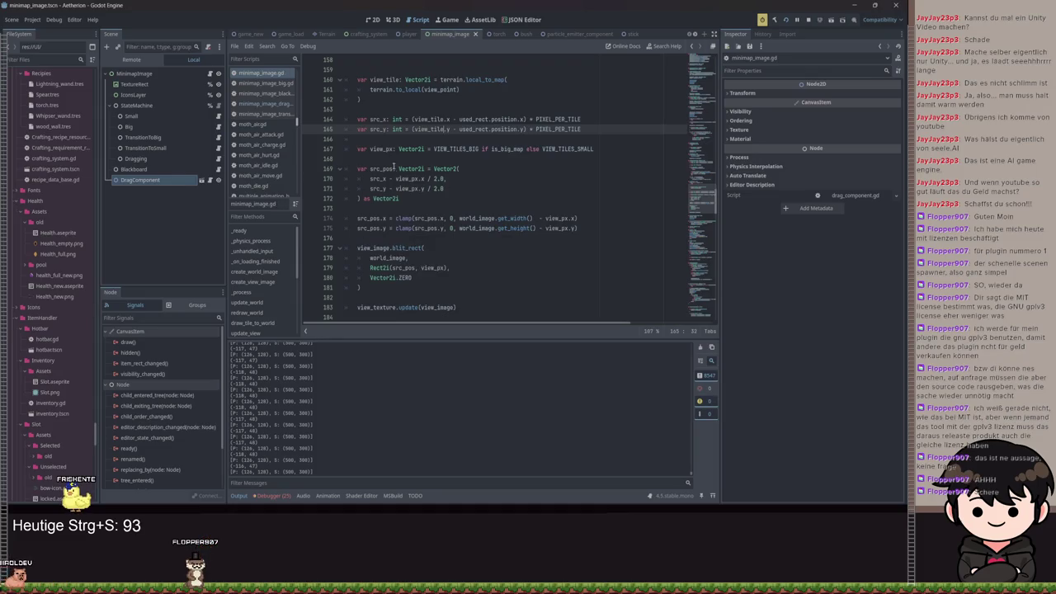
Delete a character on the closing-parenthesis line and select the view_tile.x minus used_rect.position.x expression.
{"action": "scroll", "coordinate": [394, 165], "scroll_direction": "up", "scroll_amount": 2}
{"action": "left_click_drag", "start_coordinate": [459, 149], "coordinate": [368, 151]}
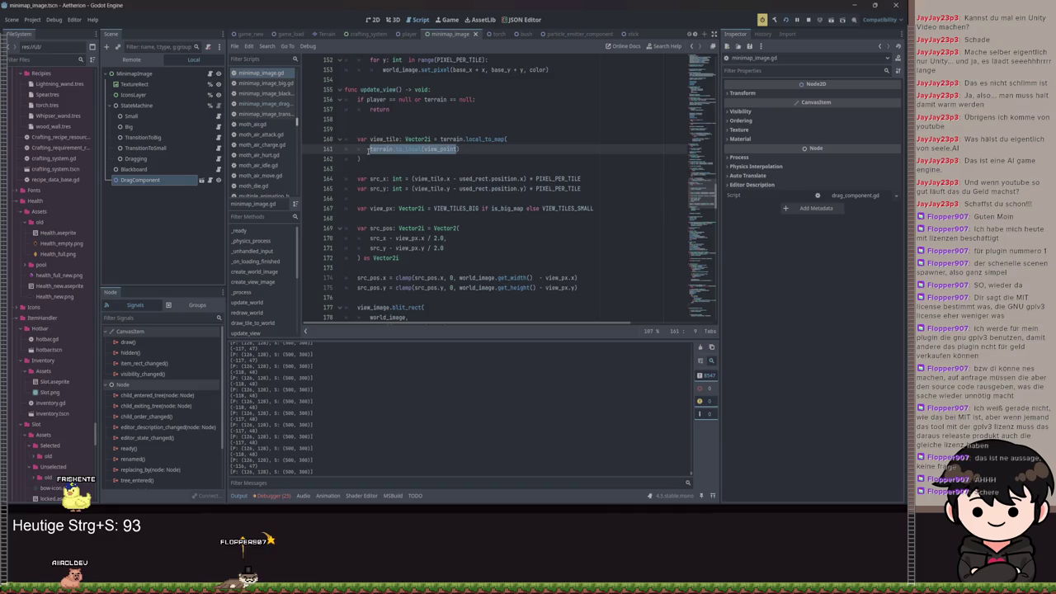
{"action": "left_click", "coordinate": [476, 139]}
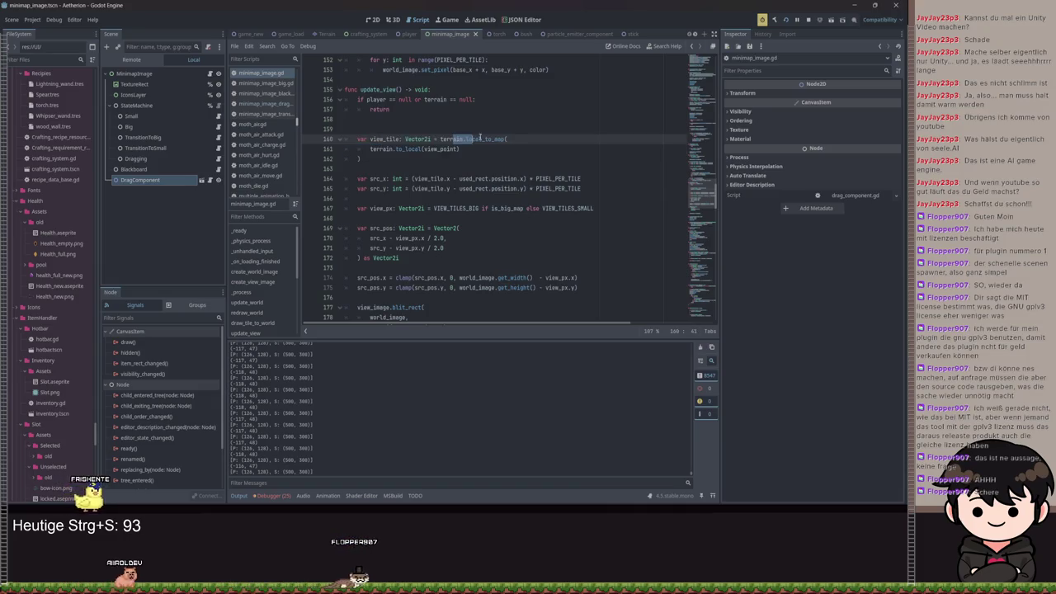
{"action": "key", "text": "Down"}
{"action": "key", "text": "Down"}
{"action": "key", "text": "BackSpace"}
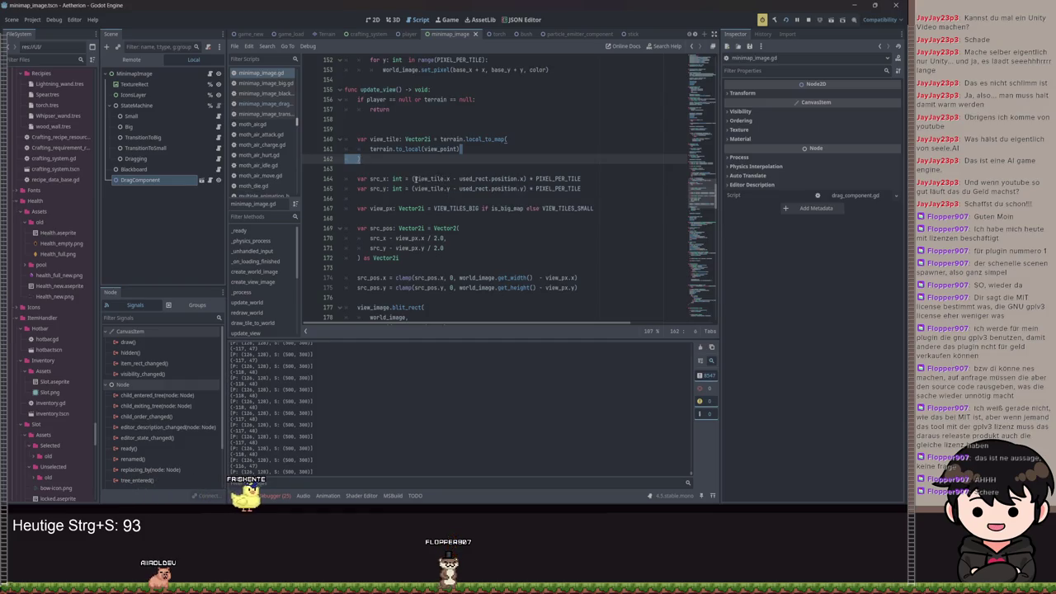
{"action": "left_click", "coordinate": [412, 179]}
{"action": "left_click_drag", "start_coordinate": [450, 178], "coordinate": [516, 178]}
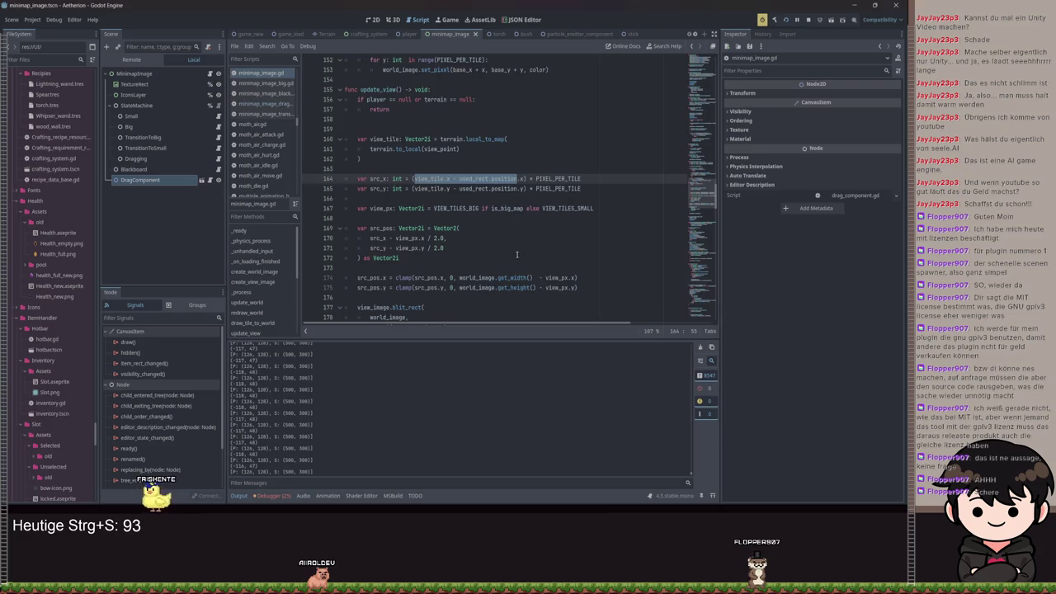
Review the height clamp expression on line 175.
{"action": "scroll", "coordinate": [462, 239], "scroll_direction": "down", "scroll_amount": 1}
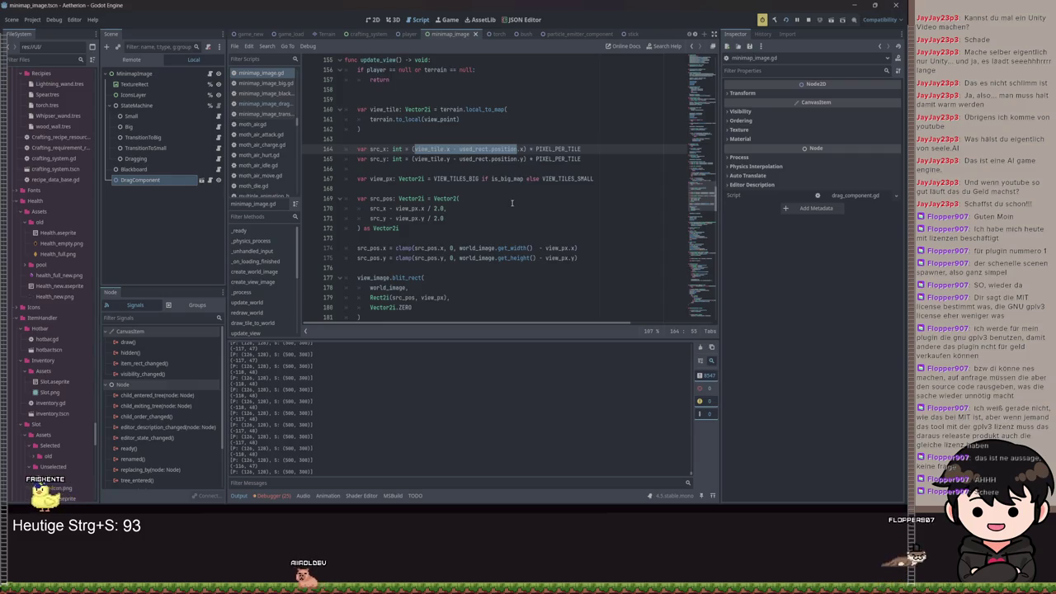
{"action": "scroll", "coordinate": [577, 206], "scroll_direction": "up", "scroll_amount": 1}
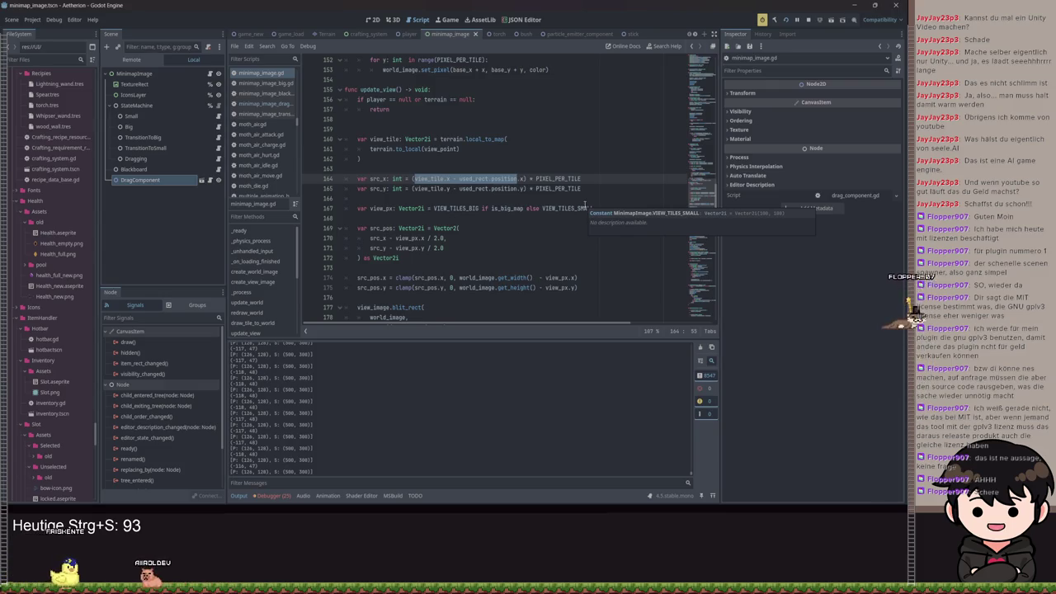
{"action": "mouse_move", "coordinate": [583, 205]}
{"action": "scroll", "coordinate": [583, 207], "scroll_direction": "down", "scroll_amount": 3}
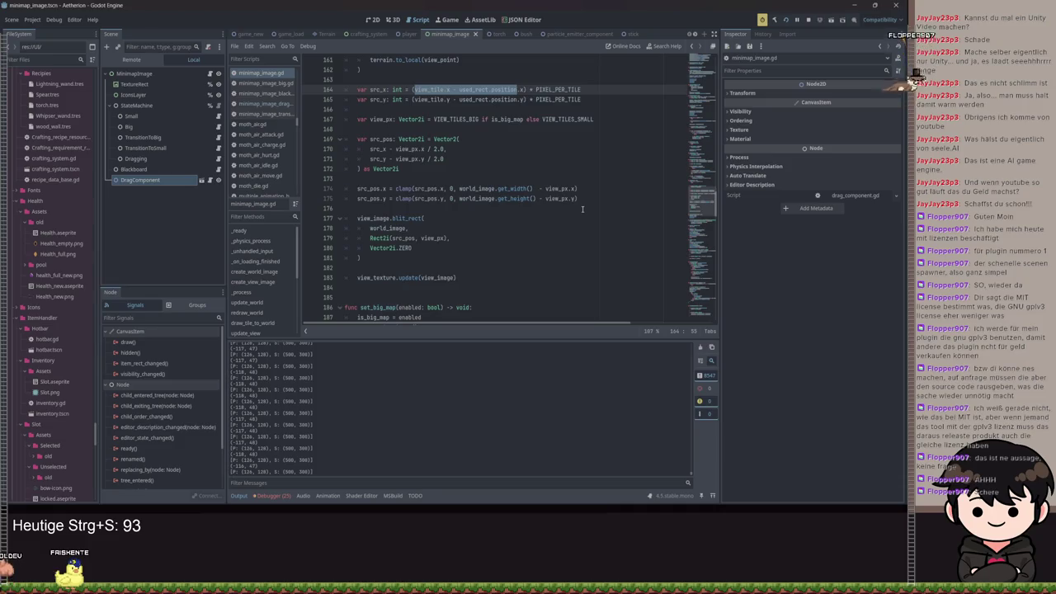
{"action": "left_click_drag", "start_coordinate": [581, 198], "coordinate": [455, 198]}
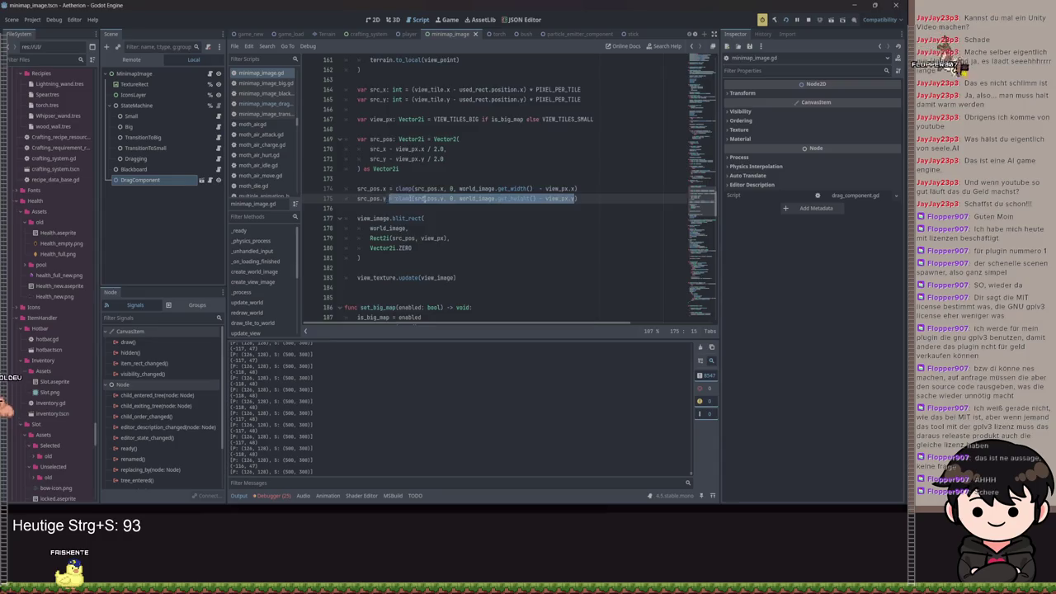
{"action": "scroll", "coordinate": [480, 216], "scroll_direction": "down", "scroll_amount": 4}
{"action": "scroll", "coordinate": [479, 216], "scroll_direction": "down", "scroll_amount": 20}
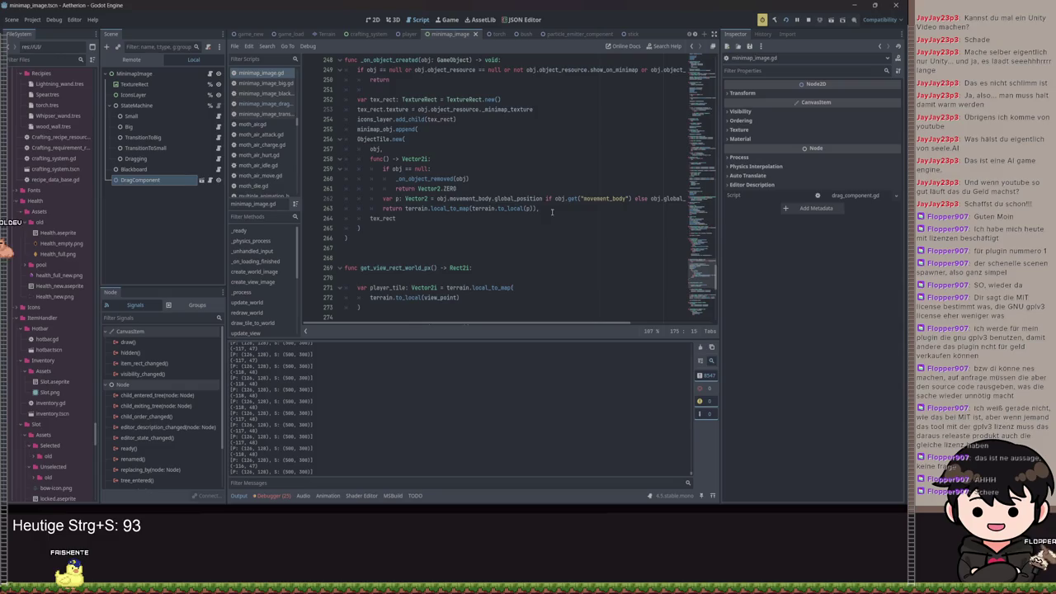
{"action": "left_click_drag", "start_coordinate": [536, 208], "coordinate": [396, 208]}
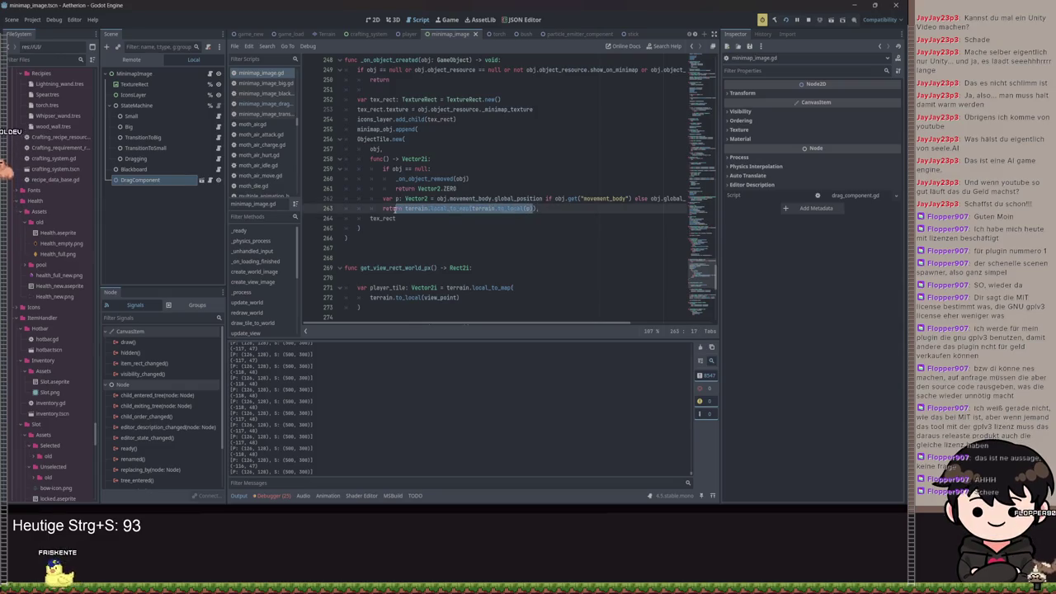
{"action": "scroll", "coordinate": [485, 204], "scroll_direction": "up", "scroll_amount": 20}
{"action": "scroll", "coordinate": [485, 204], "scroll_direction": "up", "scroll_amount": 4}
{"action": "left_click_drag", "start_coordinate": [582, 242], "coordinate": [353, 232]}
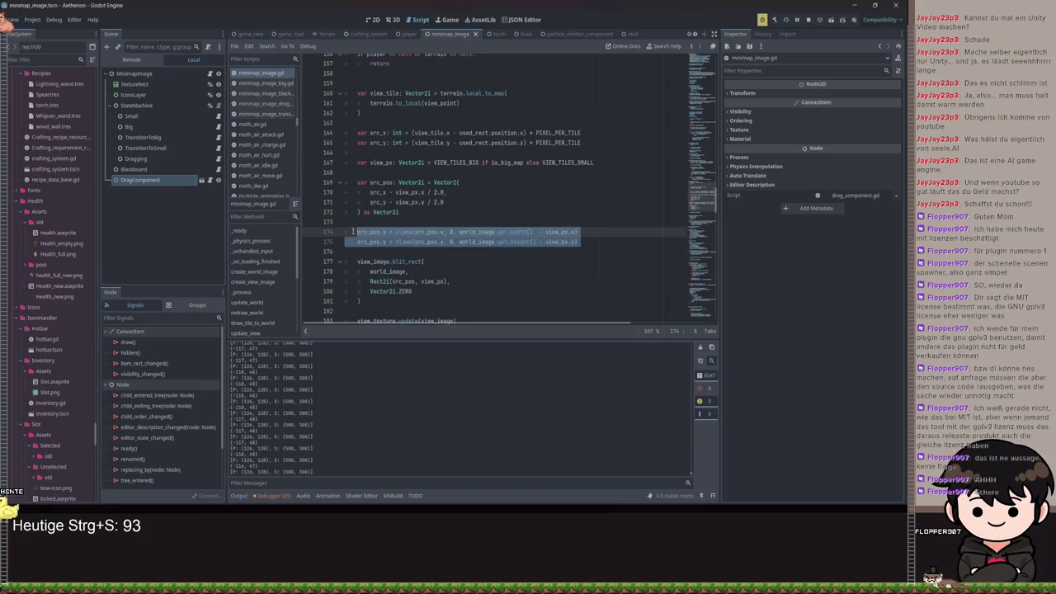
{"action": "left_click", "coordinate": [440, 251]}
{"action": "double_click", "coordinate": [403, 281]}
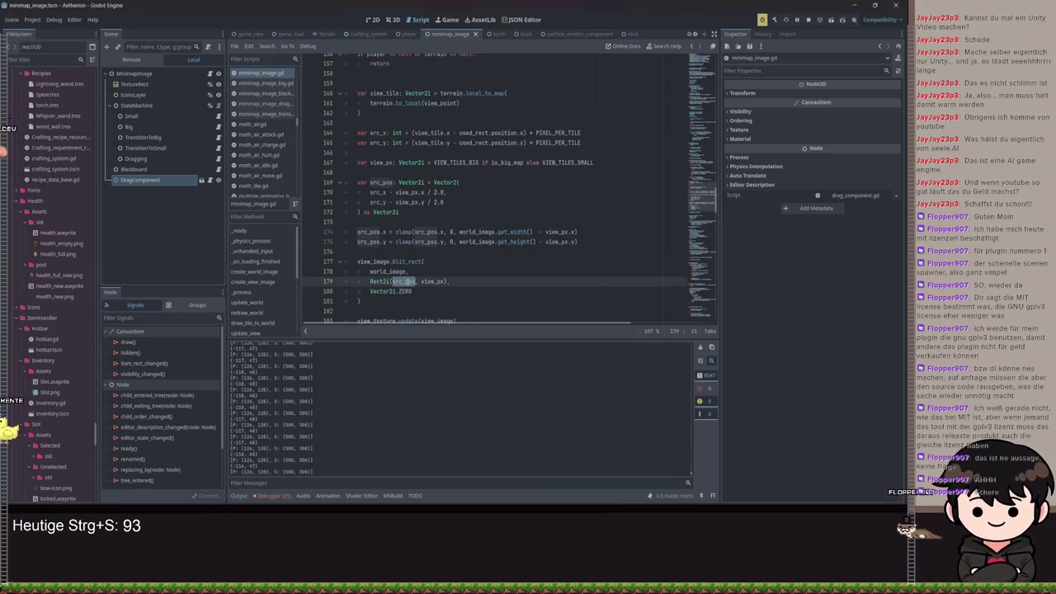
{"action": "double_click", "coordinate": [431, 281]}
{"action": "scroll", "coordinate": [429, 272], "scroll_direction": "down", "scroll_amount": 2}
{"action": "scroll", "coordinate": [433, 247], "scroll_direction": "up", "scroll_amount": 2}
{"action": "scroll", "coordinate": [434, 242], "scroll_direction": "up", "scroll_amount": 2}
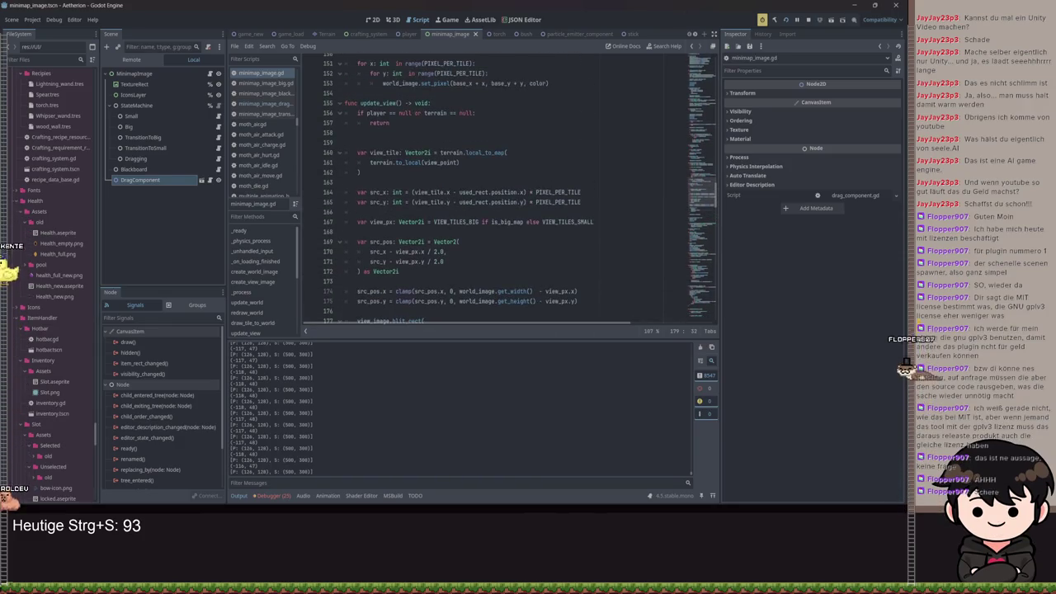
{"action": "left_click", "coordinate": [617, 184]}
{"action": "scroll", "coordinate": [611, 178], "scroll_direction": "down", "scroll_amount": 2}
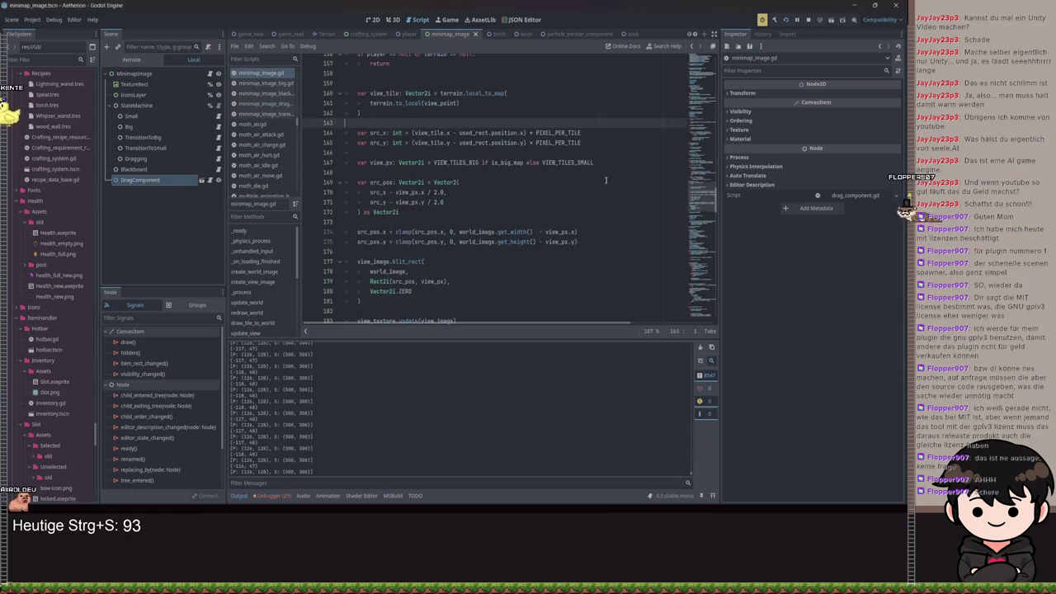
{"action": "scroll", "coordinate": [602, 170], "scroll_direction": "down", "scroll_amount": 7}
{"action": "left_click", "coordinate": [602, 172]}
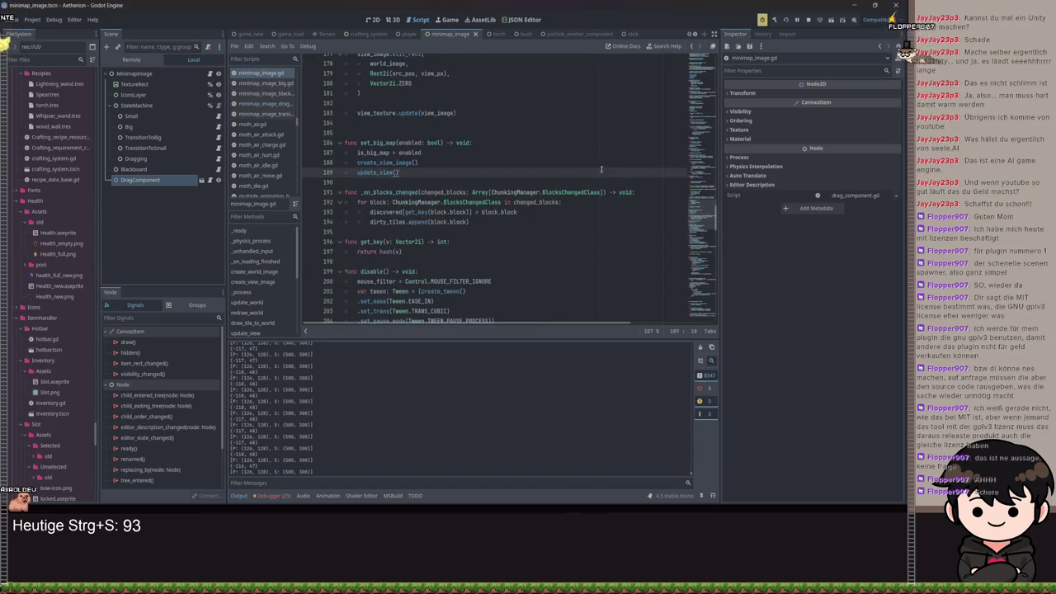
Search for tile_to_wo and review the x and y pixel expressions returned by tile_to_world_px.
{"action": "key", "text": "ctrl+f"}
{"action": "type", "text": "tile"}
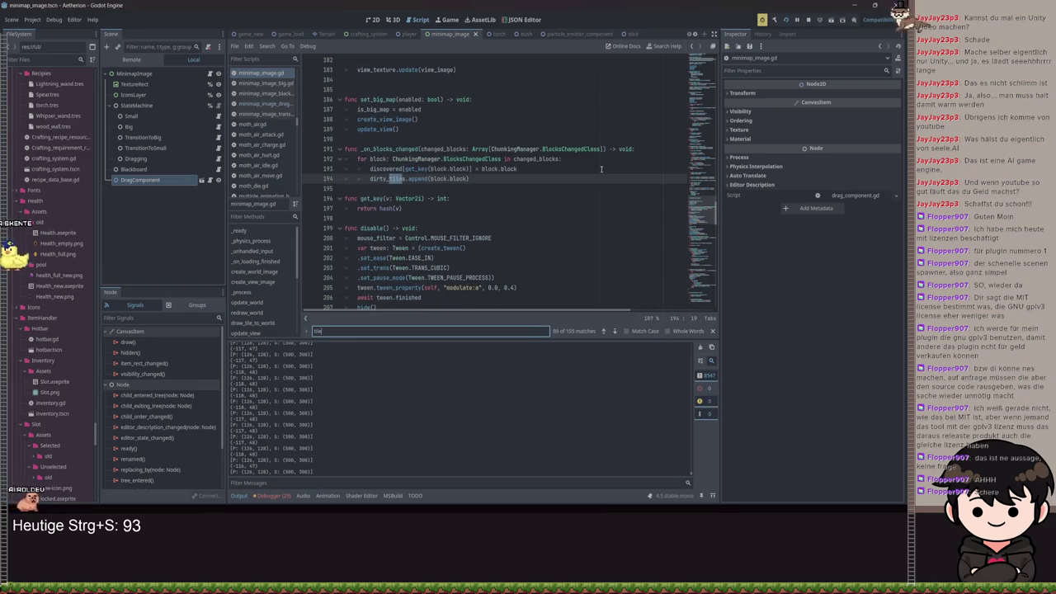
{"action": "type", "text": "_to_wo"}
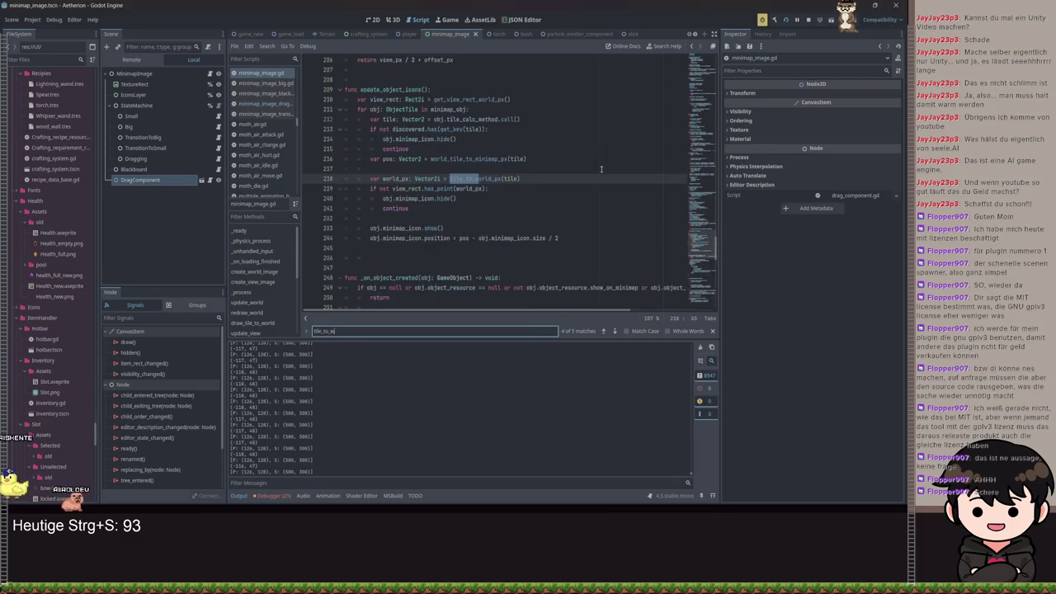
{"action": "left_click", "coordinate": [470, 180], "text": "ctrl"}
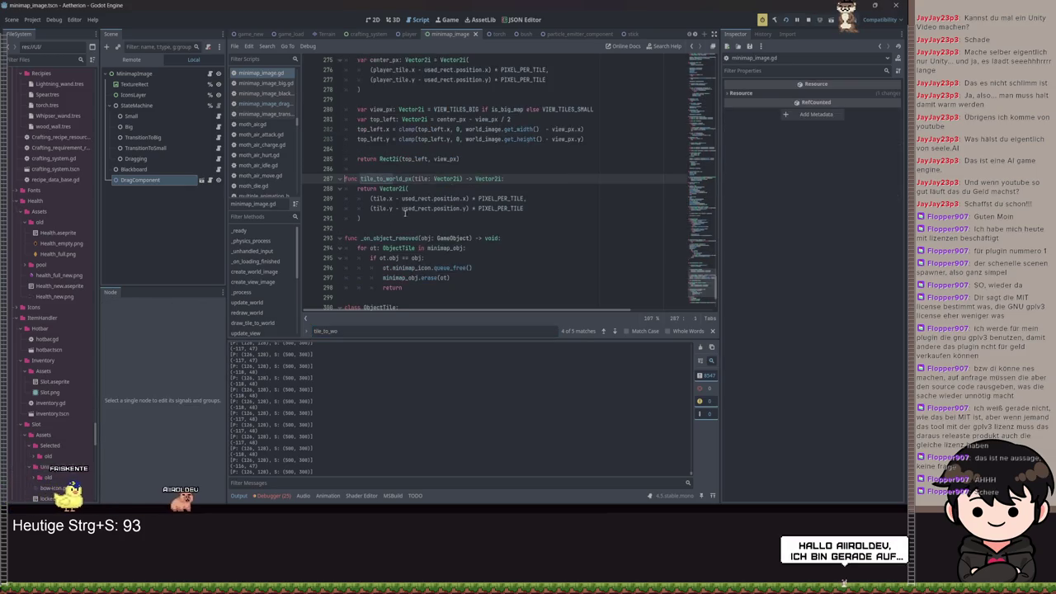
{"action": "left_click_drag", "start_coordinate": [387, 217], "coordinate": [345, 178]}
{"action": "scroll", "coordinate": [507, 207], "scroll_direction": "down", "scroll_amount": 2}
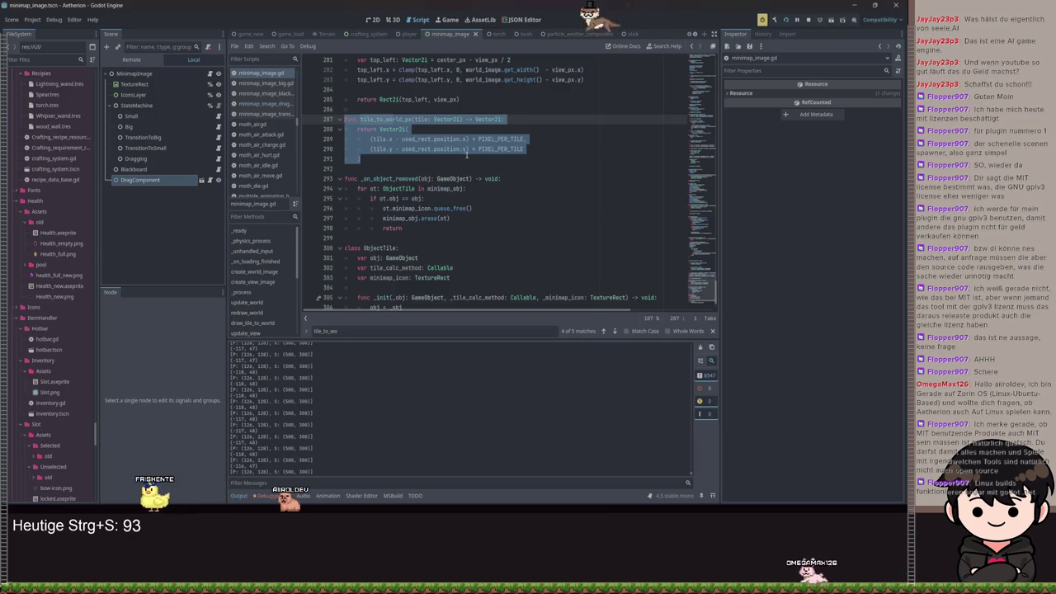
{"action": "key", "text": "Right"}
{"action": "left_click_drag", "start_coordinate": [369, 139], "coordinate": [525, 149]}
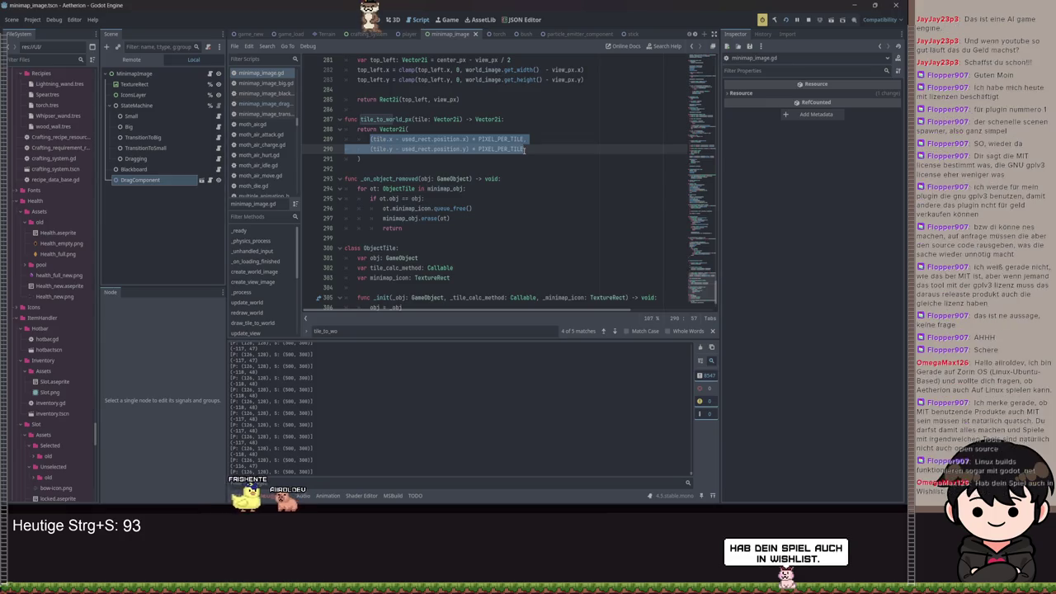
{"action": "left_click", "coordinate": [525, 149]}
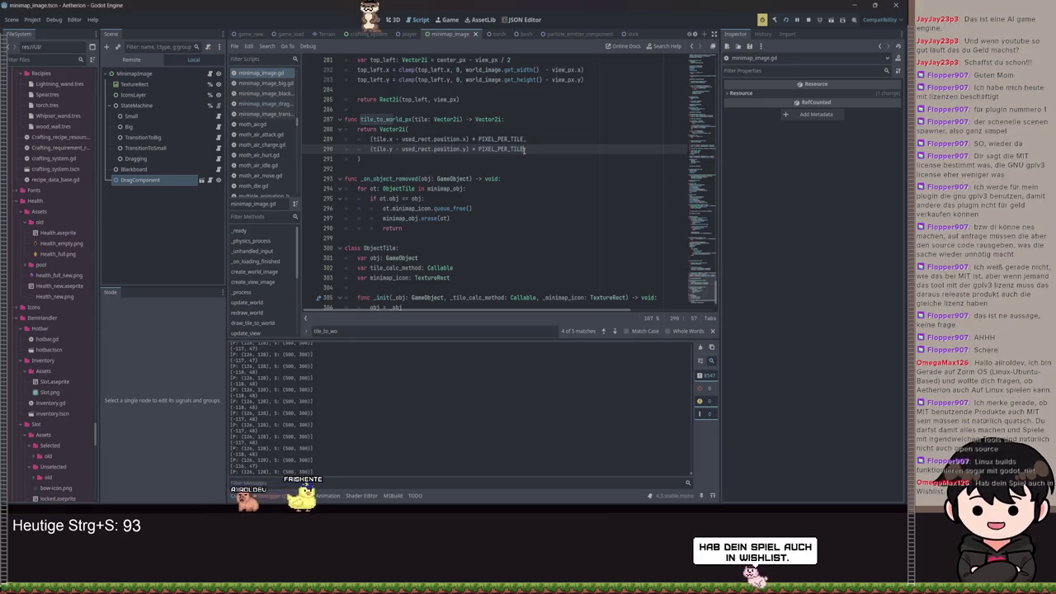
Search for world_px and jump to the world_tile_to_minimap_px function definition.
{"action": "key", "text": "ctrl+f"}
{"action": "type", "text": "world_px"}
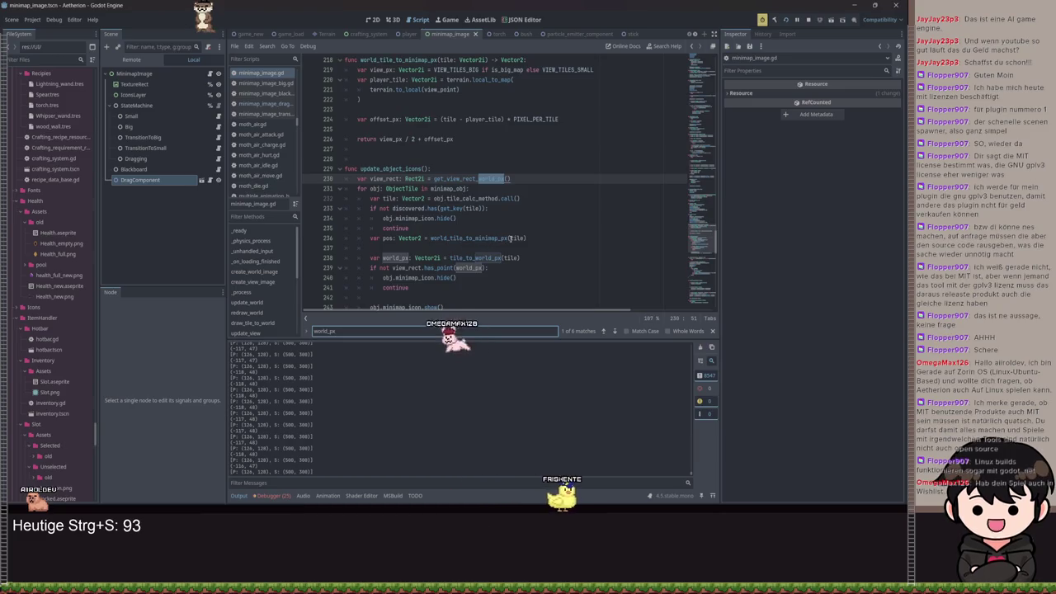
{"action": "left_click", "coordinate": [474, 238], "text": "ctrl"}
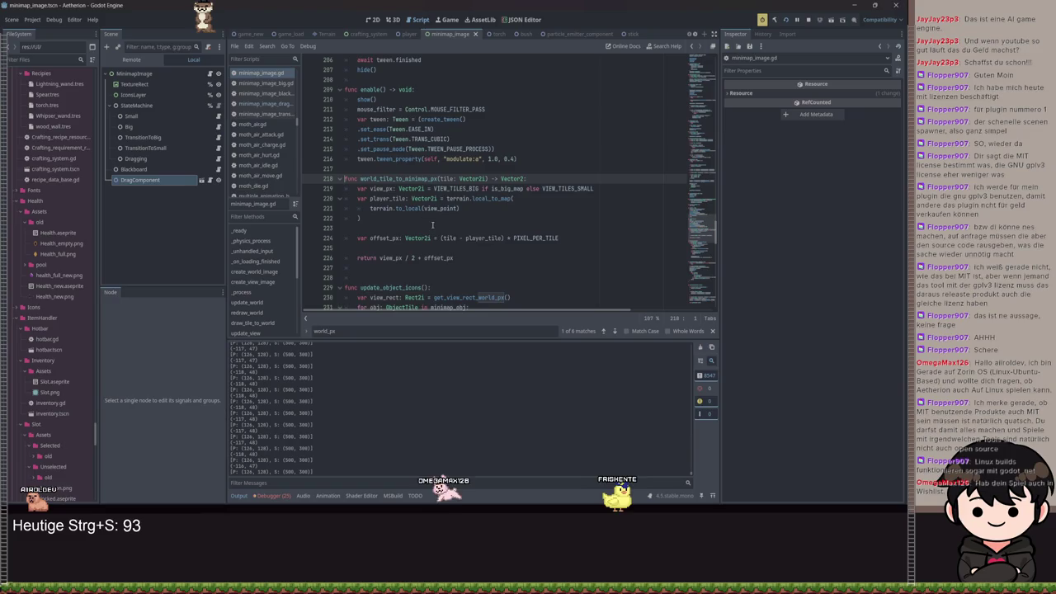
{"action": "scroll", "coordinate": [431, 225], "scroll_direction": "down", "scroll_amount": 1}
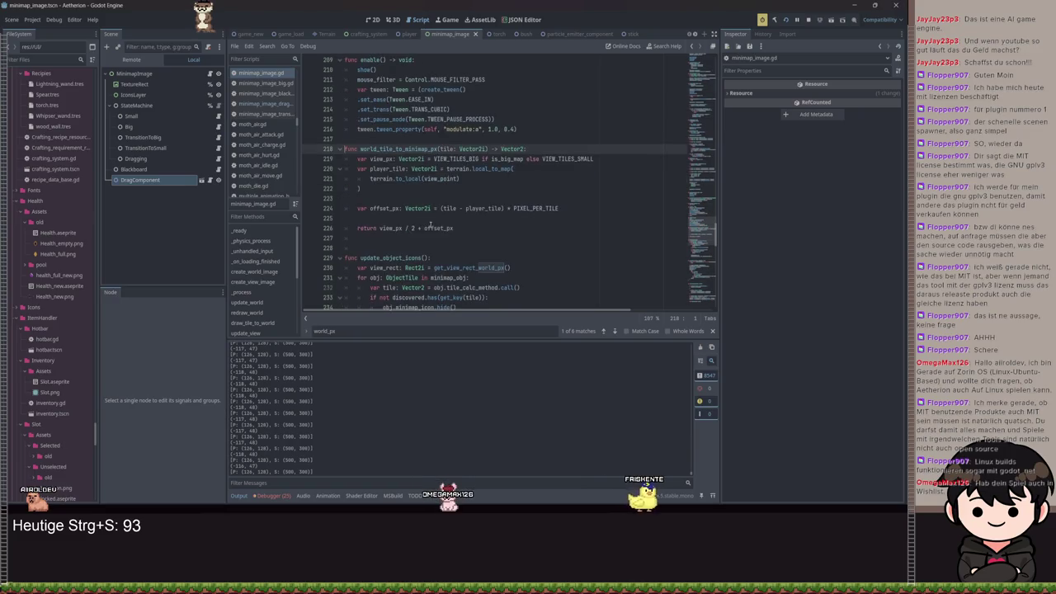
{"action": "double_click", "coordinate": [360, 150]}
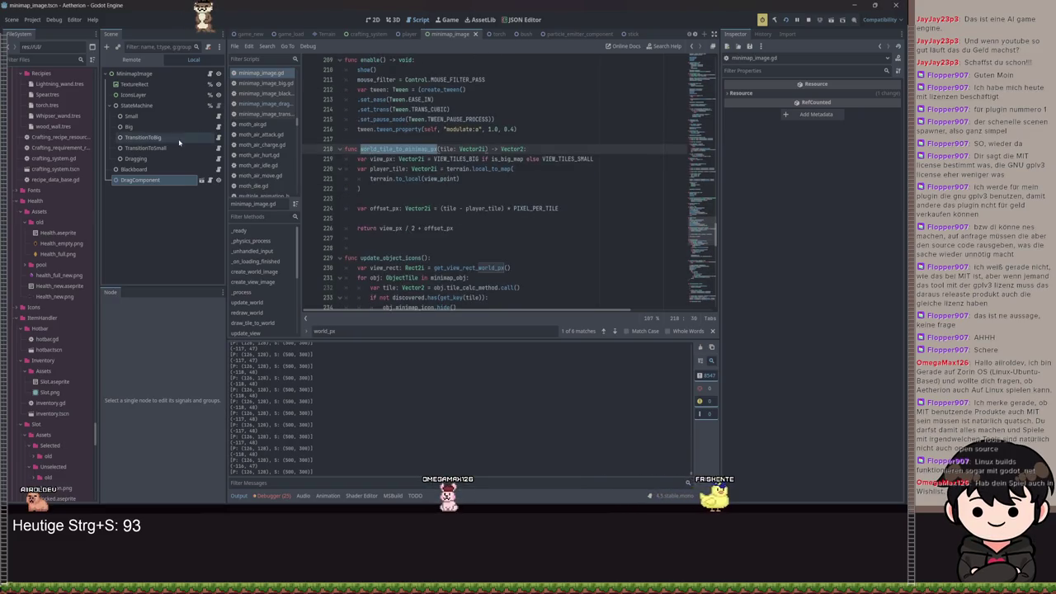
{"action": "left_click", "coordinate": [219, 160]}
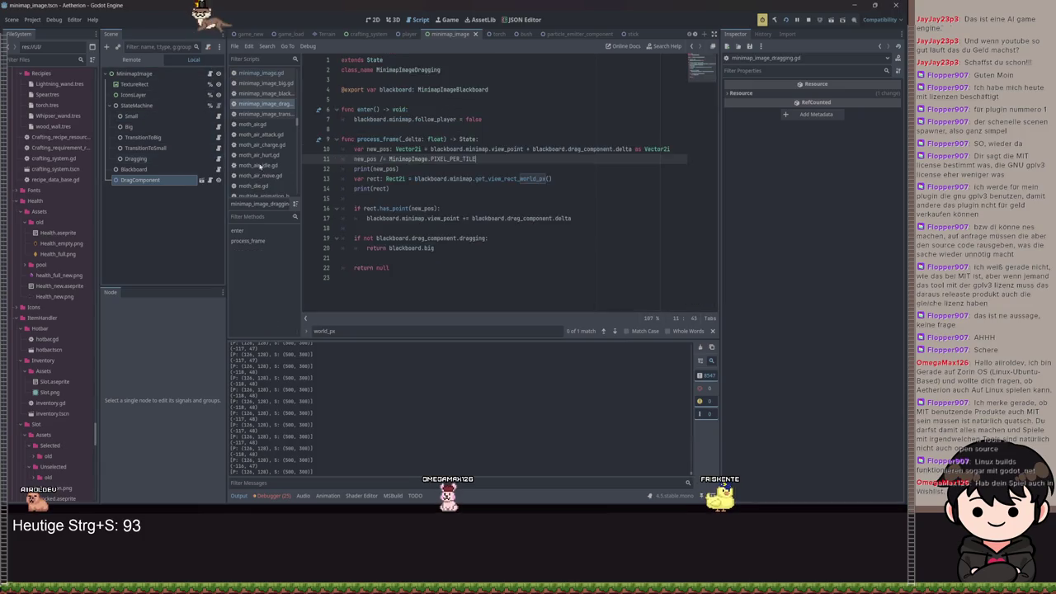
Replace the PIXEL_PER_TILE division on line 11 with blackboard.minimap.world_tile_to_minimap_px(new_pos) and save.
{"action": "left_click", "coordinate": [505, 178]}
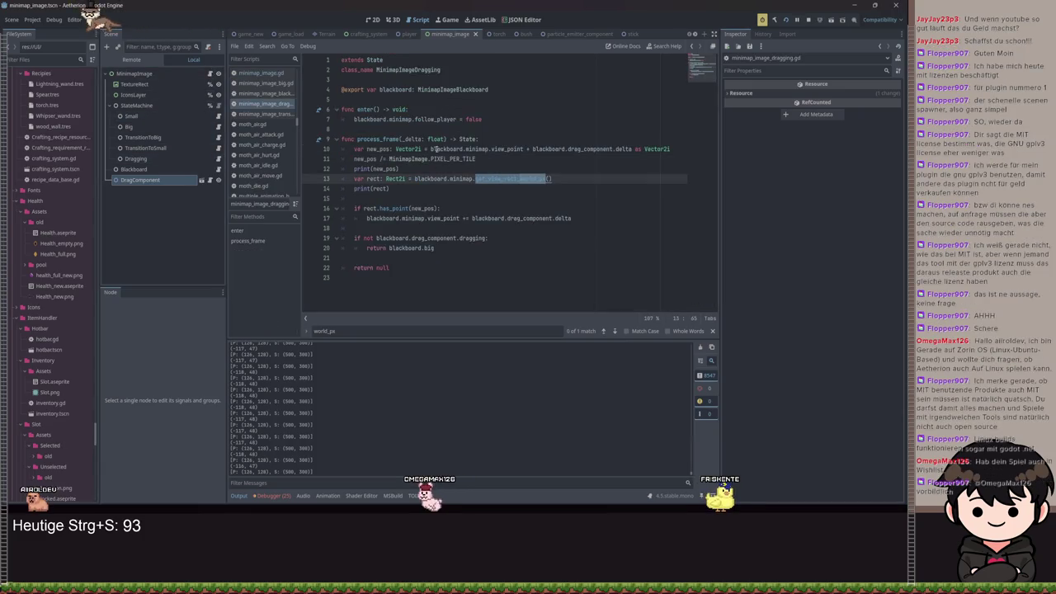
{"action": "left_click_drag", "start_coordinate": [482, 159], "coordinate": [379, 158]}
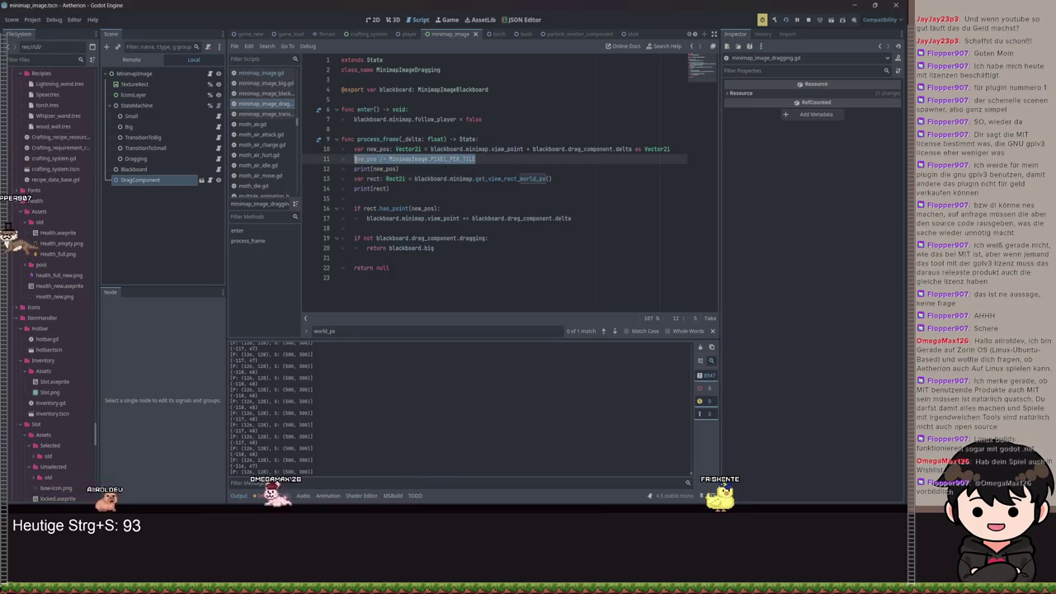
{"action": "key", "text": "shift+Home"}
{"action": "type", "text": "m"}
{"action": "key", "text": "BackSpace"}
{"action": "type", "text": "blackboard."}
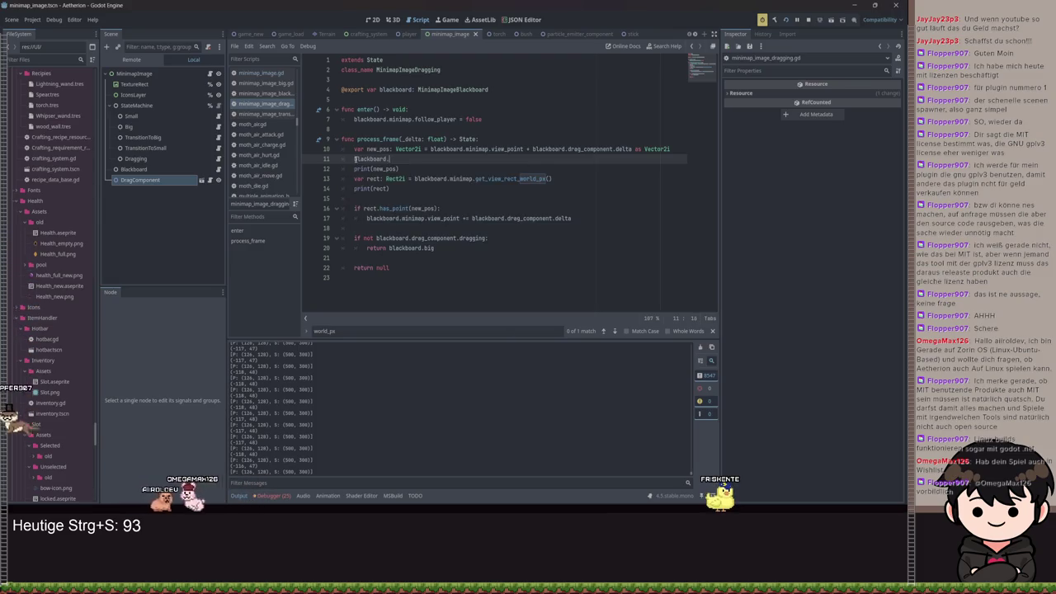
{"action": "type", "text": "minimap.world_tile_to_minimap_px"}
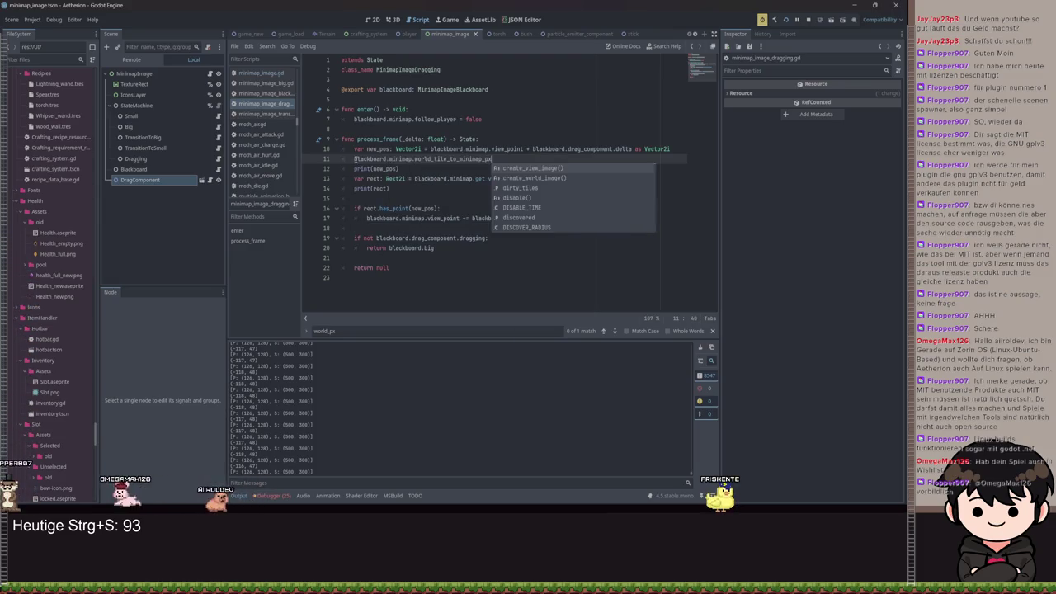
{"action": "type", "text": "(n"}
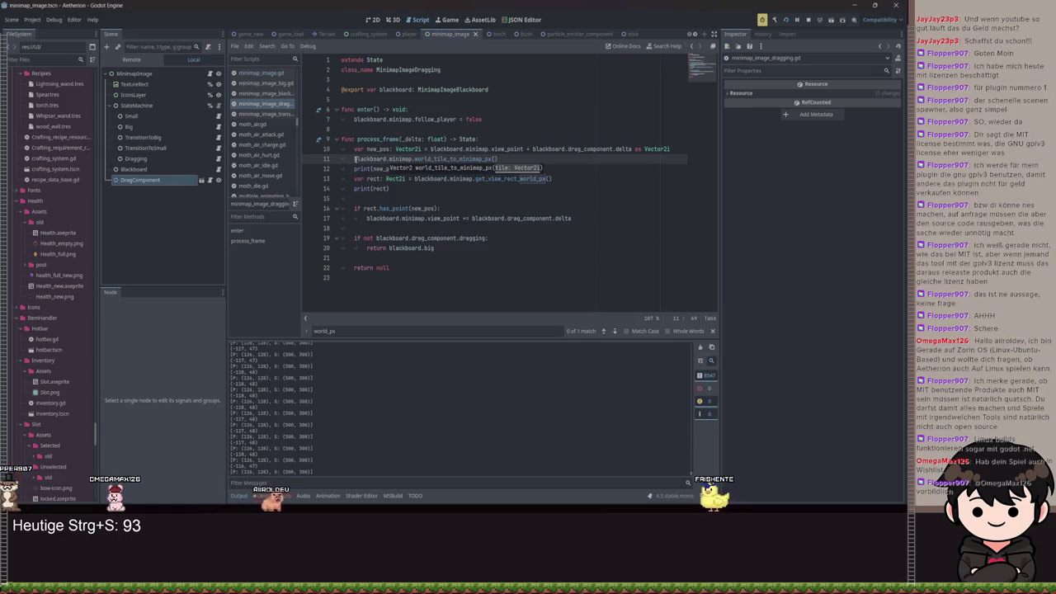
{"action": "type", "text": "ew_pos"}
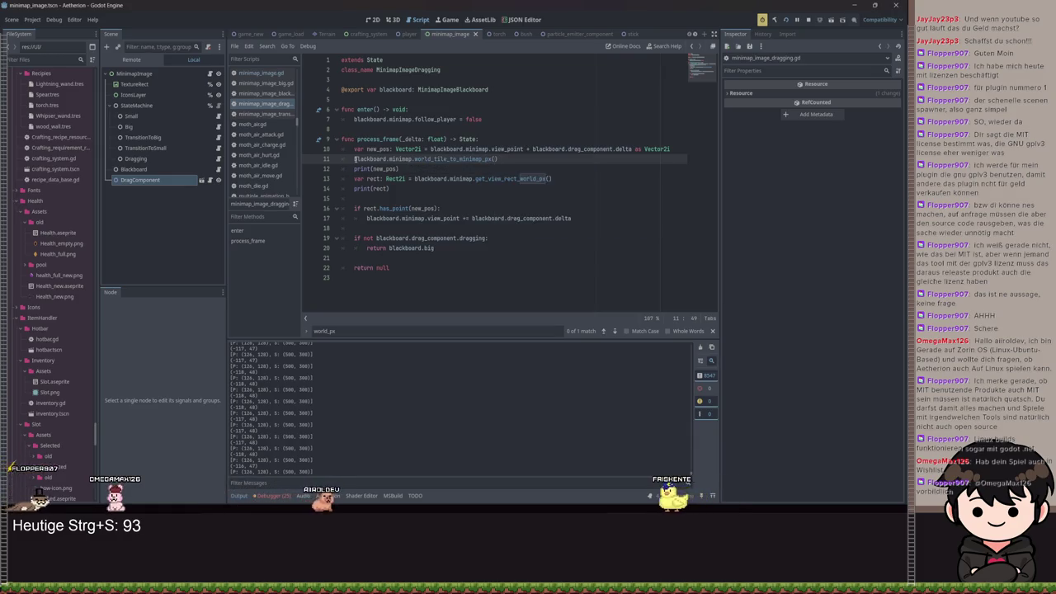
{"action": "key", "text": "ctrl+s"}
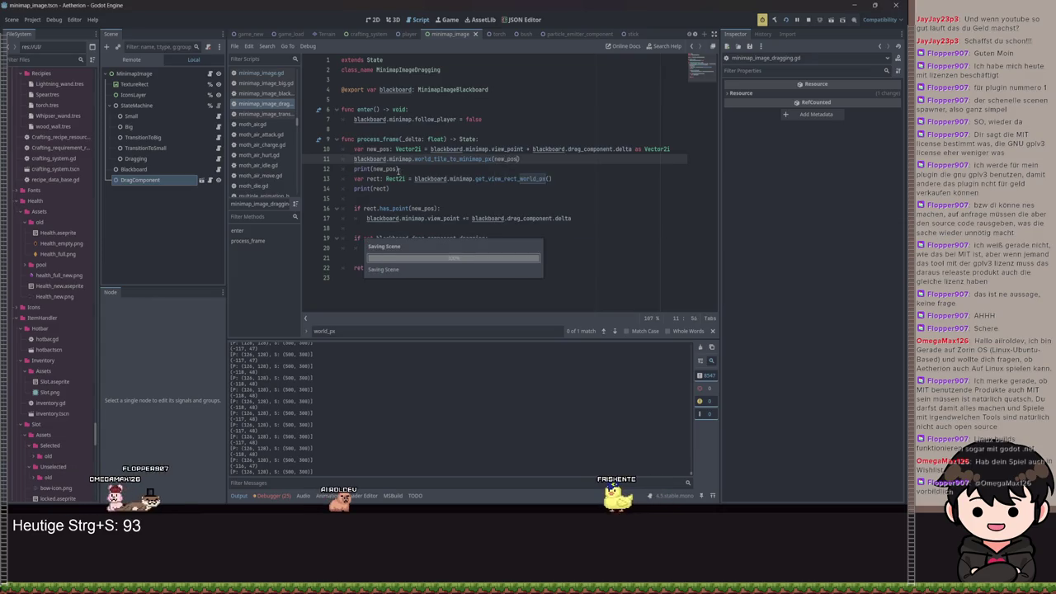
{"action": "key", "text": "Down"}
{"action": "key", "text": "Down"}
{"action": "key", "text": "Down"}
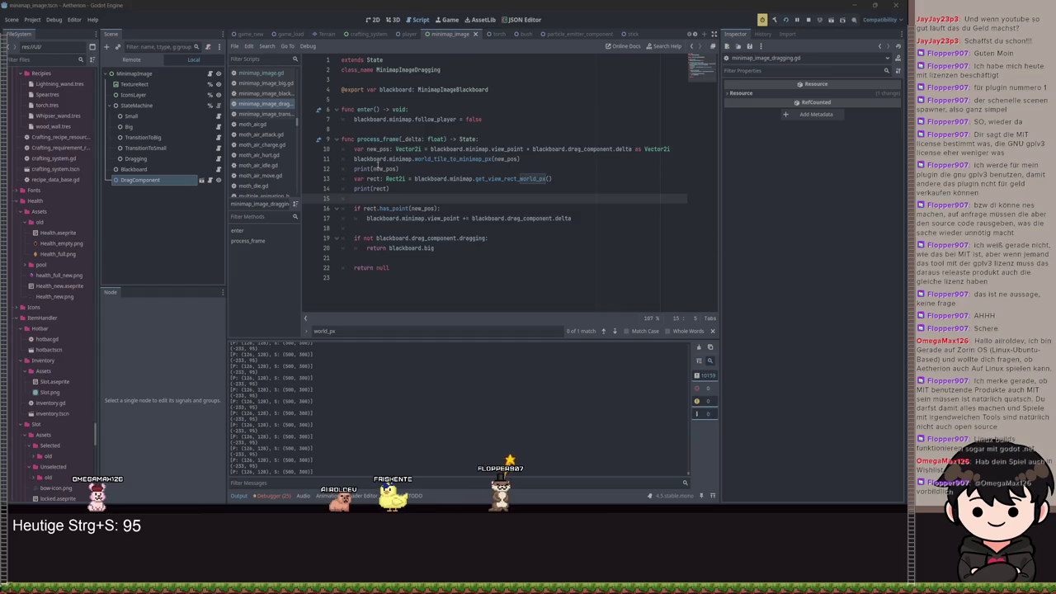
Undo the world_tile_to_minimap_px change and add new_pos = abs(new_pos) below the division line, then save.
{"action": "key", "text": "ctrl+z"}
{"action": "key", "text": "ctrl+z"}
{"action": "key", "text": "ctrl+z"}
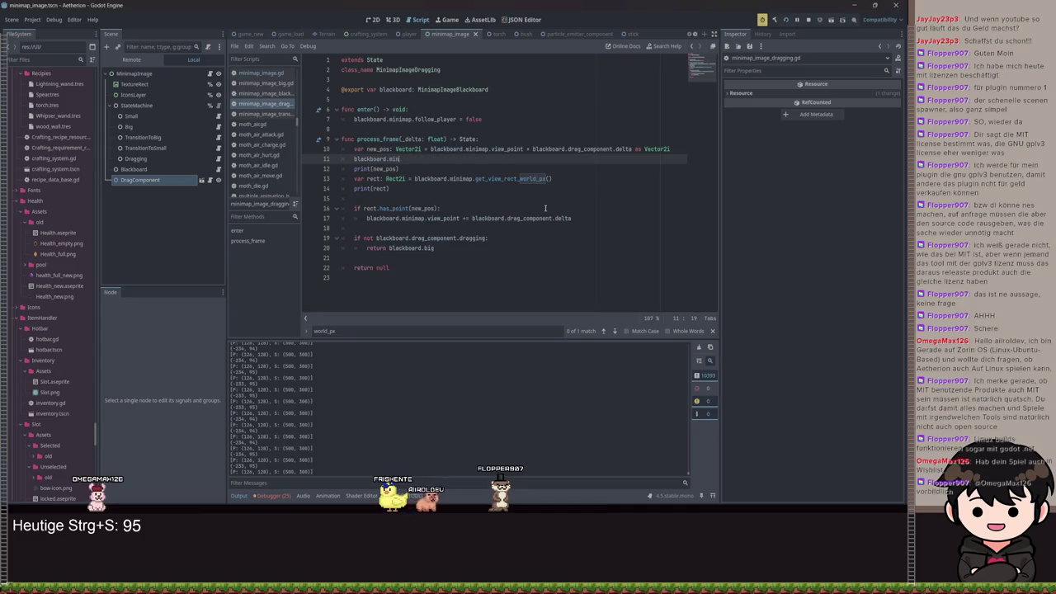
{"action": "key", "text": "ctrl+z"}
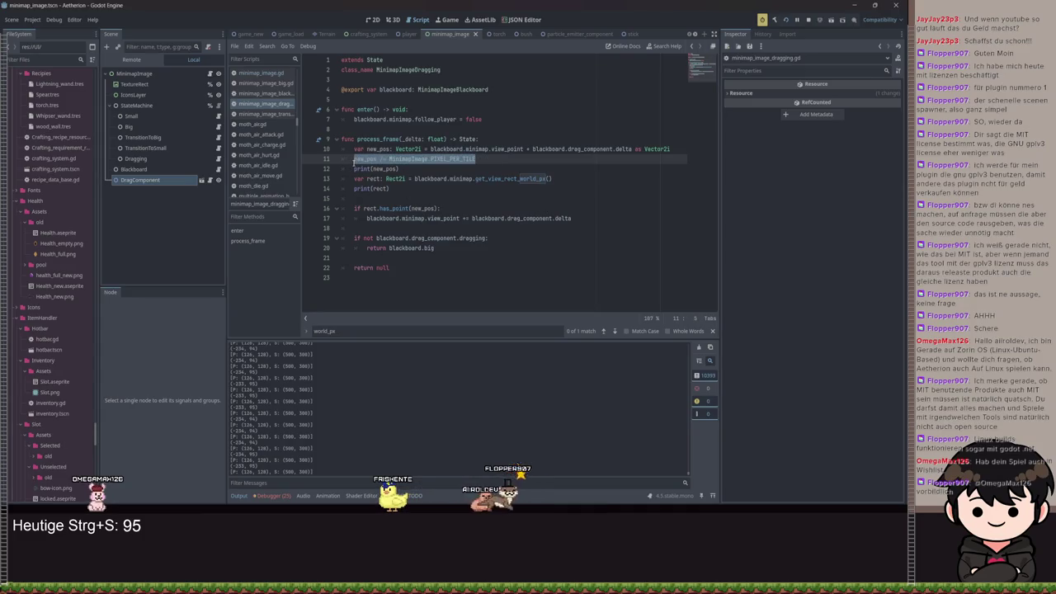
{"action": "left_click", "coordinate": [354, 160]}
{"action": "key", "text": "Return"}
{"action": "type", "text": "ne"}
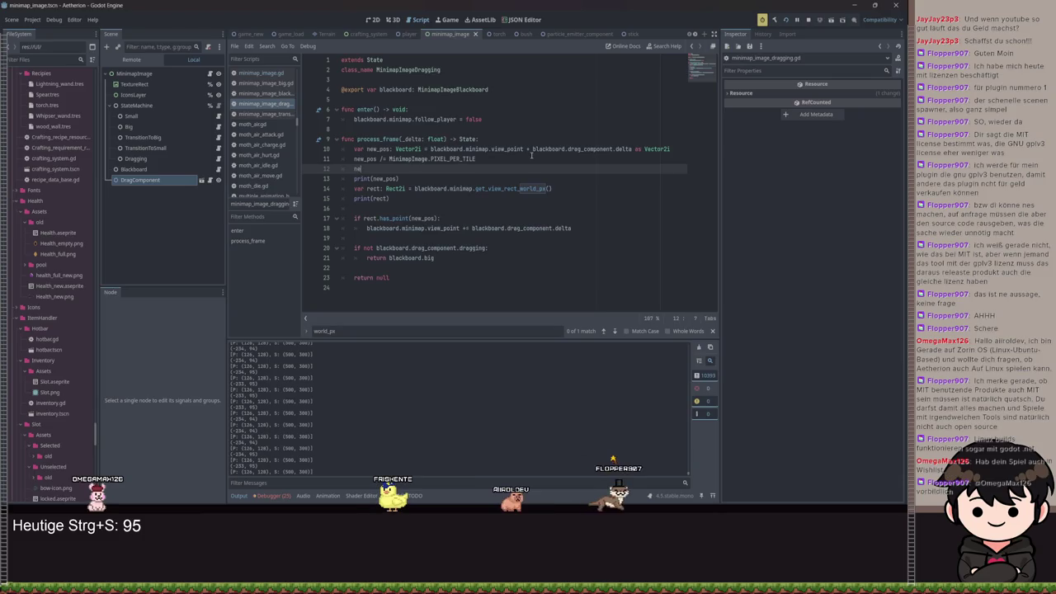
{"action": "type", "text": "w_pos = abs"}
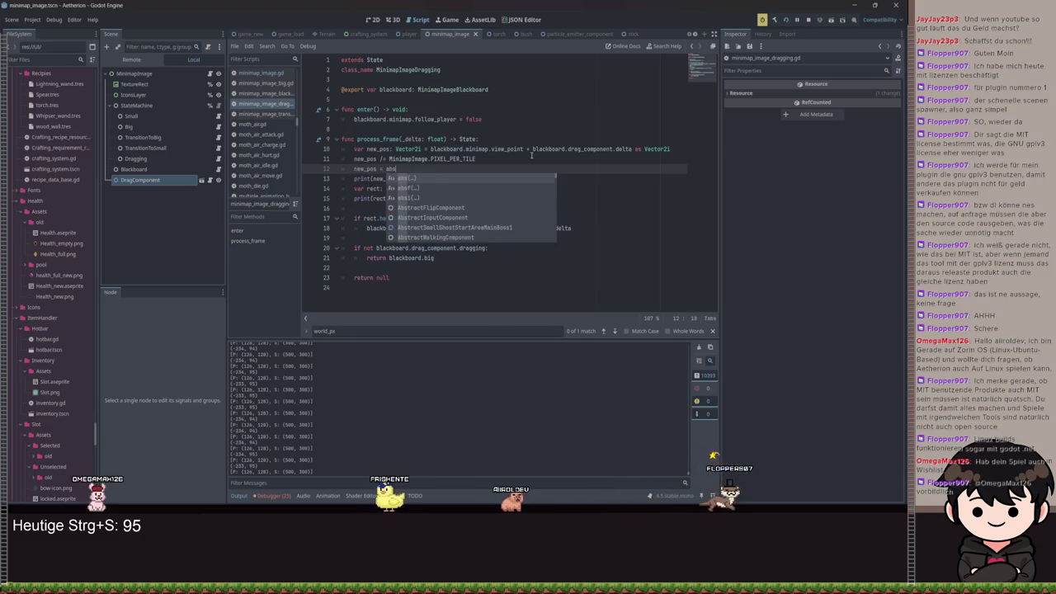
{"action": "type", "text": "(new_pos)"}
{"action": "key", "text": "ctrl+s"}
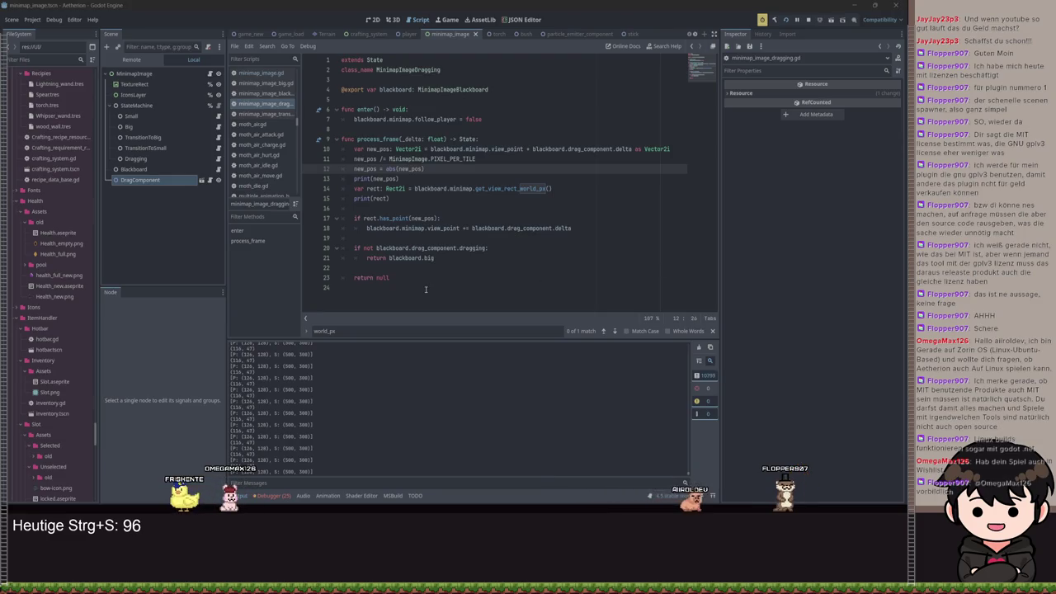
Delete the PIXEL_PER_TILE division line, save, and inspect the blackboard property on line 10.
{"action": "left_click_drag", "start_coordinate": [500, 155], "coordinate": [387, 168]}
{"action": "left_click", "coordinate": [382, 158]}
{"action": "key", "text": "ctrl+shift+k"}
{"action": "key", "text": "ctrl+s"}
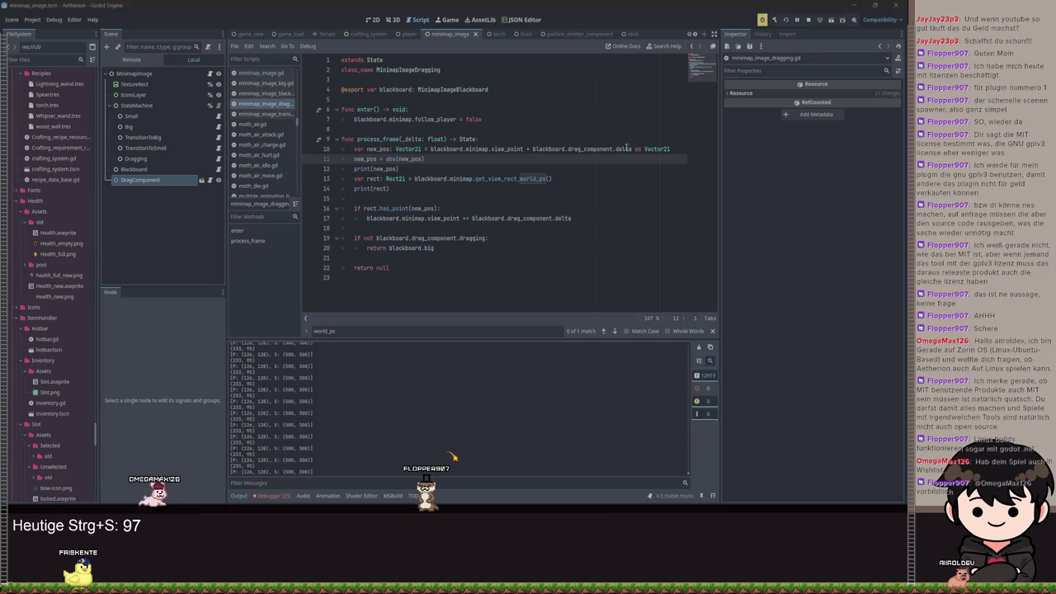
{"action": "left_click", "coordinate": [545, 149]}
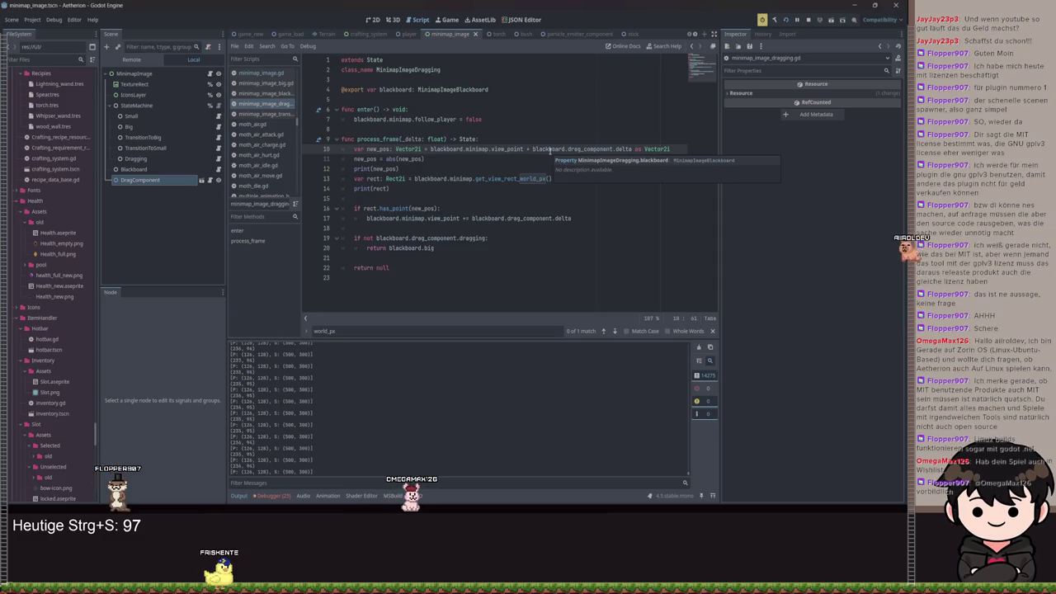
{"action": "left_click", "coordinate": [32, 19]}
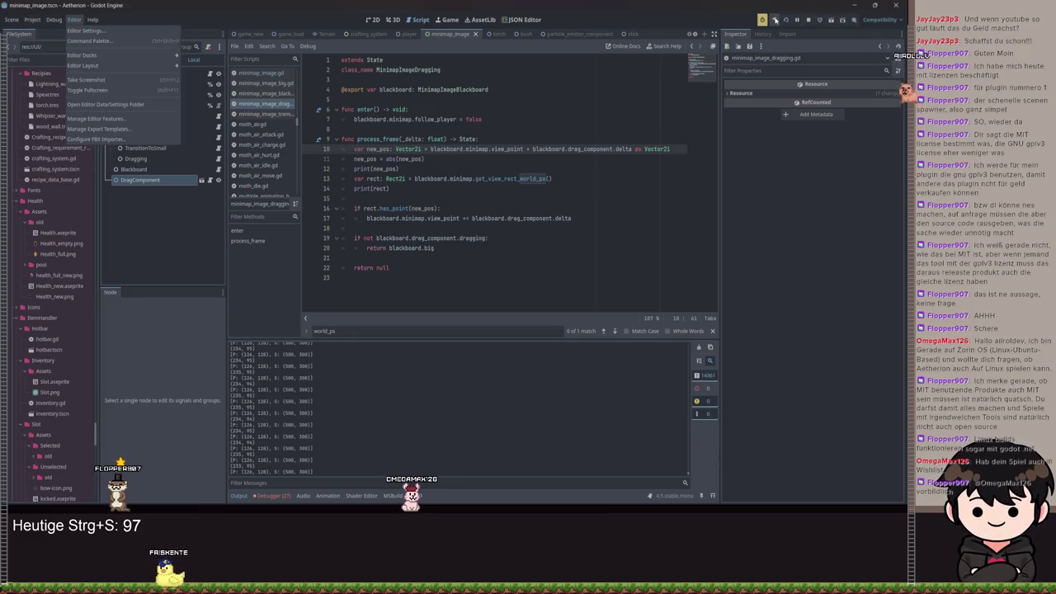
Add a Web (Runnable) export preset beside Windows Desktop and Linux, then close the Export dialog.
{"action": "mouse_move", "coordinate": [32, 19]}
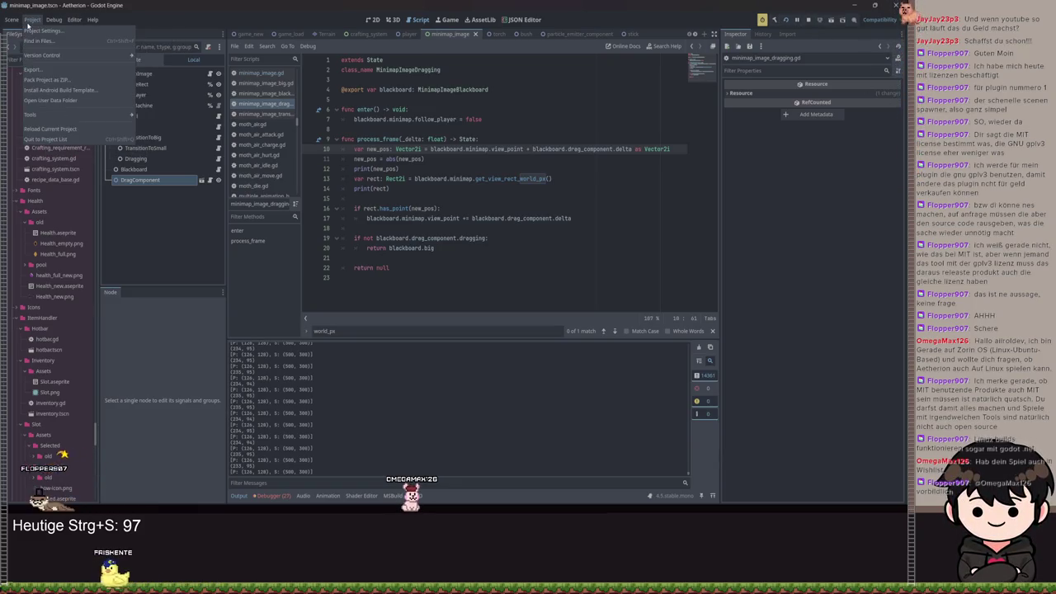
{"action": "left_click", "coordinate": [49, 69]}
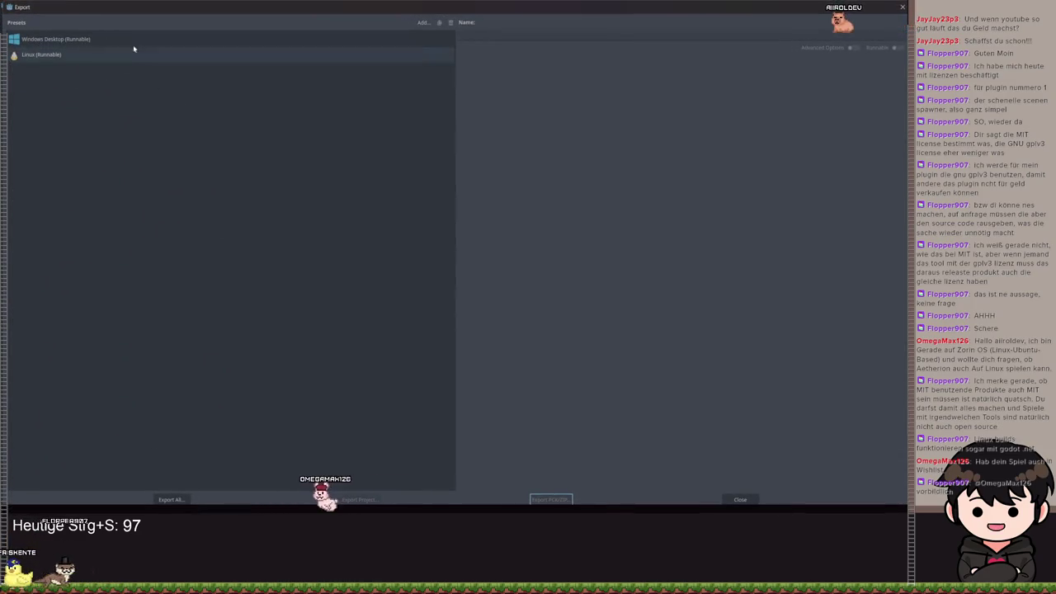
{"action": "left_click", "coordinate": [428, 24]}
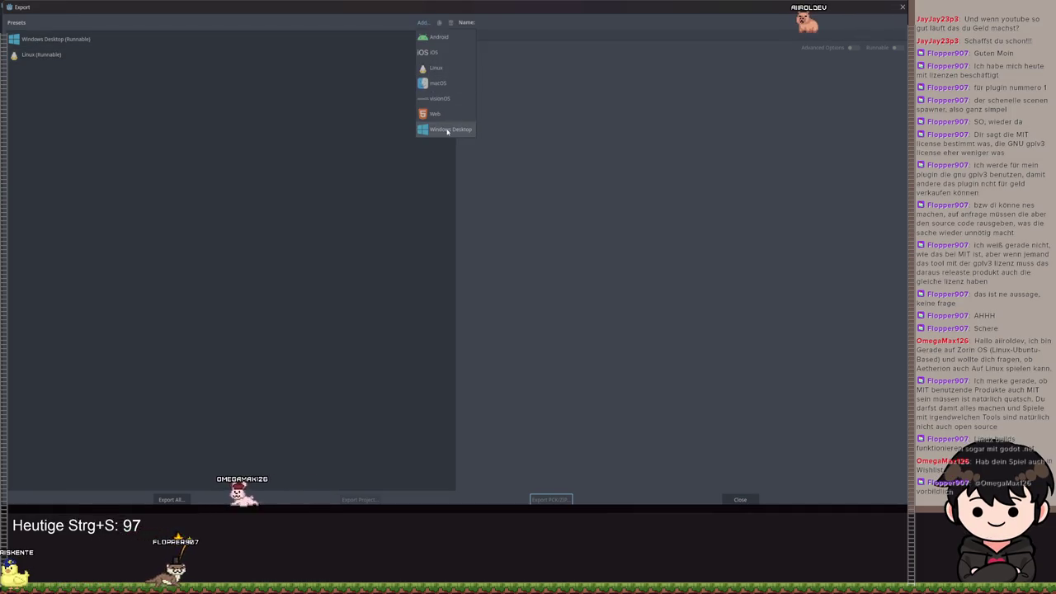
{"action": "left_click", "coordinate": [438, 115]}
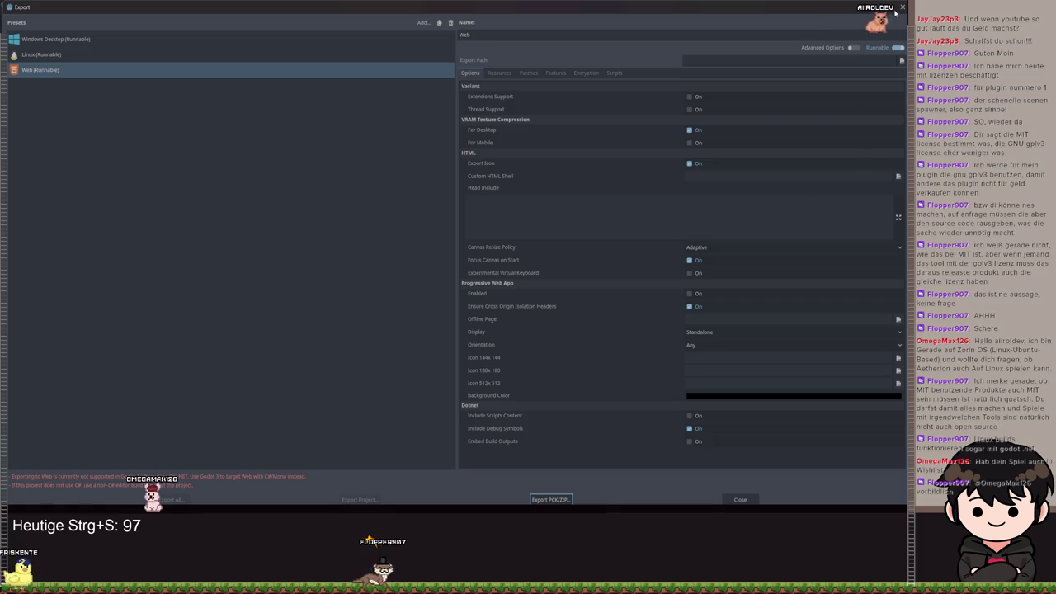
{"action": "key", "text": "Escape"}
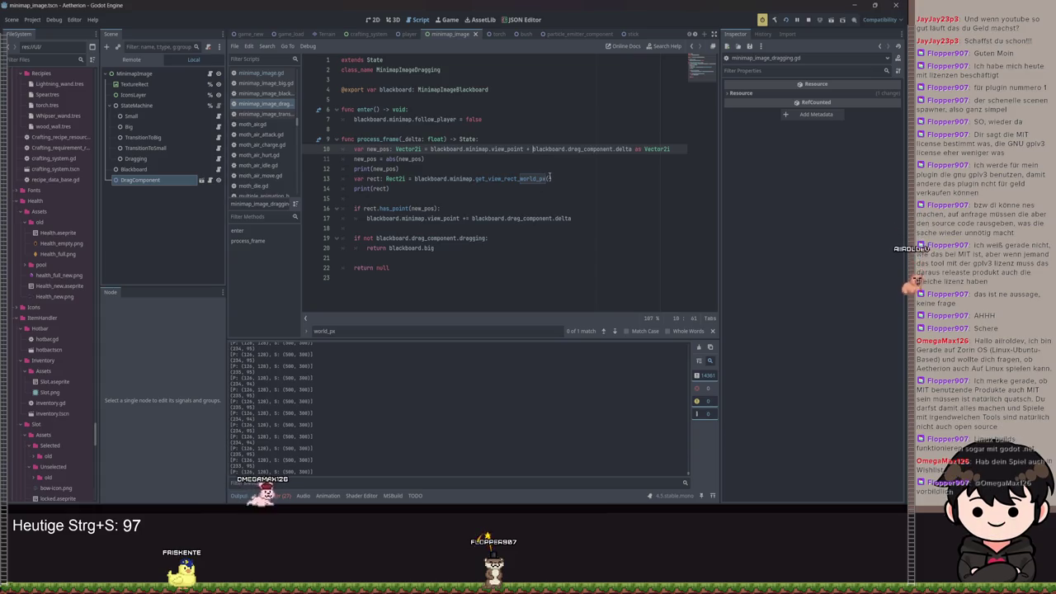
Change print(rect) to print(rect.position) and save the script.
{"action": "triple_click", "coordinate": [369, 188]}
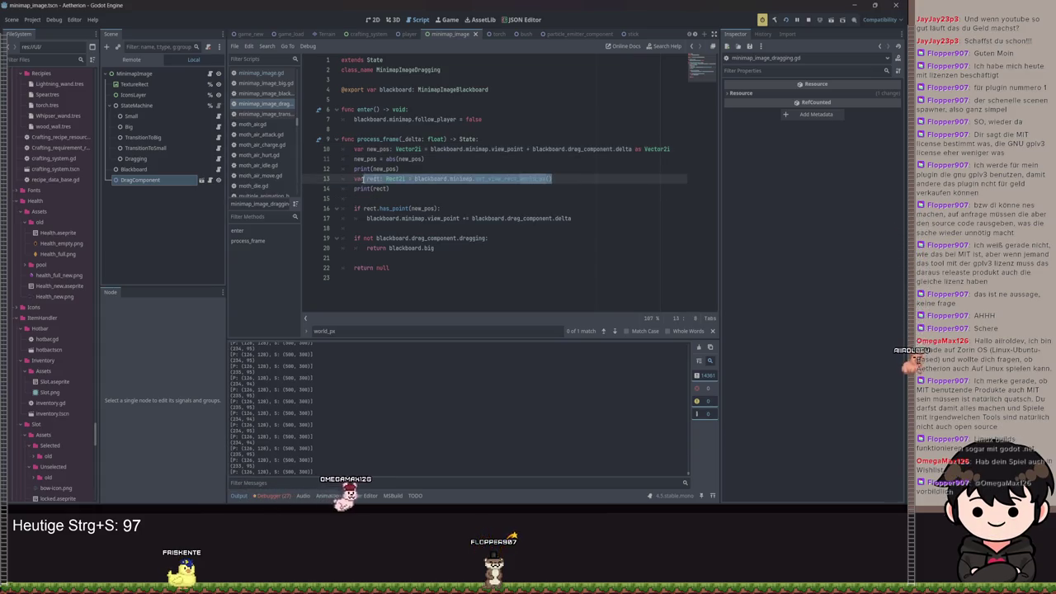
{"action": "left_click_drag", "start_coordinate": [399, 169], "coordinate": [347, 168]}
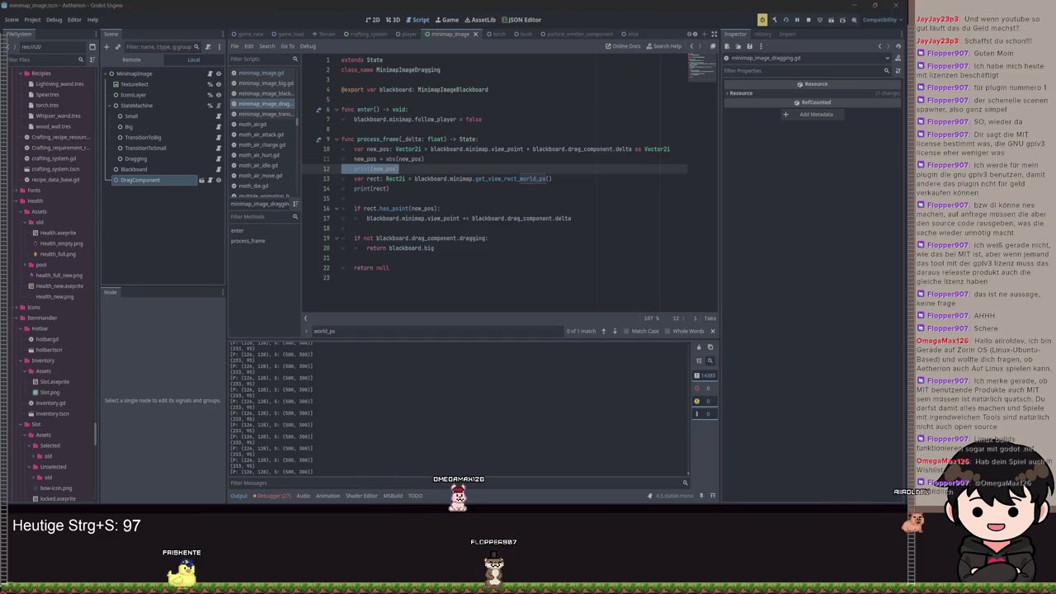
{"action": "left_click", "coordinate": [445, 168]}
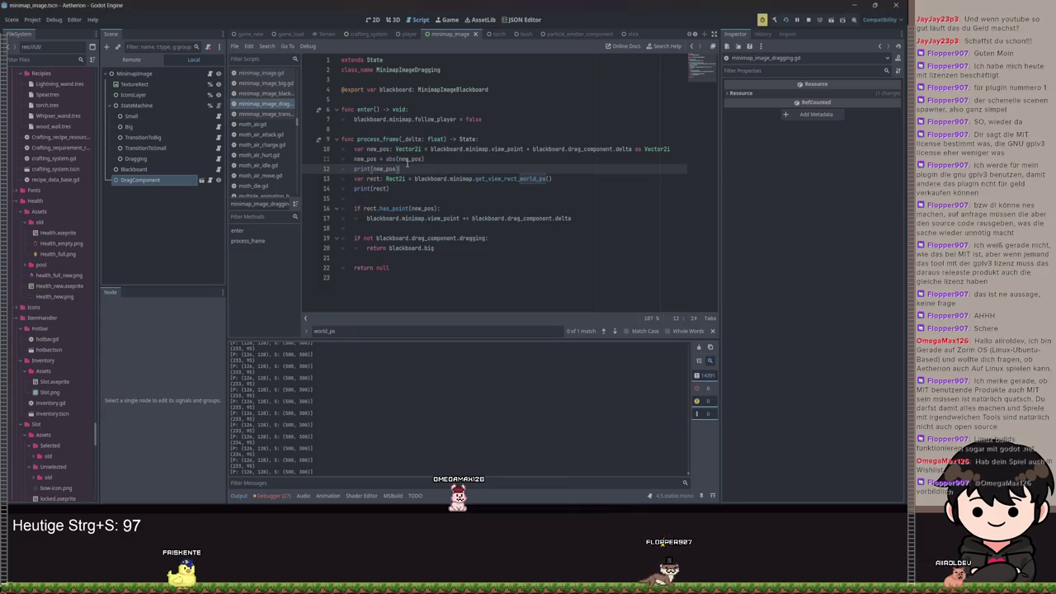
{"action": "left_click", "coordinate": [401, 187]}
{"action": "type", "text": "position"}
{"action": "key", "text": "ctrl+s"}
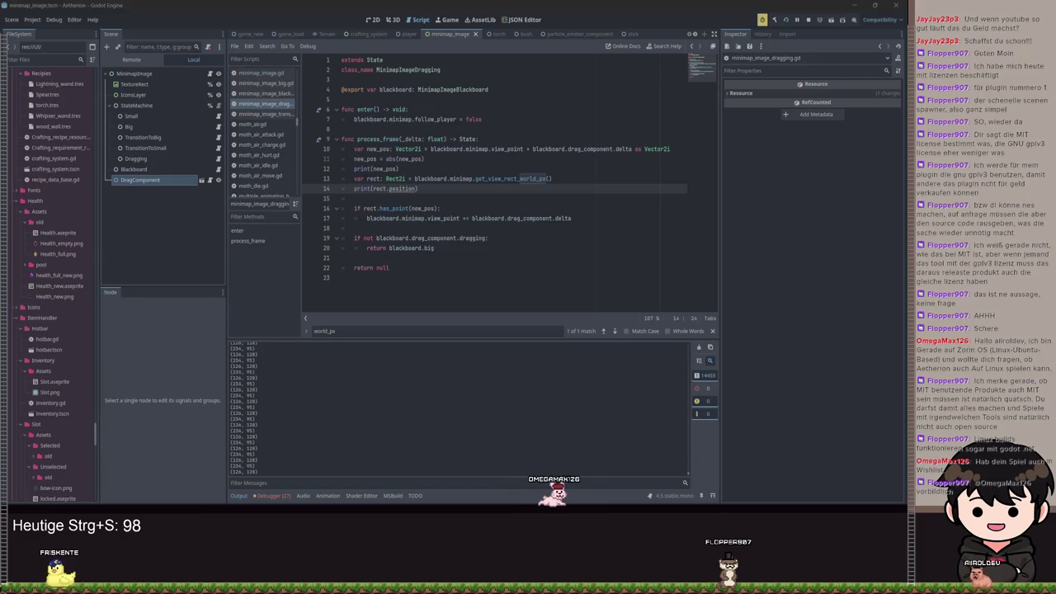
Select and delete the print(rect.position) debug line.
{"action": "left_click", "coordinate": [429, 198]}
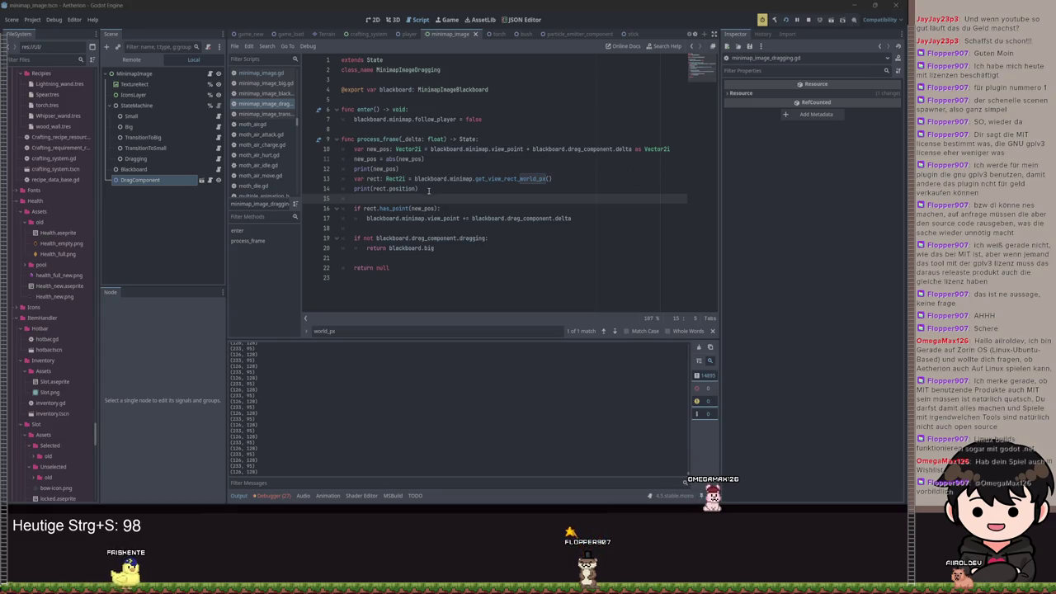
{"action": "left_click", "coordinate": [428, 148]}
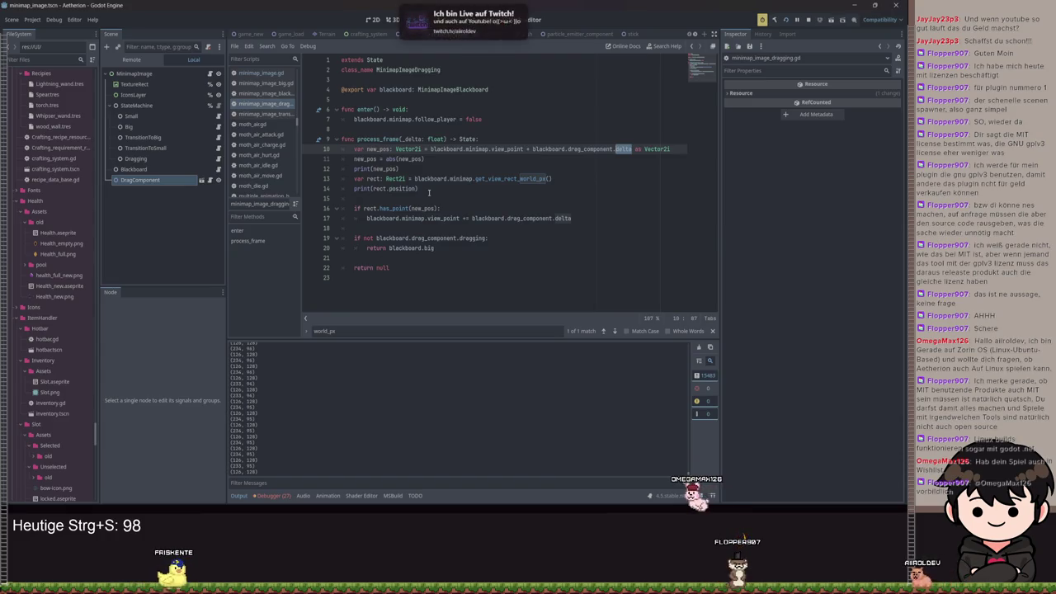
{"action": "mouse_move", "coordinate": [428, 192]}
{"action": "left_mouse_down"}
{"action": "mouse_move", "coordinate": [326, 191]}
{"action": "mouse_move", "coordinate": [421, 168]}
{"action": "left_mouse_up"}
{"action": "key", "text": "BackSpace"}
{"action": "key", "text": "BackSpace"}
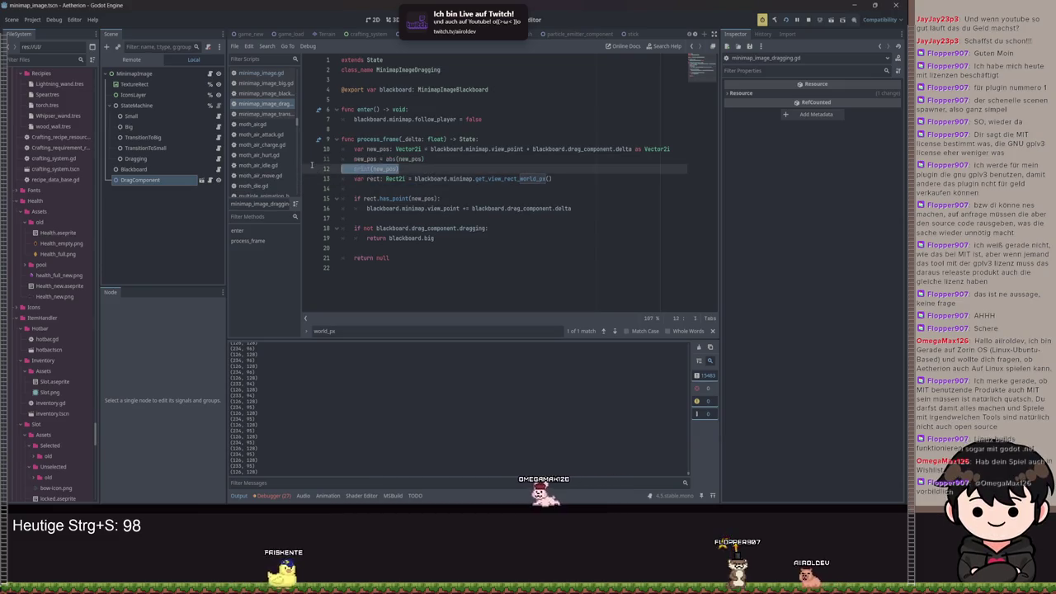
Delete the print, var rect and rect.has_point lines, unindent the view_point update, and save.
{"action": "key", "text": "BackSpace"}
{"action": "key", "text": "BackSpace"}
{"action": "key", "text": "BackSpace"}
{"action": "key", "text": "BackSpace"}
{"action": "key", "text": "BackSpace"}
{"action": "key", "text": "BackSpace"}
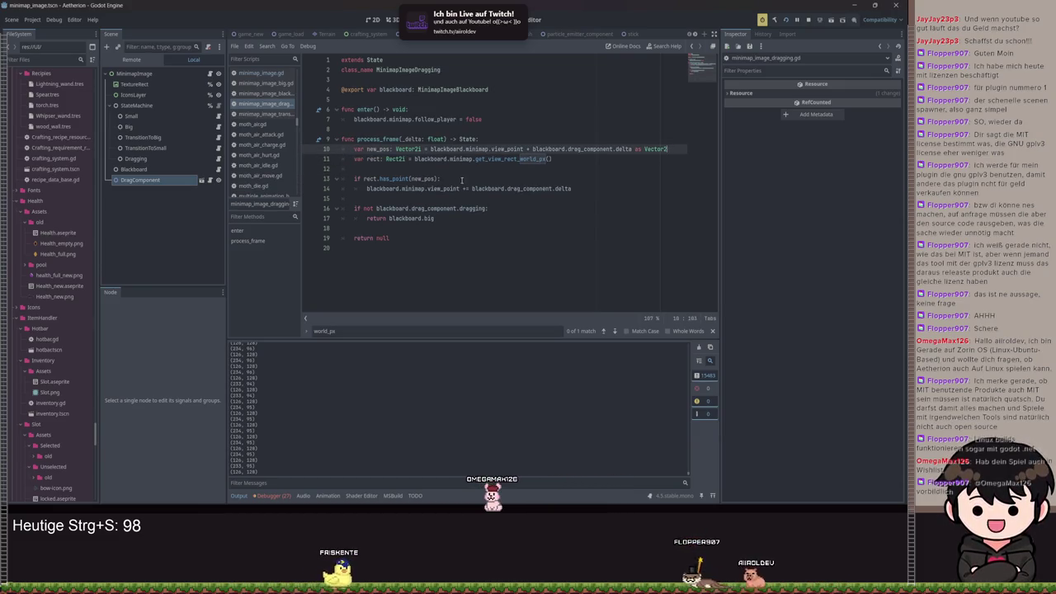
{"action": "left_click_drag", "start_coordinate": [439, 178], "coordinate": [328, 176]}
{"action": "key", "text": "BackSpace"}
{"action": "left_click_drag", "start_coordinate": [553, 158], "coordinate": [340, 158]}
{"action": "key", "text": "BackSpace"}
{"action": "key", "text": "BackSpace"}
{"action": "key", "text": "ctrl+s"}
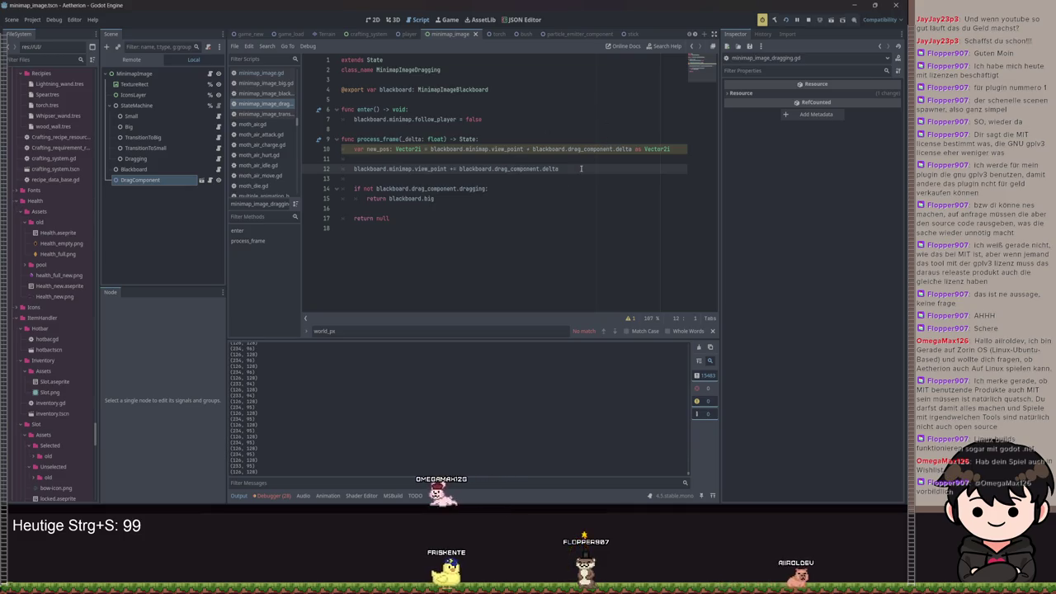
Remove the unused new_pos declaration on line 10 and save the script.
{"action": "left_click", "coordinate": [320, 149]}
{"action": "key", "text": "BackSpace"}
{"action": "key", "text": "BackSpace"}
{"action": "key", "text": "ctrl+s"}
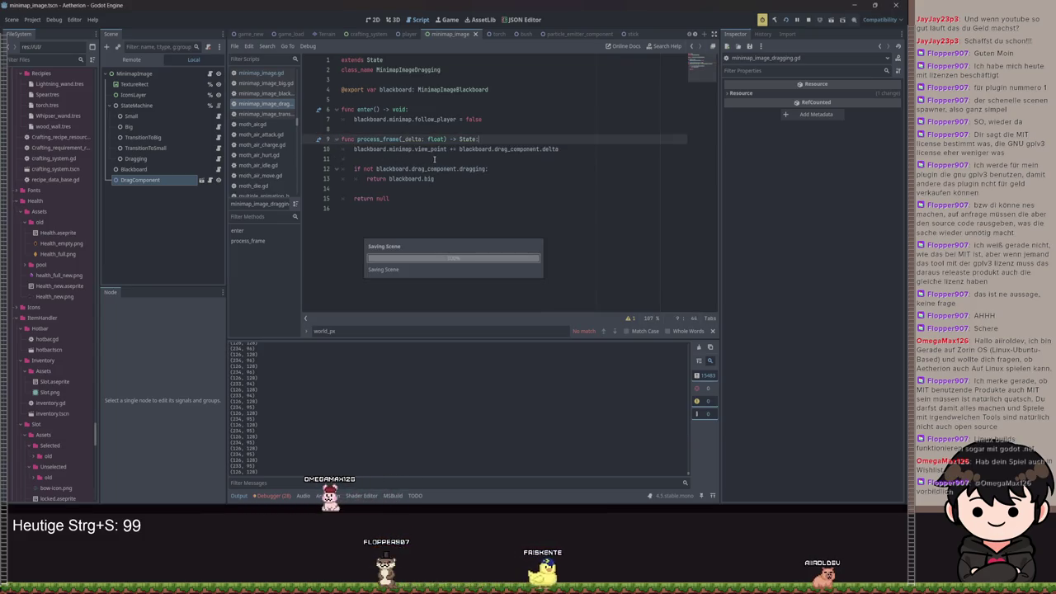
{"action": "key", "text": "ctrl+s"}
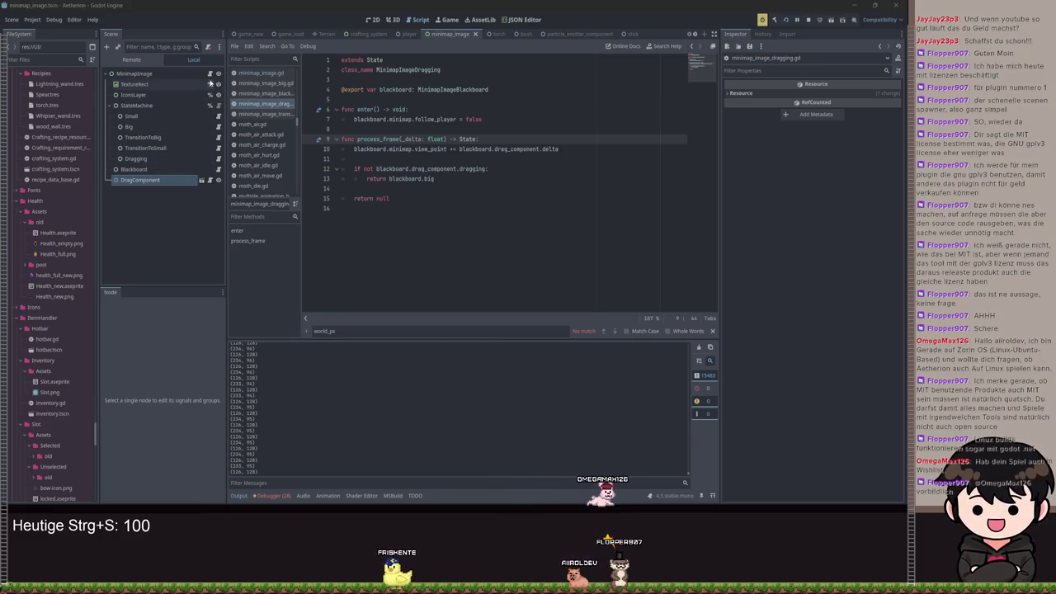
Switch to minimap_image.gd and insert an empty line above the callback's return on line 263.
{"action": "left_click", "coordinate": [209, 73]}
{"action": "scroll", "coordinate": [429, 182], "scroll_direction": "down", "scroll_amount": 5}
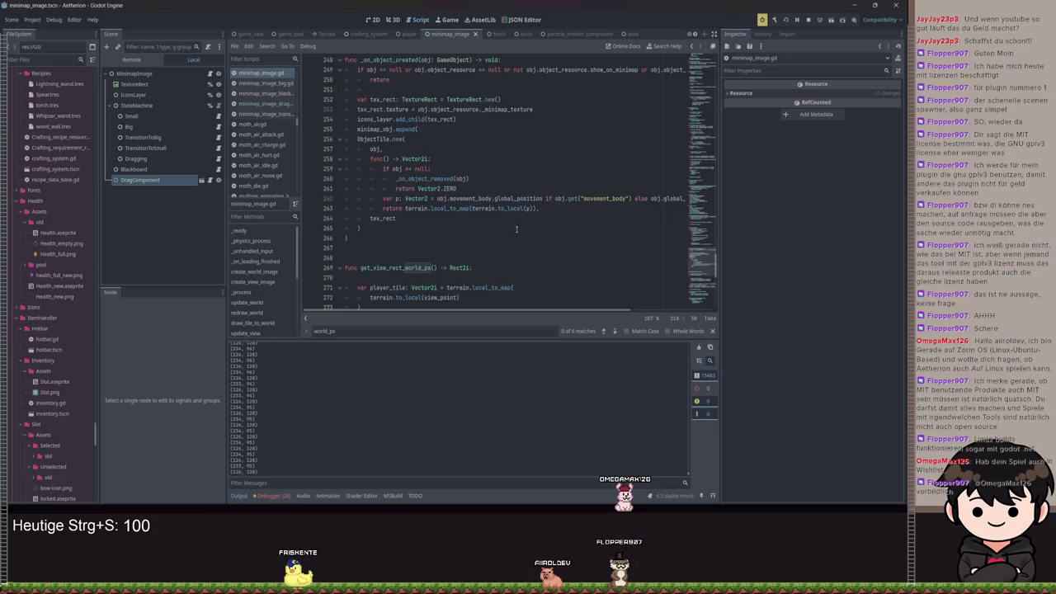
{"action": "scroll", "coordinate": [500, 85], "scroll_direction": "up", "scroll_amount": 3}
{"action": "scroll", "coordinate": [488, 242], "scroll_direction": "down", "scroll_amount": 3}
{"action": "left_click_drag", "start_coordinate": [379, 207], "coordinate": [514, 208]}
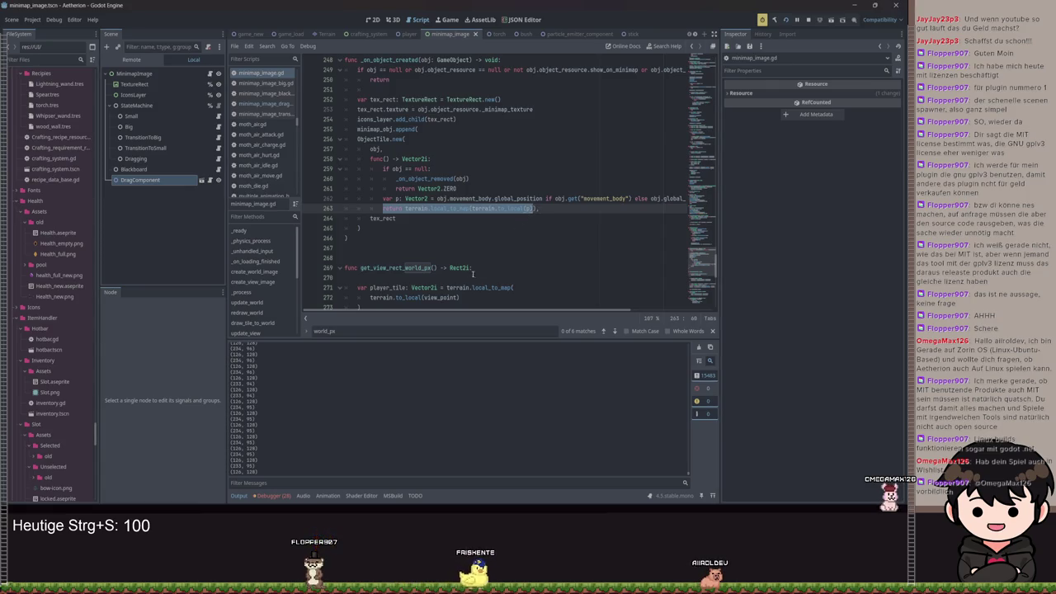
{"action": "key", "text": "ctrl+shift+Return"}
{"action": "type", "text": "var view_rect: Rec"}
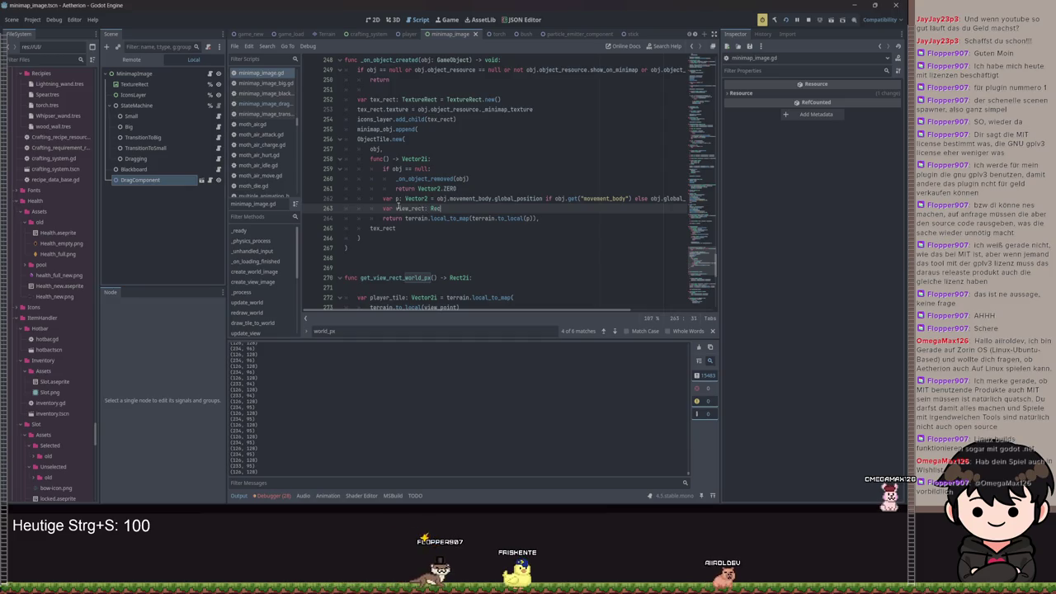
Assign view_rect from get_view_rect_world_px() in the callback.
{"action": "type", "text": "t2i = get_v"}
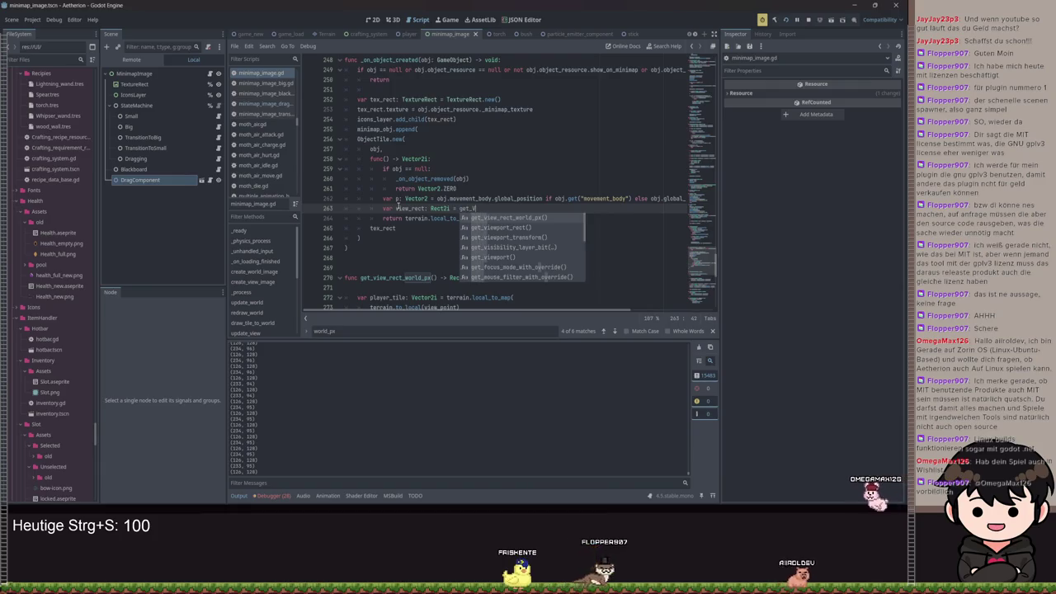
{"action": "type", "text": "iewr"}
{"action": "key", "text": "Return"}
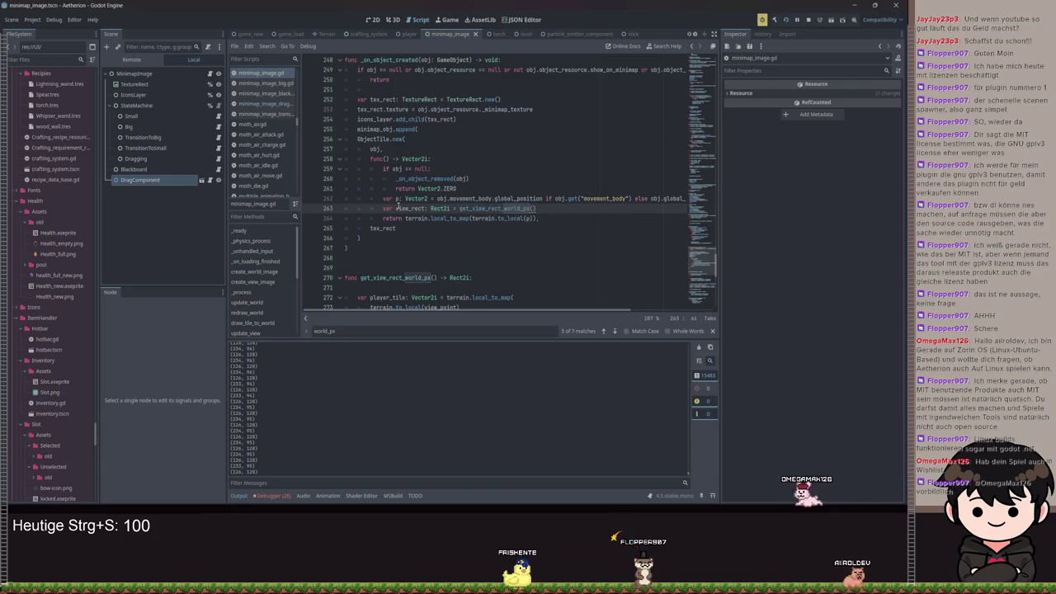
{"action": "key", "text": "Return"}
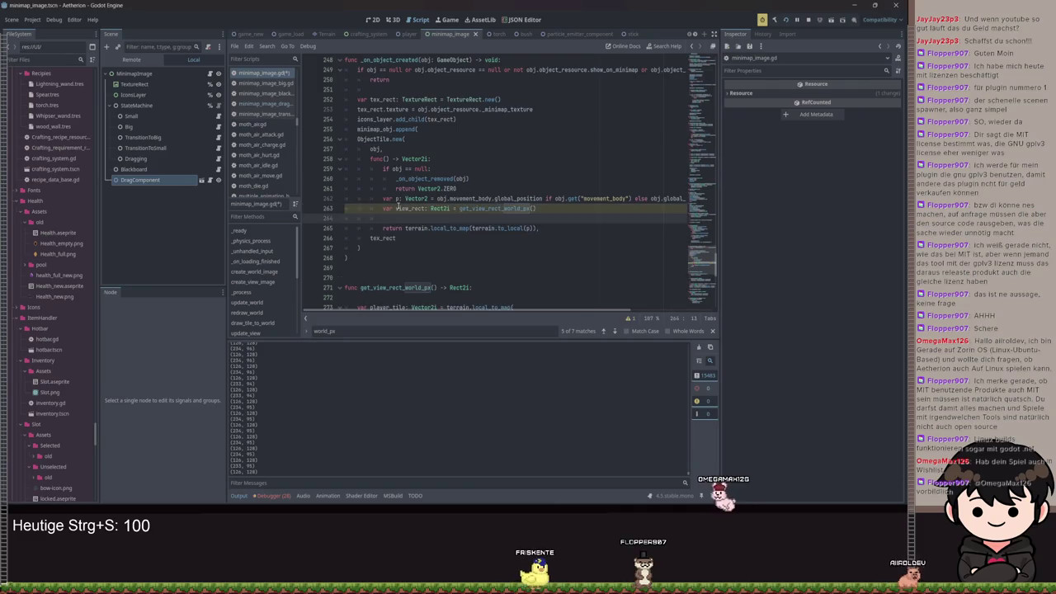
Add var world_px: Vector2i = tile_to_world_px(p) below the view_rect line.
{"action": "type", "text": "var world_p"}
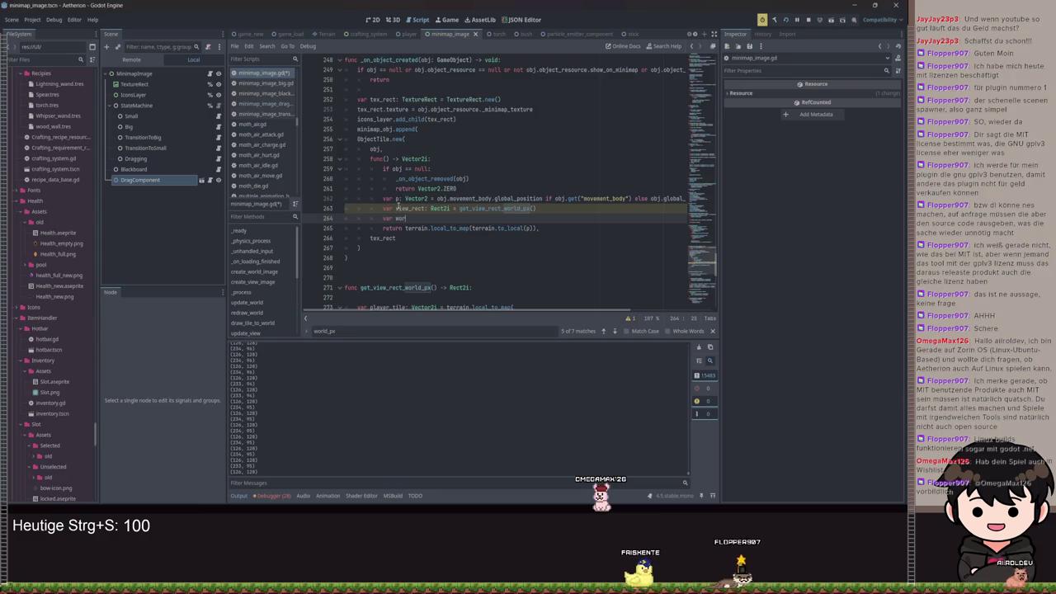
{"action": "type", "text": "x :="}
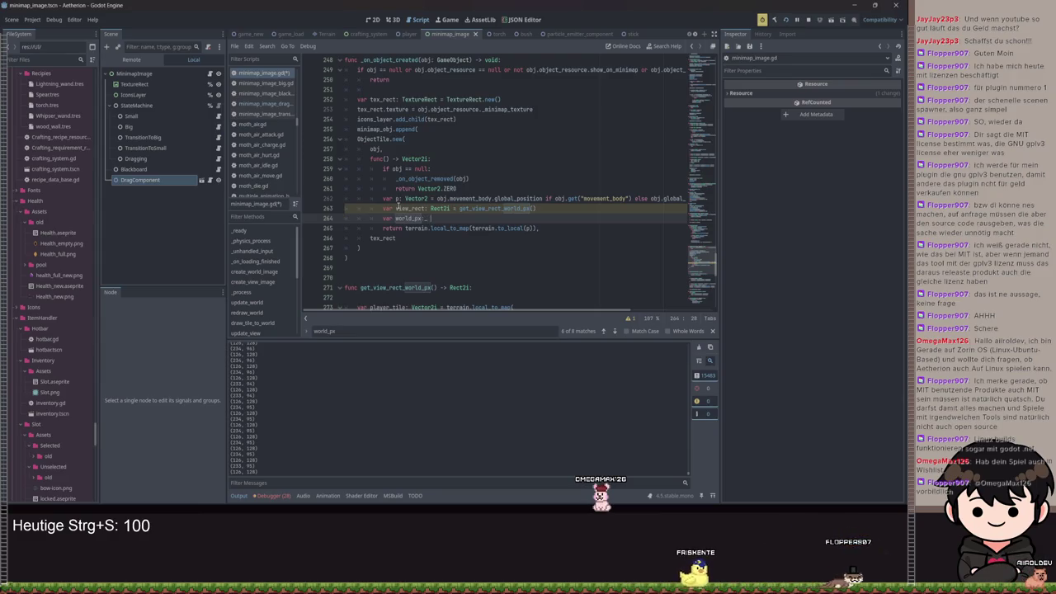
{"action": "key", "text": "BackSpace"}
{"action": "key", "text": "BackSpace"}
{"action": "type", "text": ": Vec"}
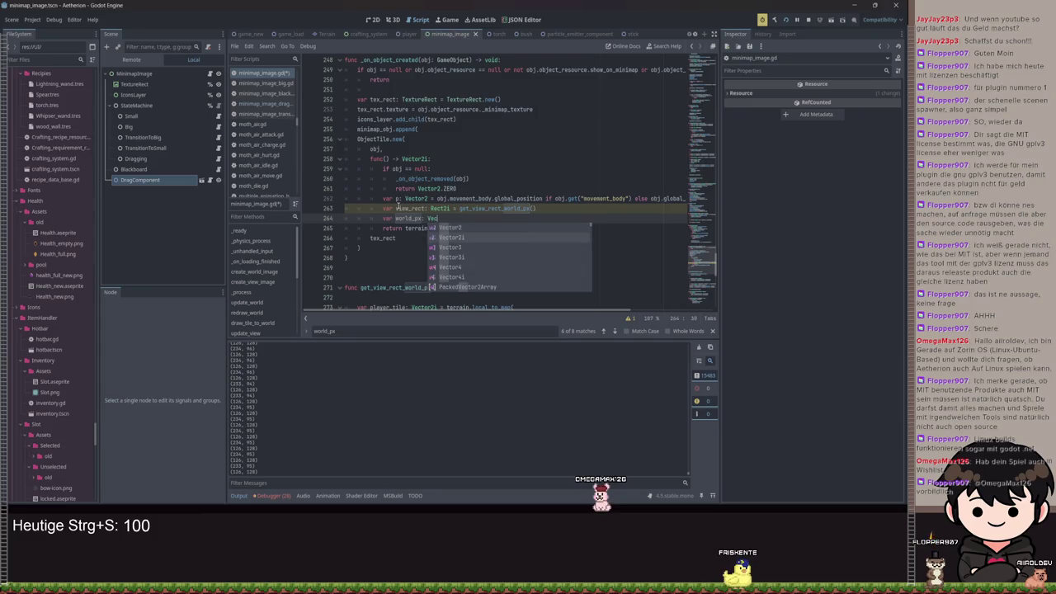
{"action": "key", "text": "Return"}
{"action": "key", "text": "ctrl+space"}
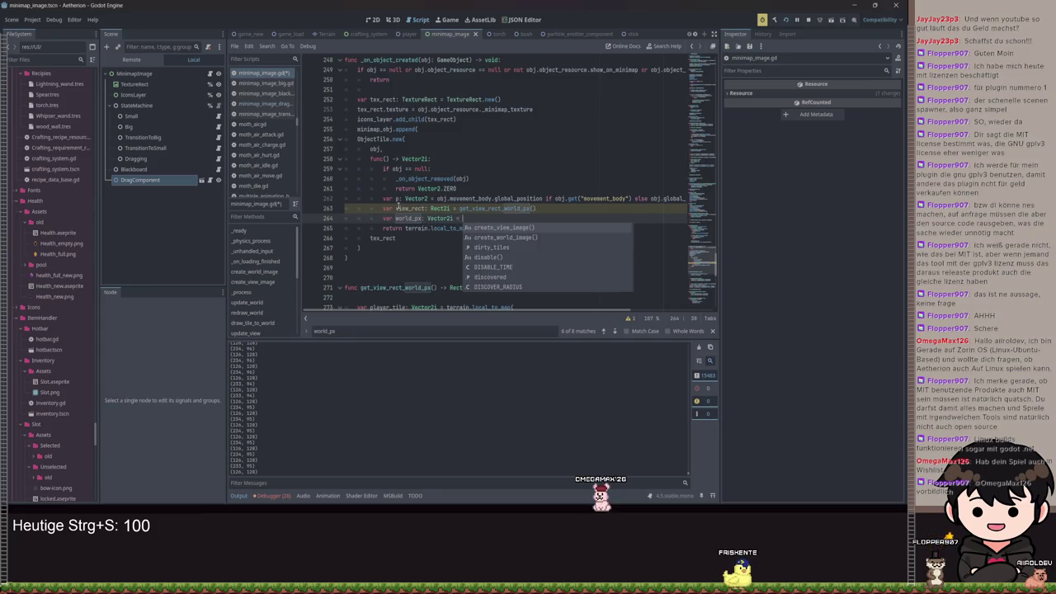
{"action": "type", "text": "tile"}
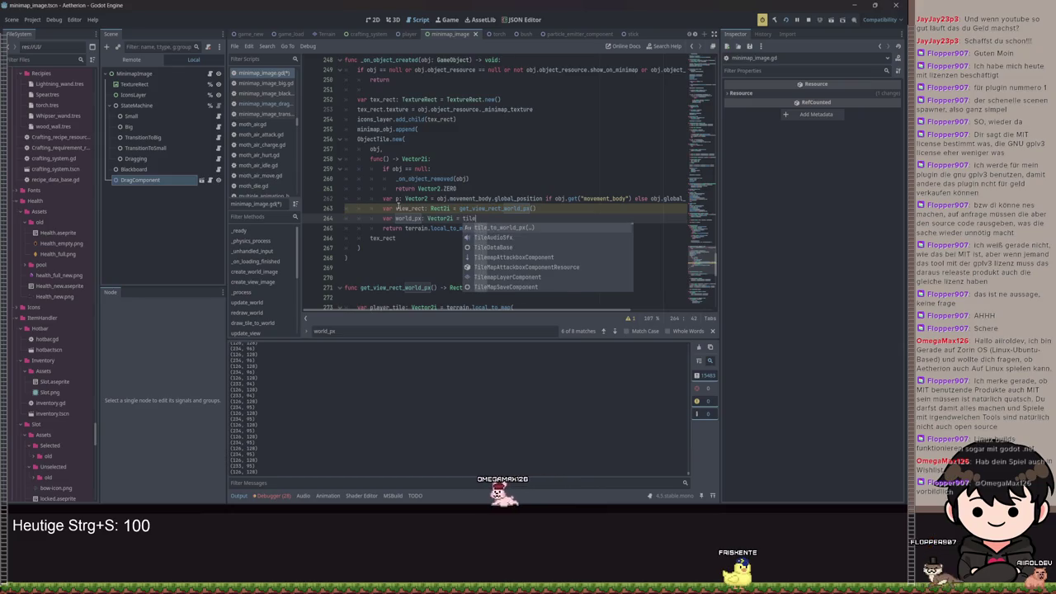
{"action": "key", "text": "Return"}
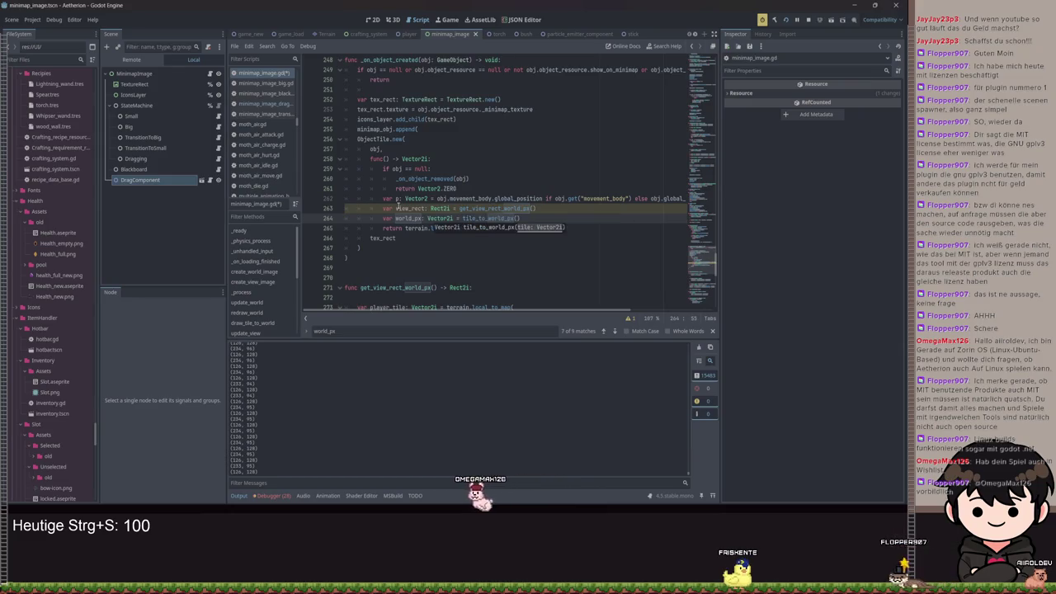
{"action": "type", "text": "p)"}
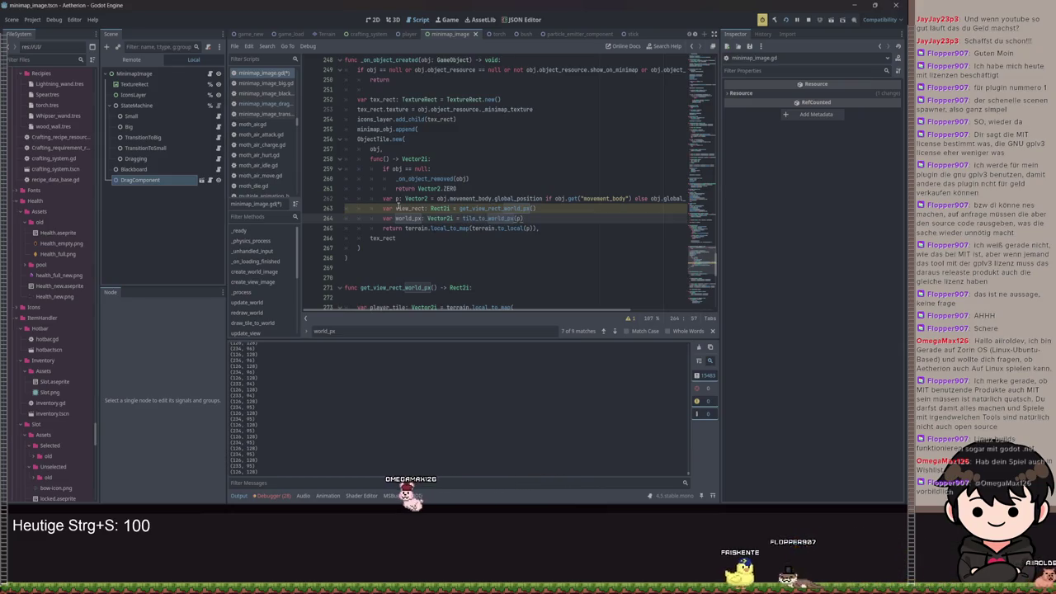
{"action": "key", "text": "Return"}
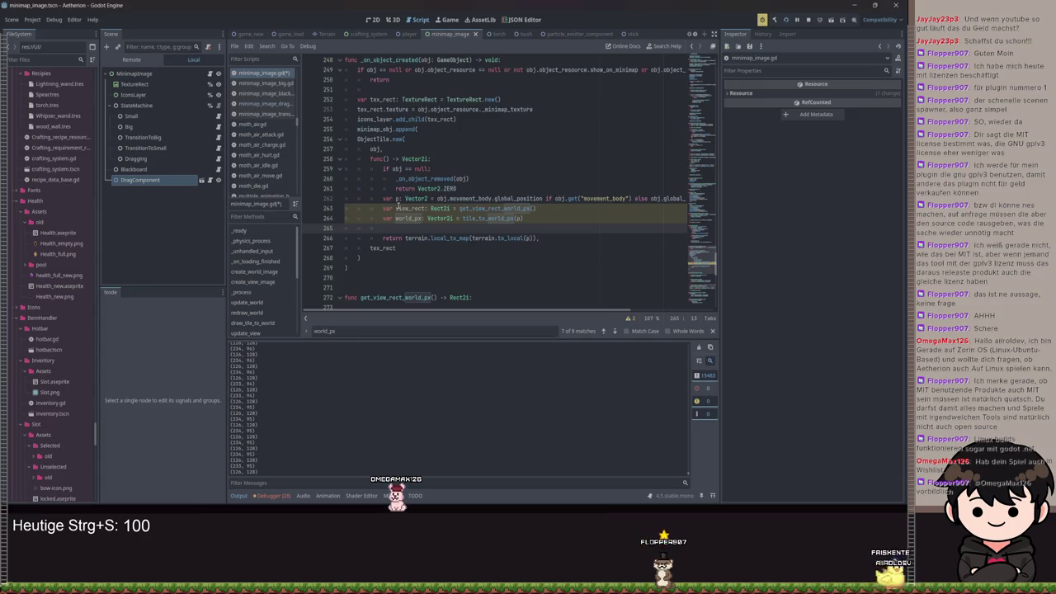
{"action": "type", "text": "v"}
Compute res: Vector2 = world_px - view_rect.position, return res, and save.
{"action": "key", "text": "BackSpace"}
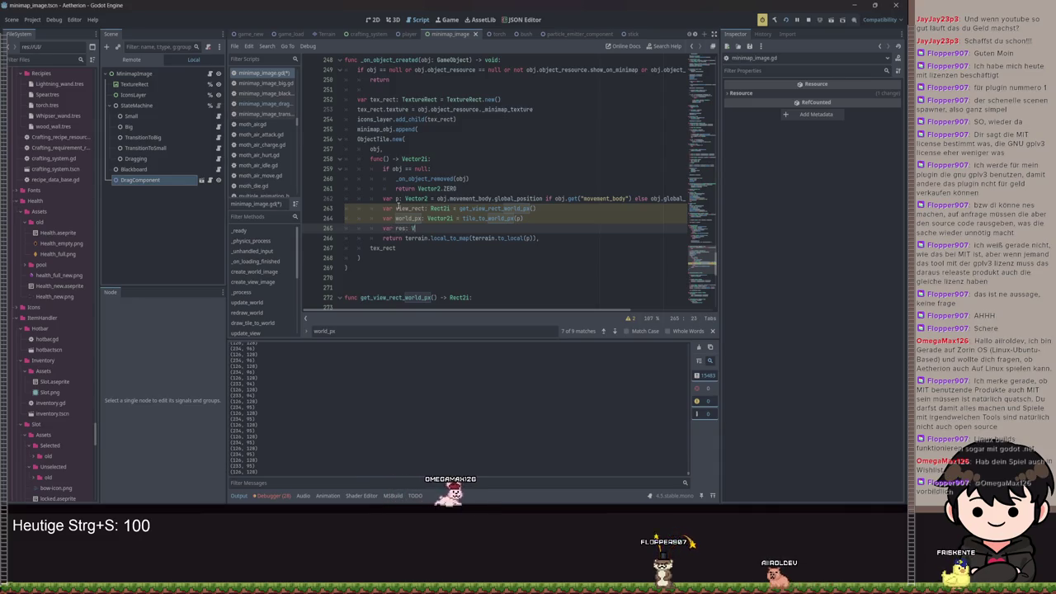
{"action": "type", "text": "ector2 = "}
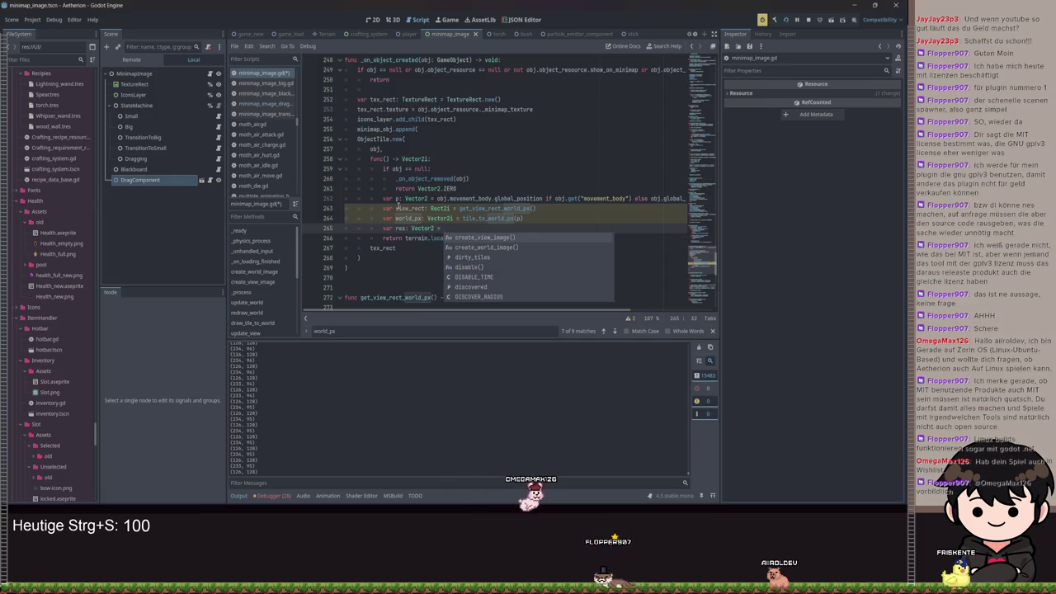
{"action": "type", "text": "wor"}
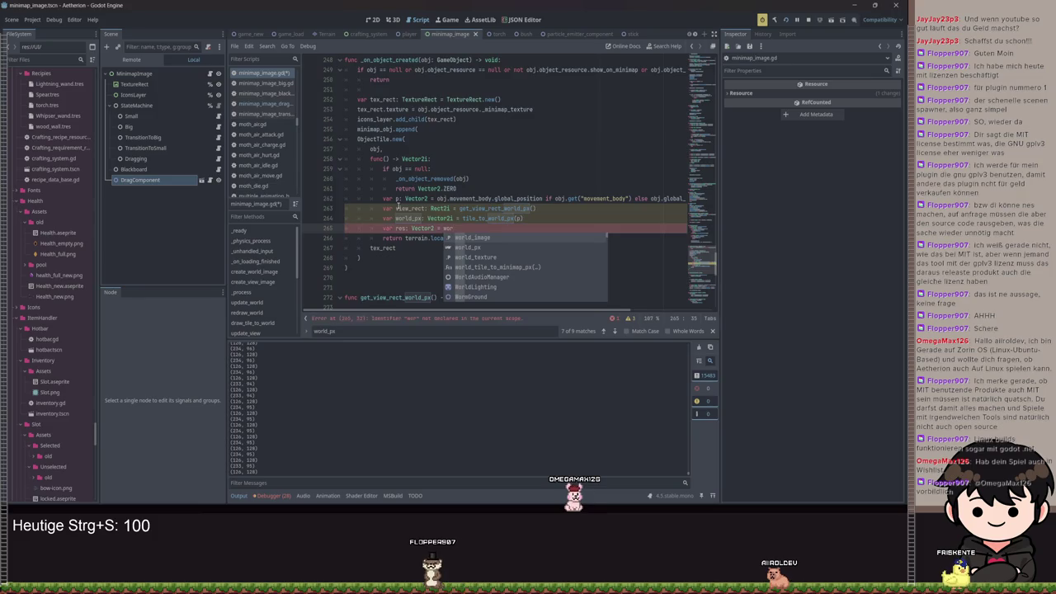
{"action": "key", "text": "Down"}
{"action": "key", "text": "Return"}
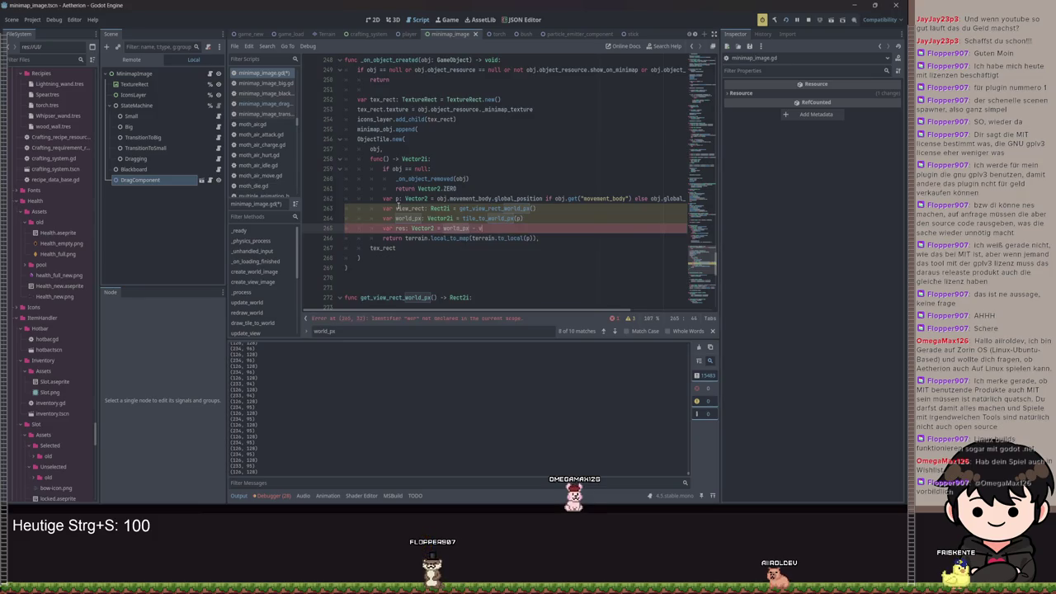
{"action": "type", "text": "iew_rect.position"}
{"action": "left_click_drag", "start_coordinate": [406, 238], "coordinate": [536, 238]}
{"action": "type", "text": "return re"}
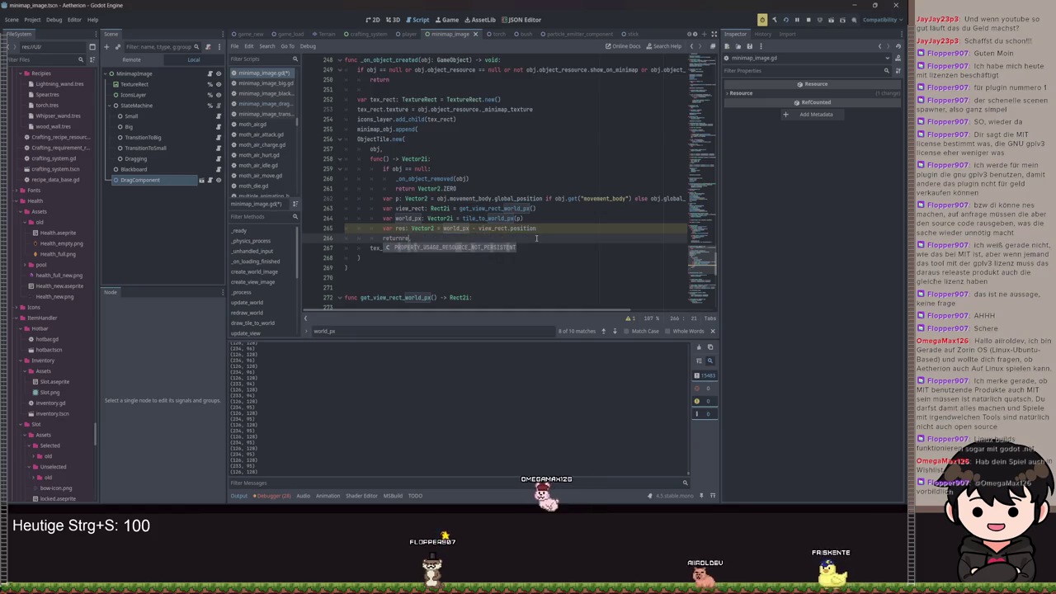
{"action": "type", "text": "s"}
{"action": "key", "text": "ctrl+s"}
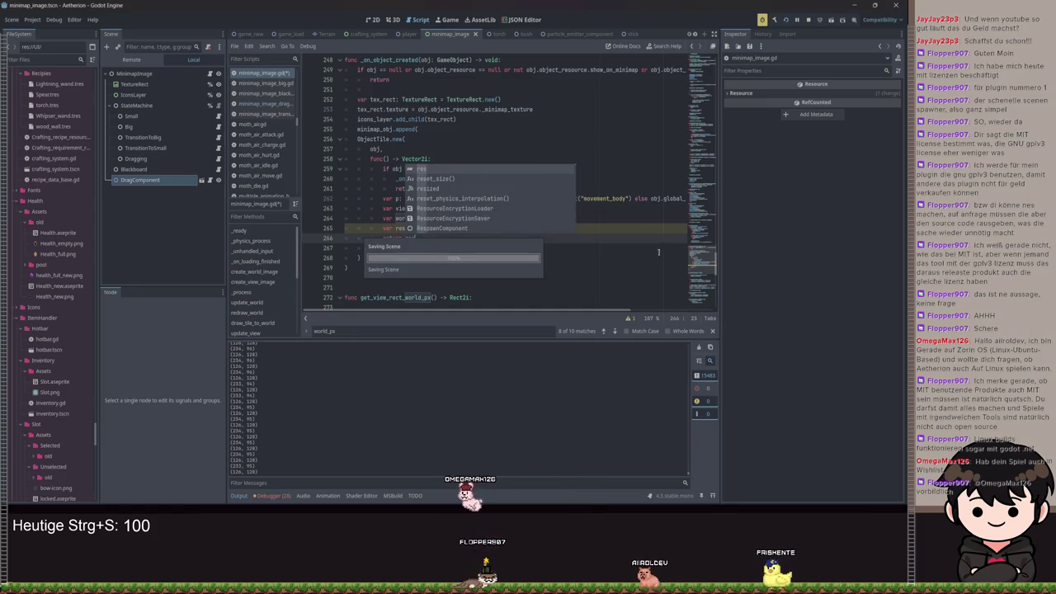
{"action": "left_click", "coordinate": [638, 258]}
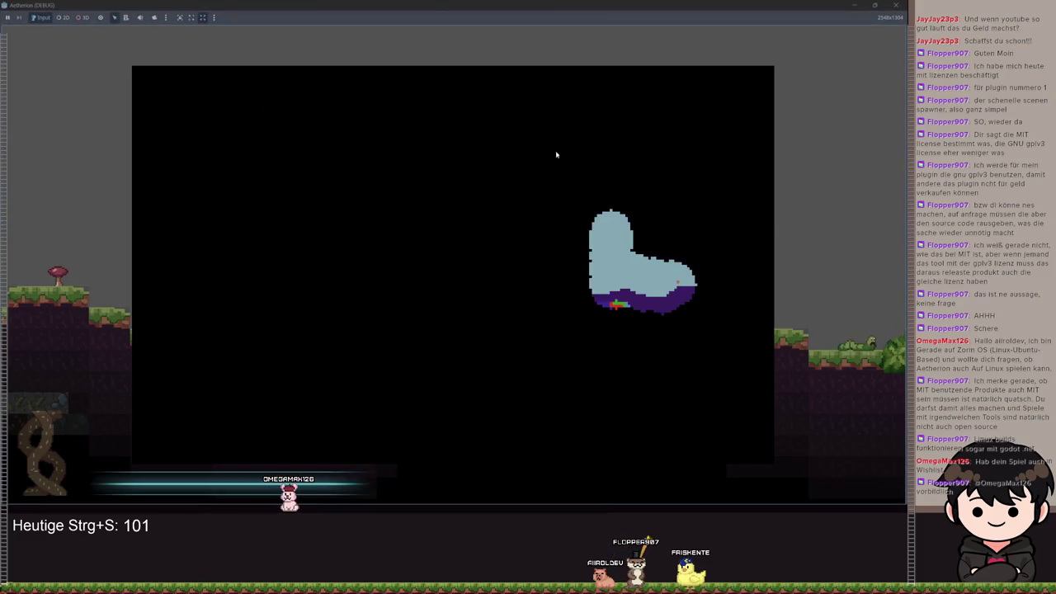
Shrink the game window and expand Game > Player > UI > MinimapImage in the Remote scene tree.
{"action": "mouse_move", "coordinate": [614, 7]}
{"action": "left_mouse_down"}
{"action": "mouse_move", "coordinate": [655, 52]}
{"action": "mouse_move", "coordinate": [563, 125]}
{"action": "left_mouse_up"}
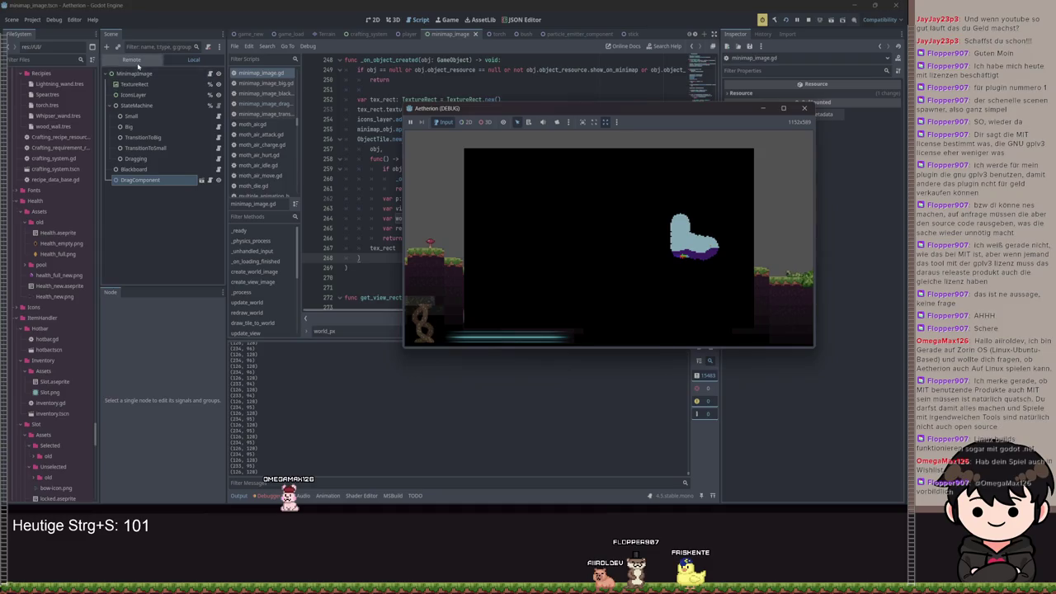
{"action": "left_click", "coordinate": [137, 61]}
{"action": "left_click", "coordinate": [112, 223]}
{"action": "scroll", "coordinate": [120, 274], "scroll_direction": "down", "scroll_amount": 3}
{"action": "scroll", "coordinate": [120, 274], "scroll_direction": "up", "scroll_amount": 5}
{"action": "scroll", "coordinate": [115, 213], "scroll_direction": "down", "scroll_amount": 5}
{"action": "left_click", "coordinate": [118, 214]}
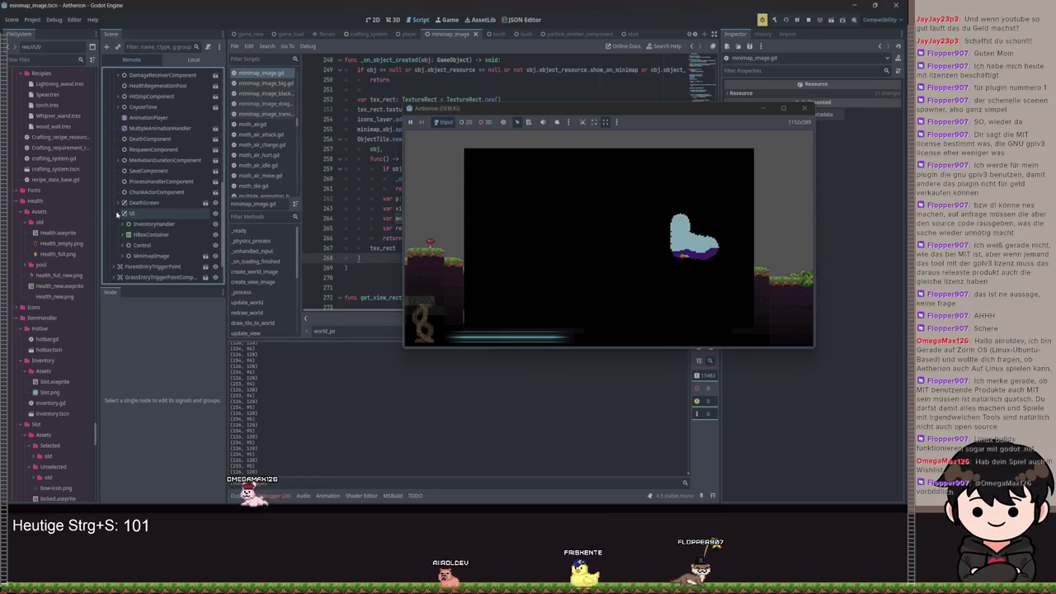
{"action": "left_click", "coordinate": [124, 256]}
{"action": "scroll", "coordinate": [134, 253], "scroll_direction": "down", "scroll_amount": 3}
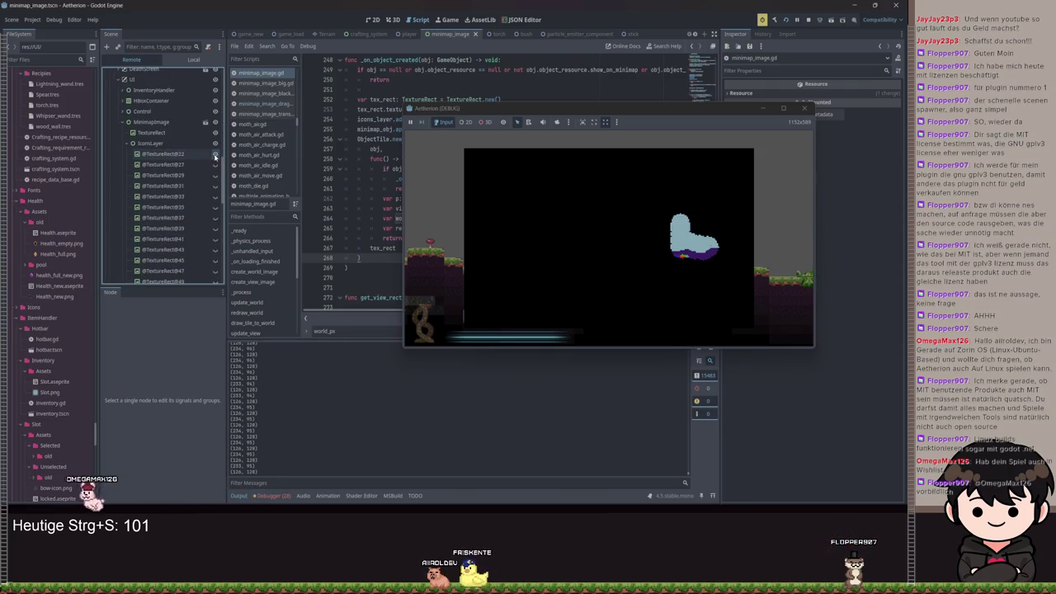
{"action": "left_click", "coordinate": [173, 157]}
{"action": "scroll", "coordinate": [184, 212], "scroll_direction": "down", "scroll_amount": 15}
{"action": "scroll", "coordinate": [184, 212], "scroll_direction": "down", "scroll_amount": 5}
{"action": "left_click", "coordinate": [165, 181]}
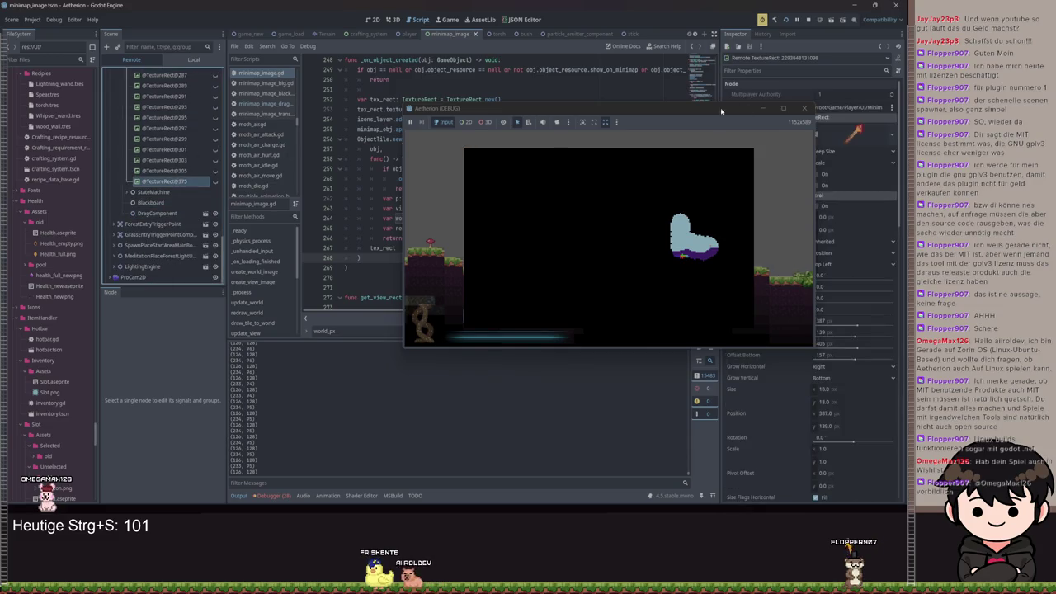
{"action": "left_click", "coordinate": [763, 108]}
{"action": "left_click", "coordinate": [554, 230]}
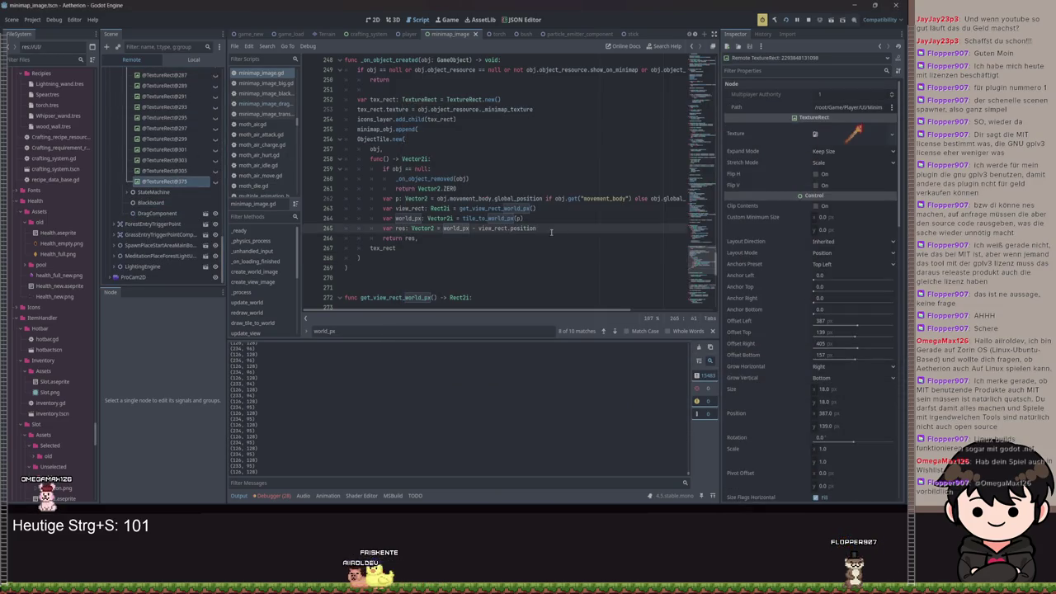
Change line 266 to 'return res - tex_rect.size / 2' and save the script.
{"action": "left_click", "coordinate": [417, 238]}
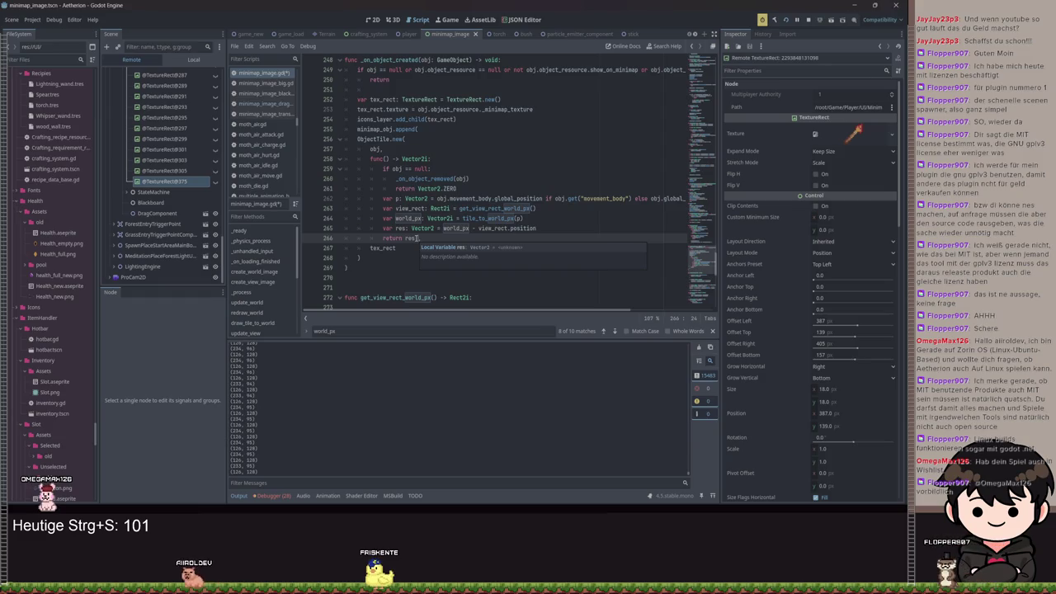
{"action": "type", "text": "- obj."}
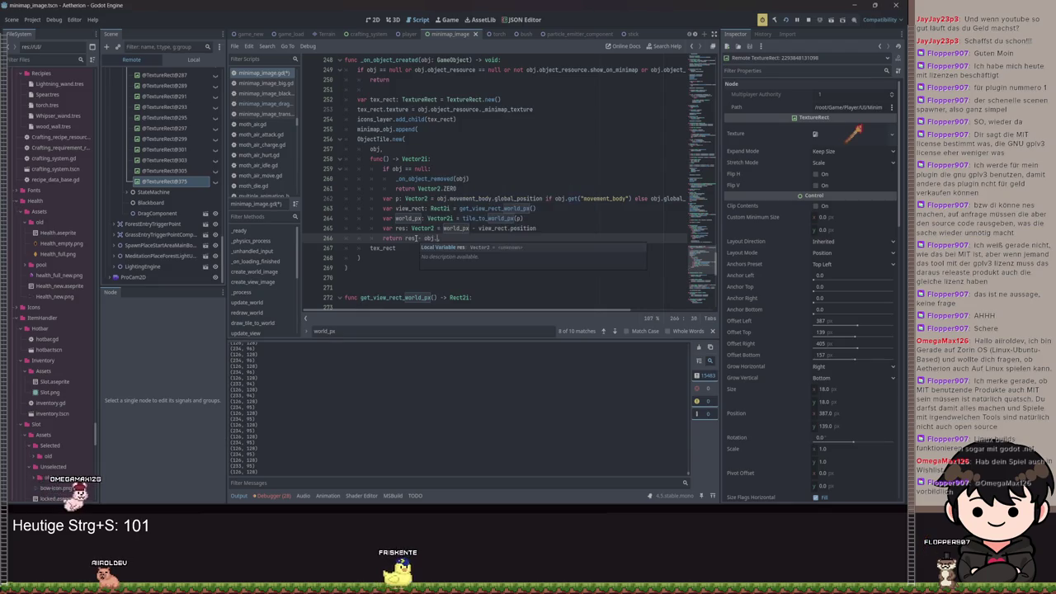
{"action": "type", "text": "m"}
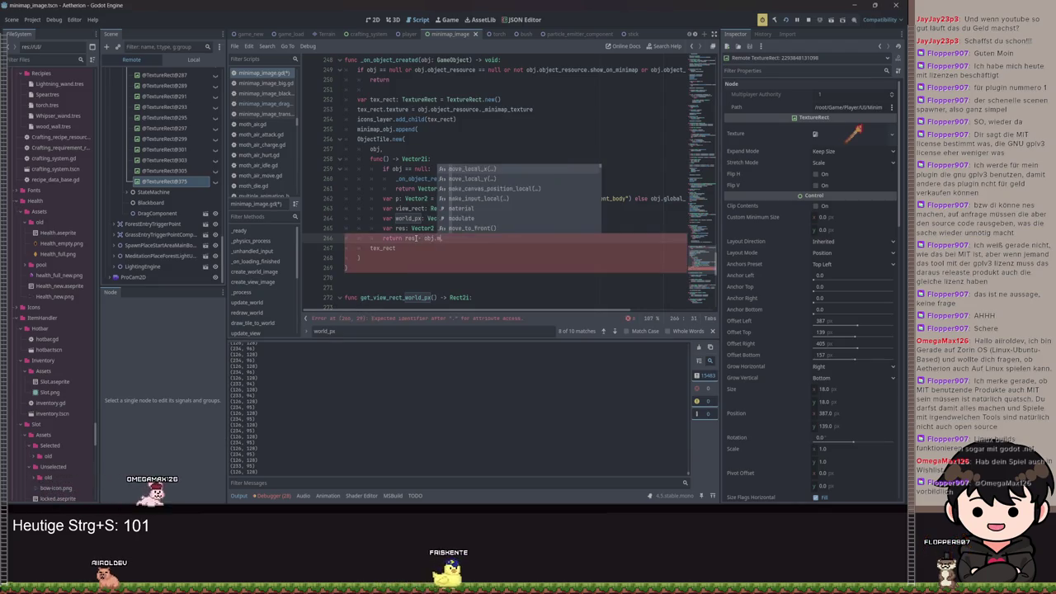
{"action": "type", "text": ","}
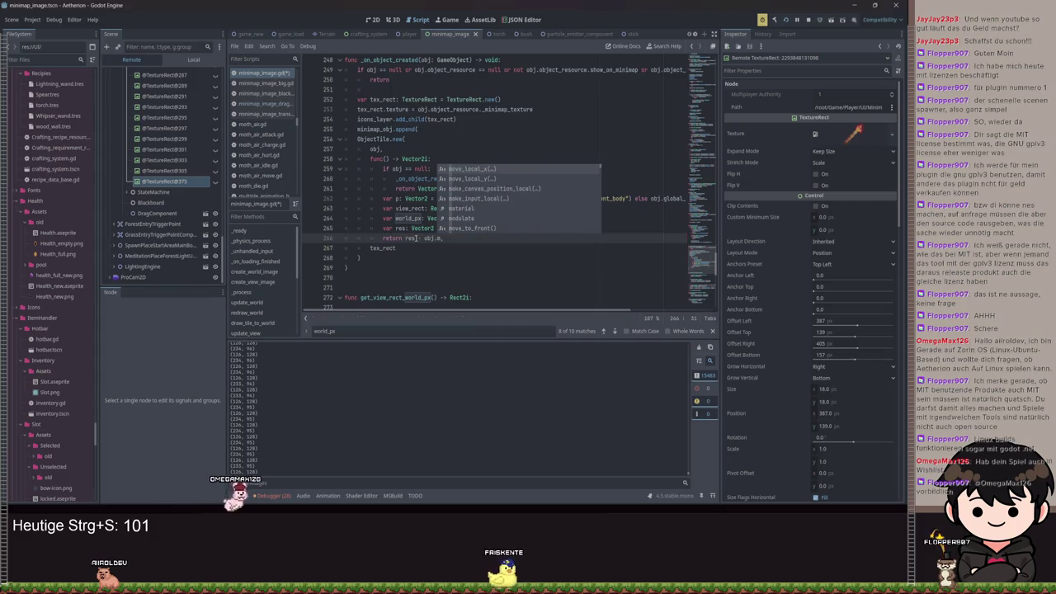
{"action": "key", "text": "BackSpace"}
{"action": "key", "text": "BackSpace"}
{"action": "key", "text": "BackSpace"}
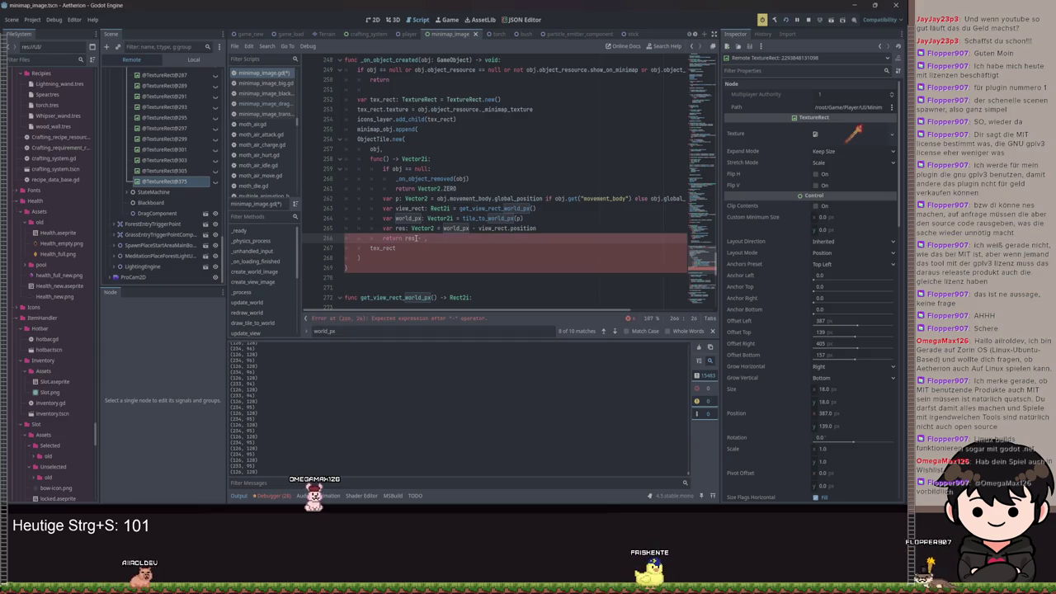
{"action": "type", "text": "tex"}
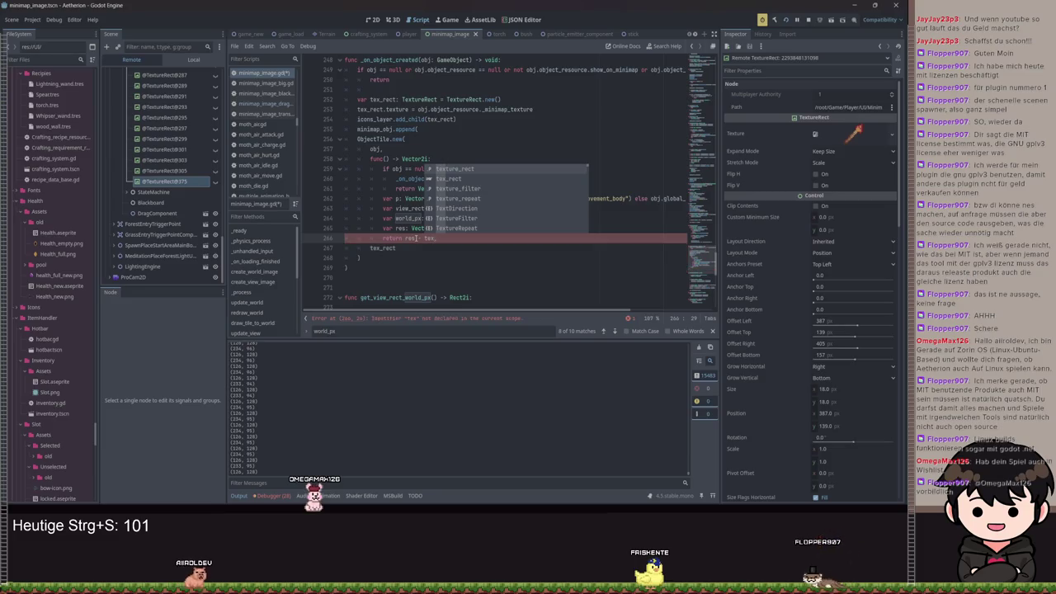
{"action": "key", "text": "BackSpace"}
{"action": "key", "text": "BackSpace"}
{"action": "key", "text": "BackSpace"}
{"action": "key", "text": "Escape"}
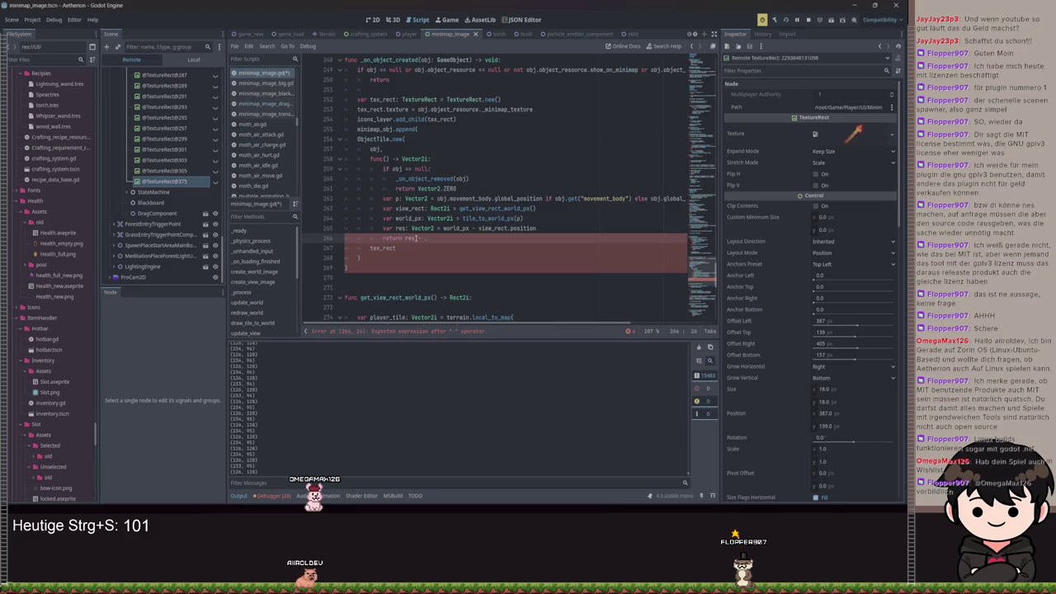
{"action": "type", "text": "tex"}
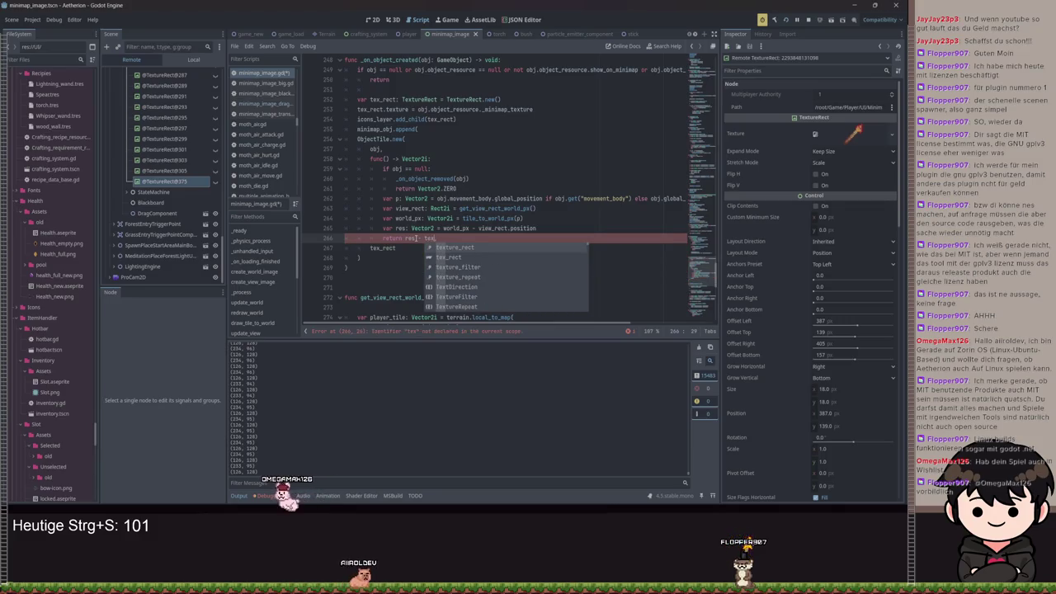
{"action": "type", "text": "_rect.si"}
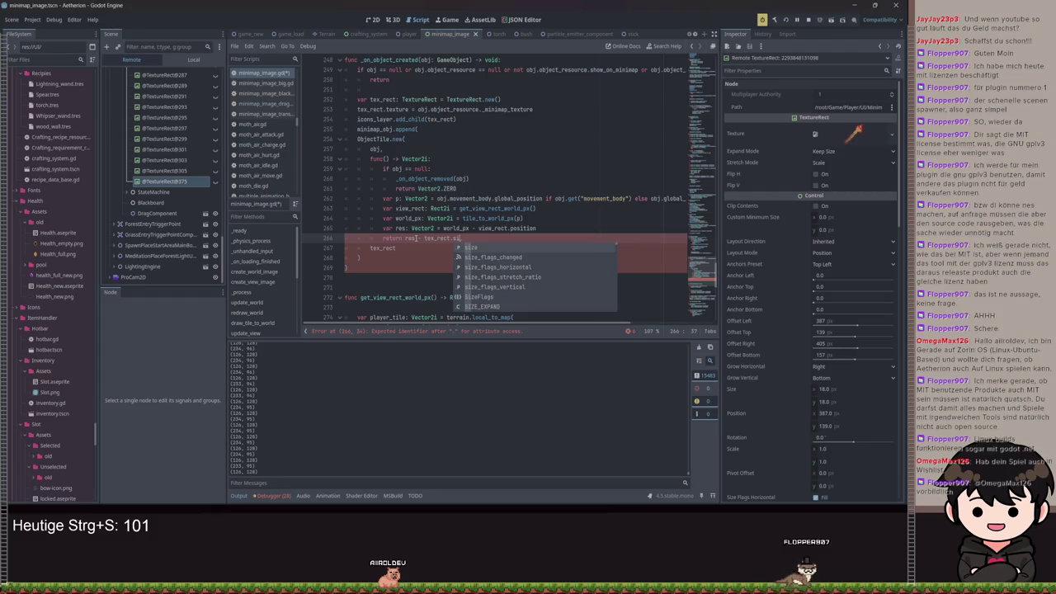
{"action": "type", "text": "ze / 2"}
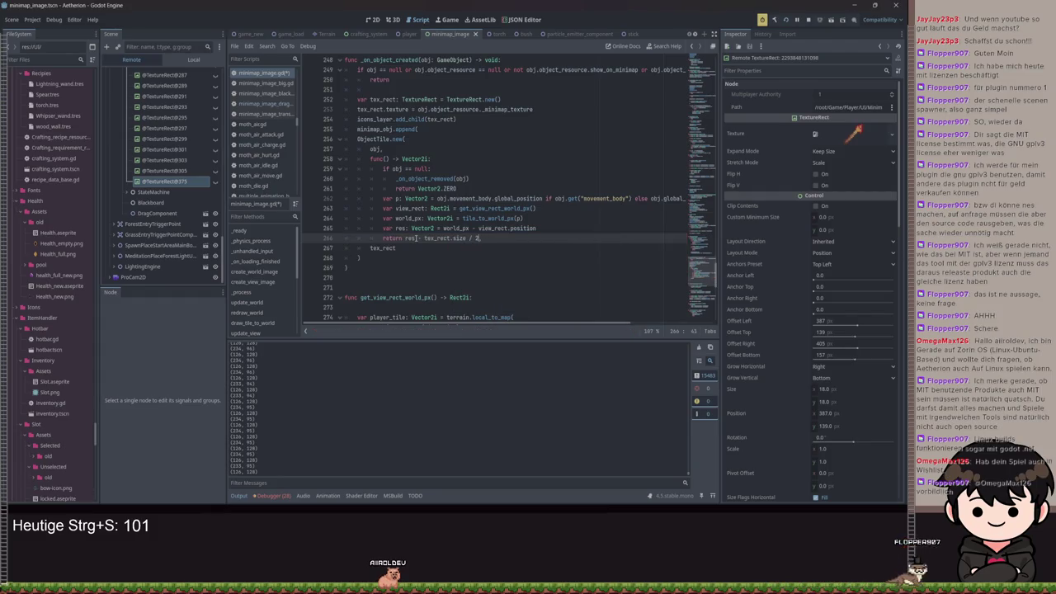
{"action": "key", "text": "ctrl+s"}
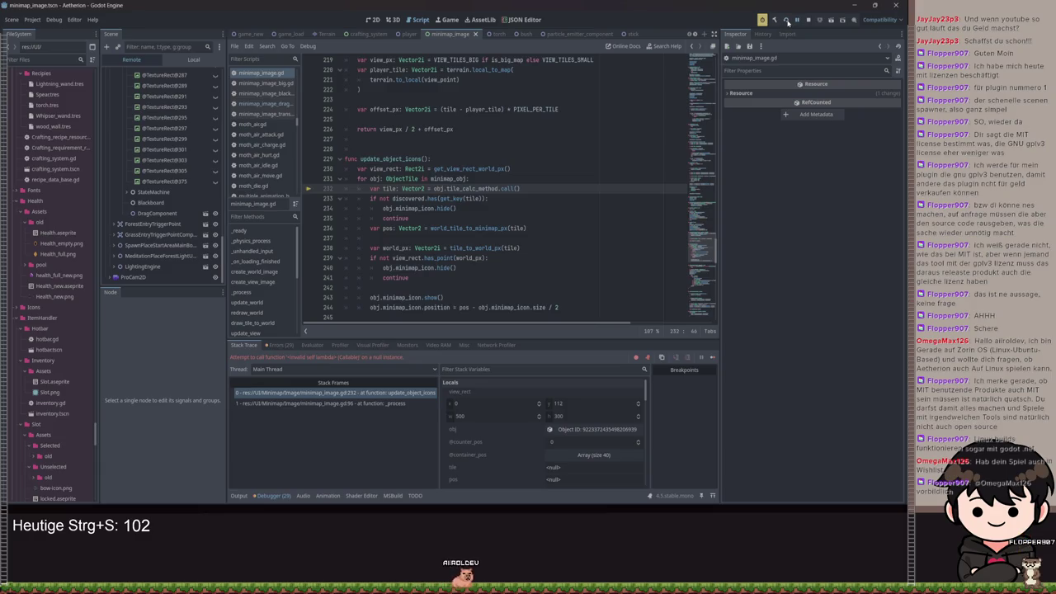
Relaunch Aetherion and load a saved game from the Spiel Laden slots.
{"action": "left_click", "coordinate": [788, 22]}
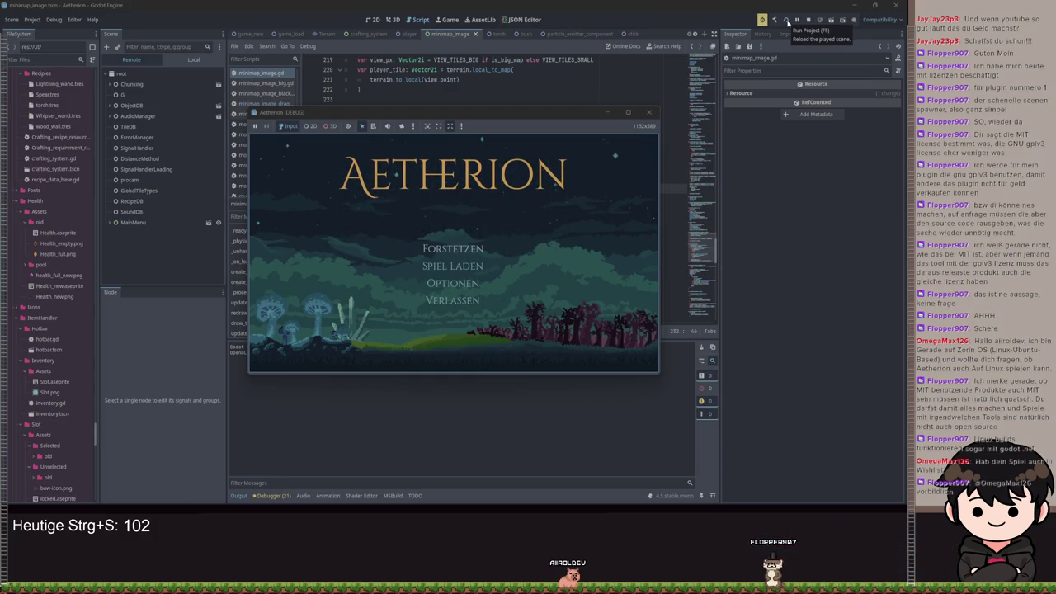
{"action": "key", "text": "Down"}
{"action": "key", "text": "Return"}
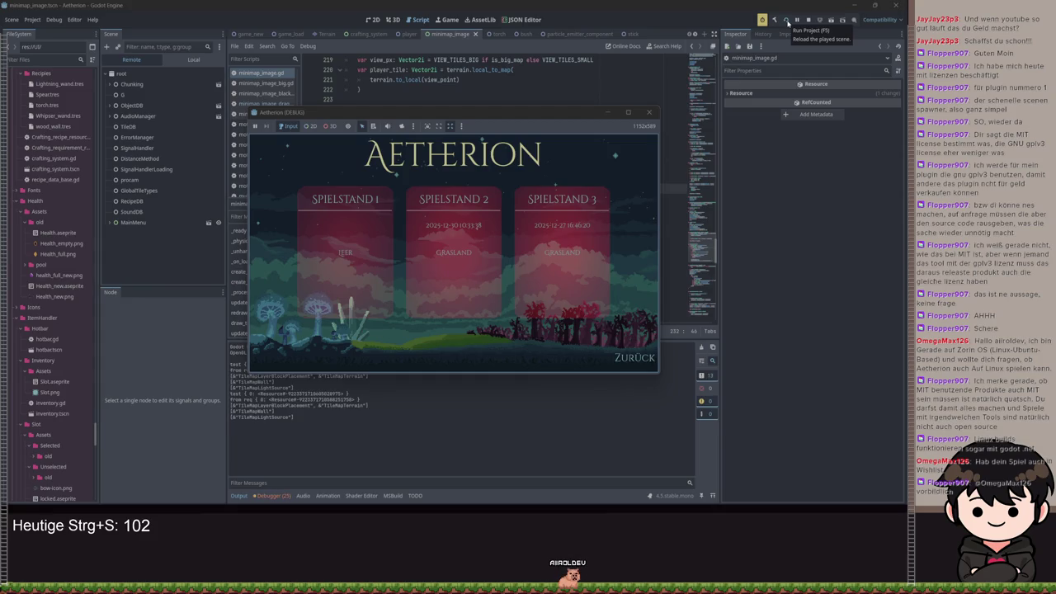
{"action": "key", "text": "Return"}
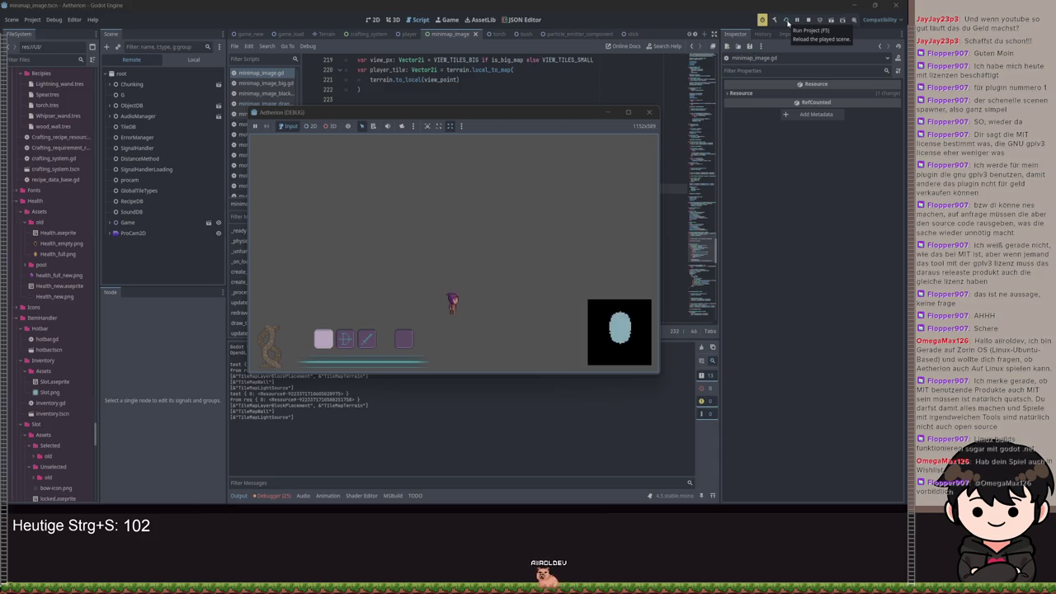
Open the big map, walk the player left, then quit the game back to the script.
{"action": "key", "text": "m"}
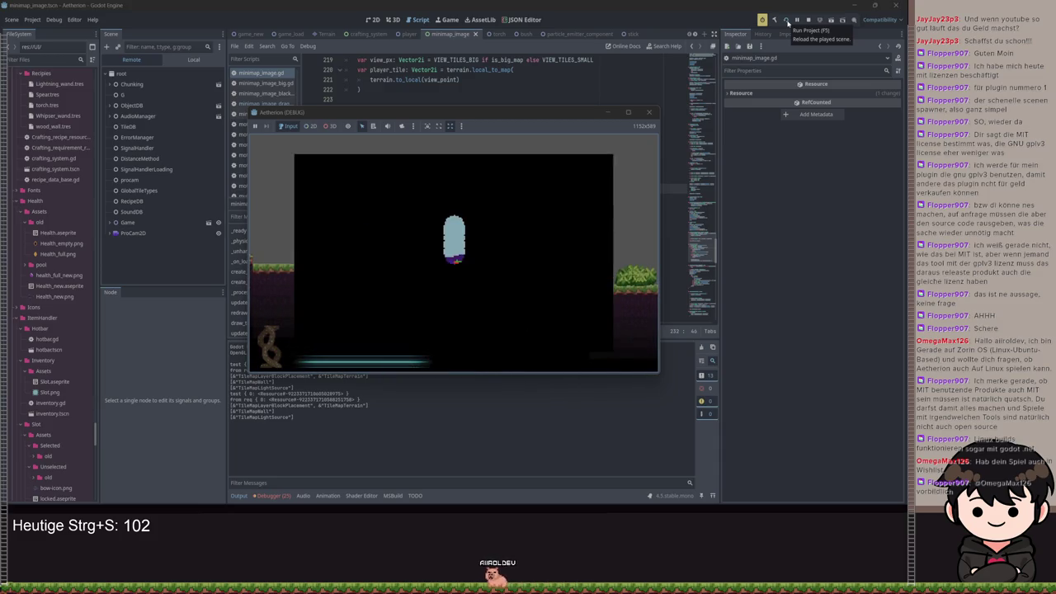
{"action": "key", "text": "m"}
{"action": "key", "text": "m"}
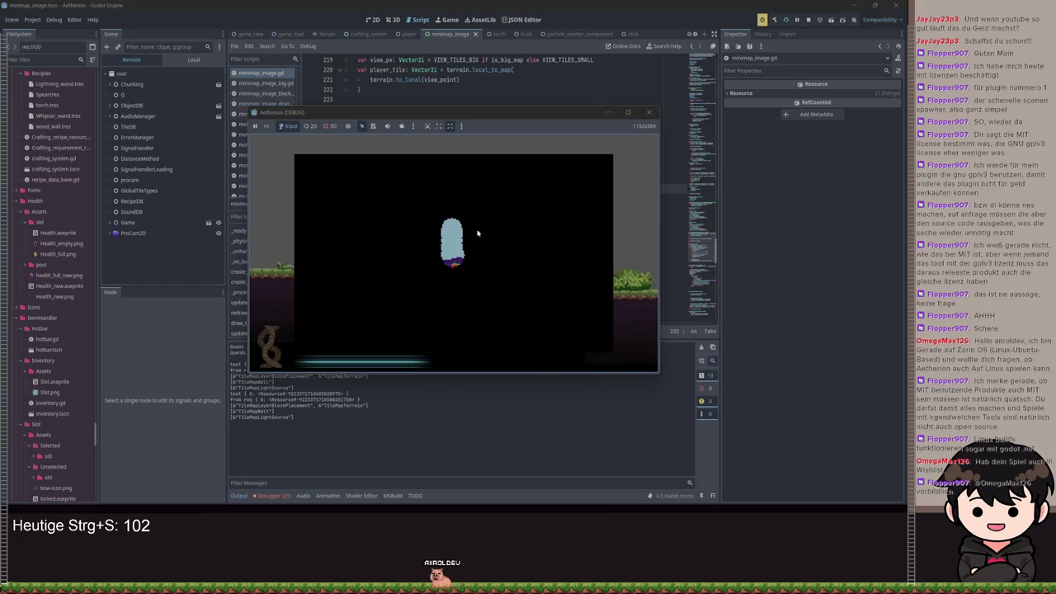
{"action": "key", "text": "a"}
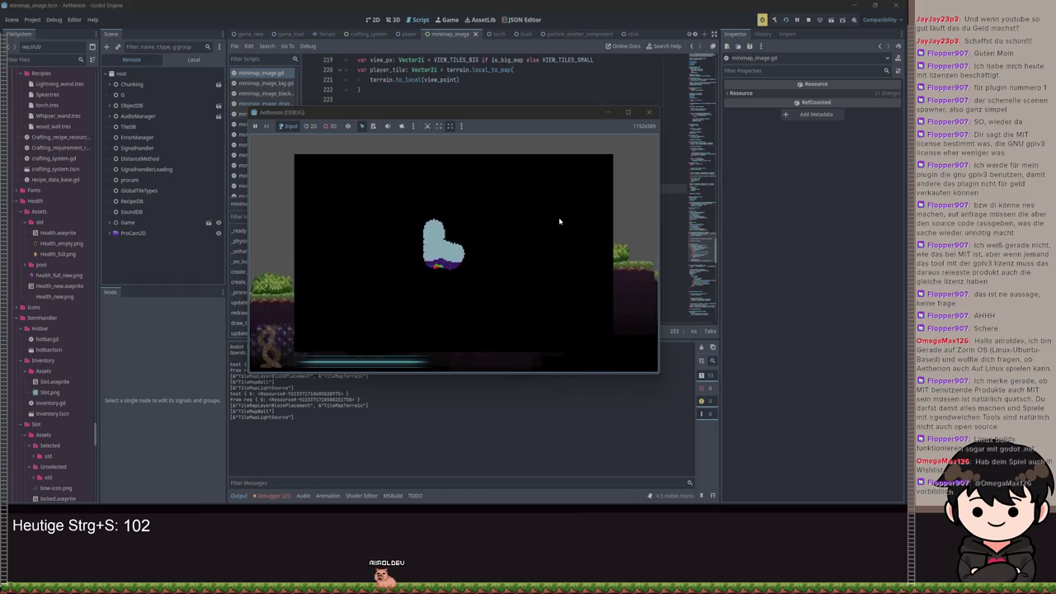
{"action": "key", "text": "F8"}
{"action": "scroll", "coordinate": [562, 184], "scroll_direction": "down", "scroll_amount": 8}
{"action": "scroll", "coordinate": [563, 185], "scroll_direction": "down", "scroll_amount": 7}
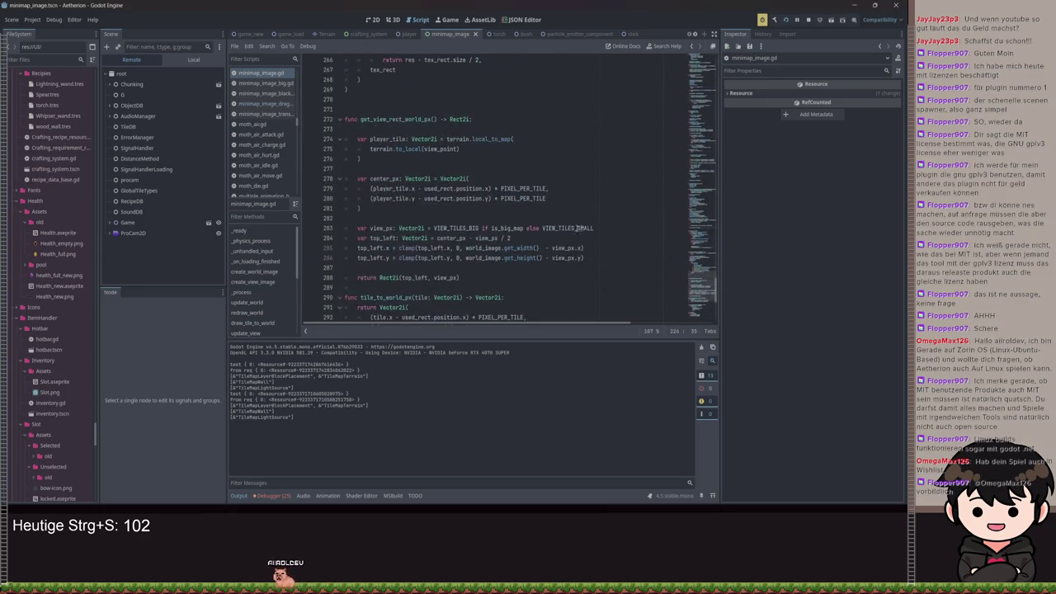
Inspect the get_view_rect_world_px definition used in the icon callback.
{"action": "scroll", "coordinate": [580, 228], "scroll_direction": "up", "scroll_amount": 7}
{"action": "left_click_drag", "start_coordinate": [561, 255], "coordinate": [418, 250]}
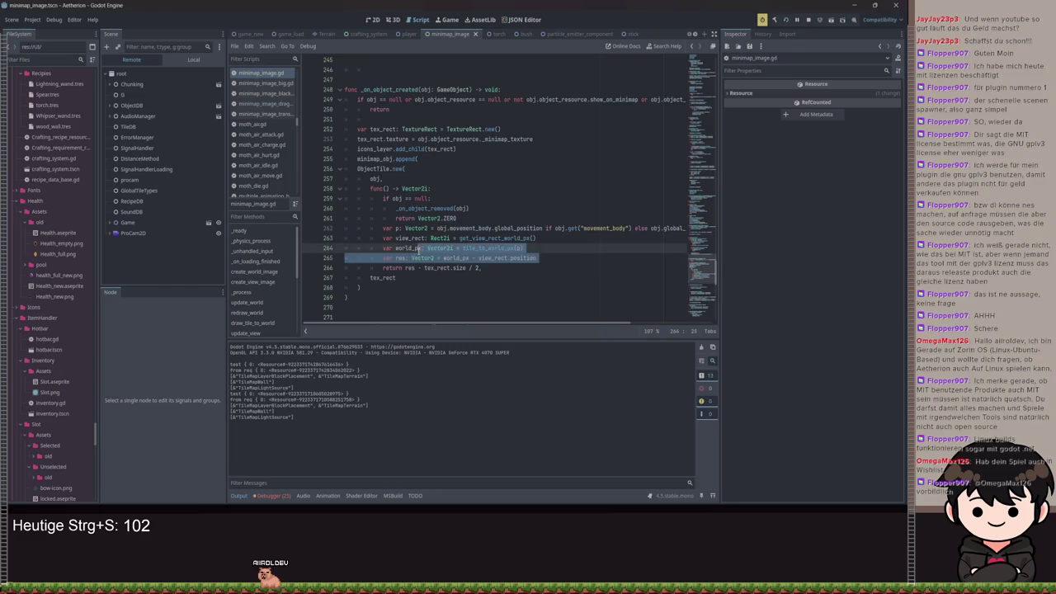
{"action": "double_click", "coordinate": [493, 238]}
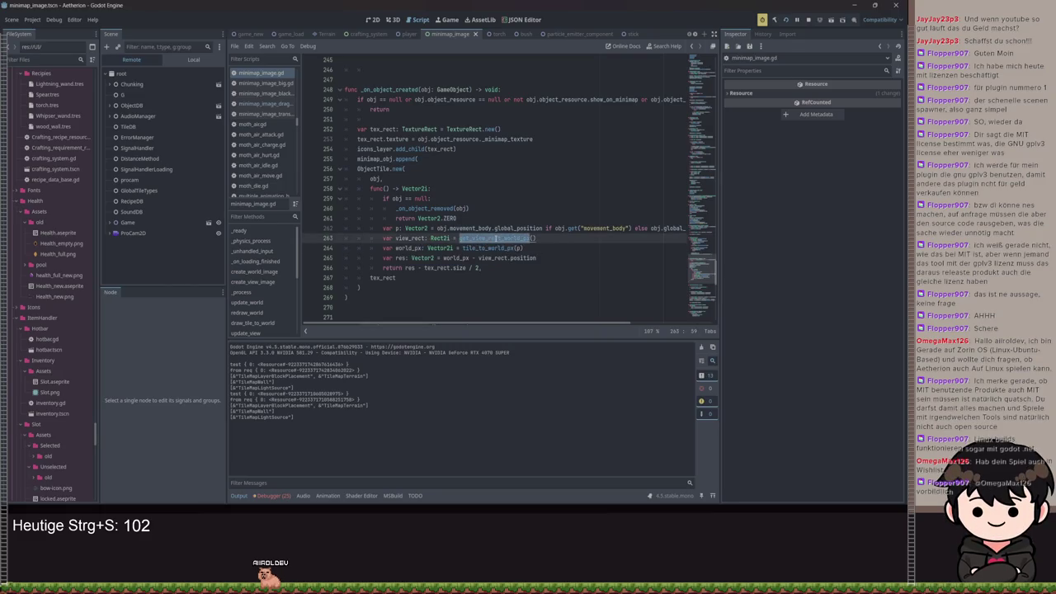
{"action": "left_click", "coordinate": [491, 237], "text": "ctrl"}
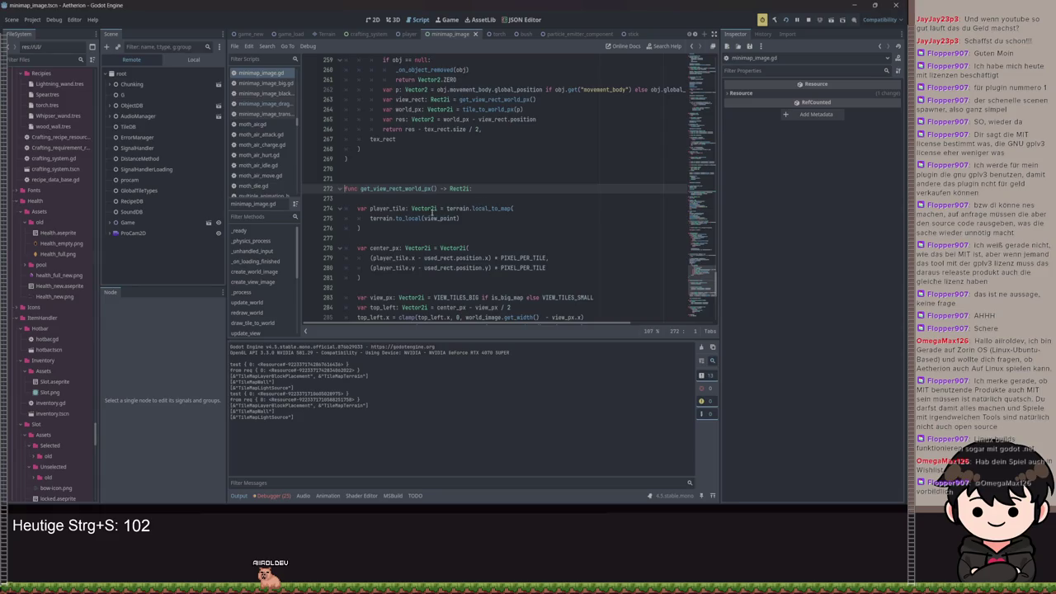
{"action": "key", "text": "alt+Left"}
{"action": "key", "text": "alt+Right"}
{"action": "scroll", "coordinate": [486, 213], "scroll_direction": "up", "scroll_amount": 5}
Review tile_to_world_px, then drop '- view_rect.position' from the res line and save.
{"action": "left_click", "coordinate": [543, 247]}
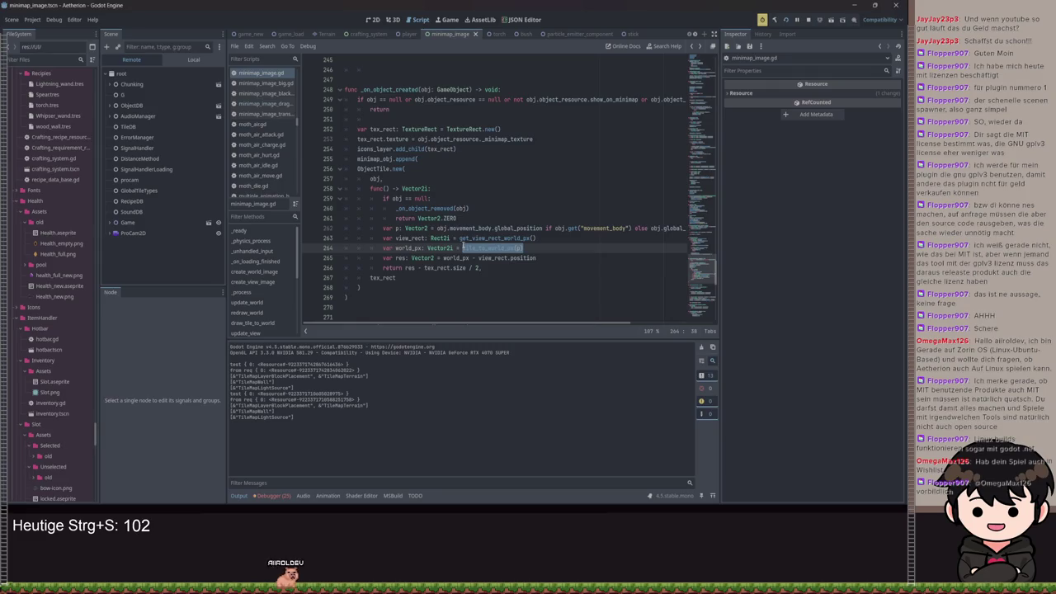
{"action": "left_click", "coordinate": [474, 250], "text": "ctrl"}
{"action": "left_click_drag", "start_coordinate": [384, 225], "coordinate": [345, 199]}
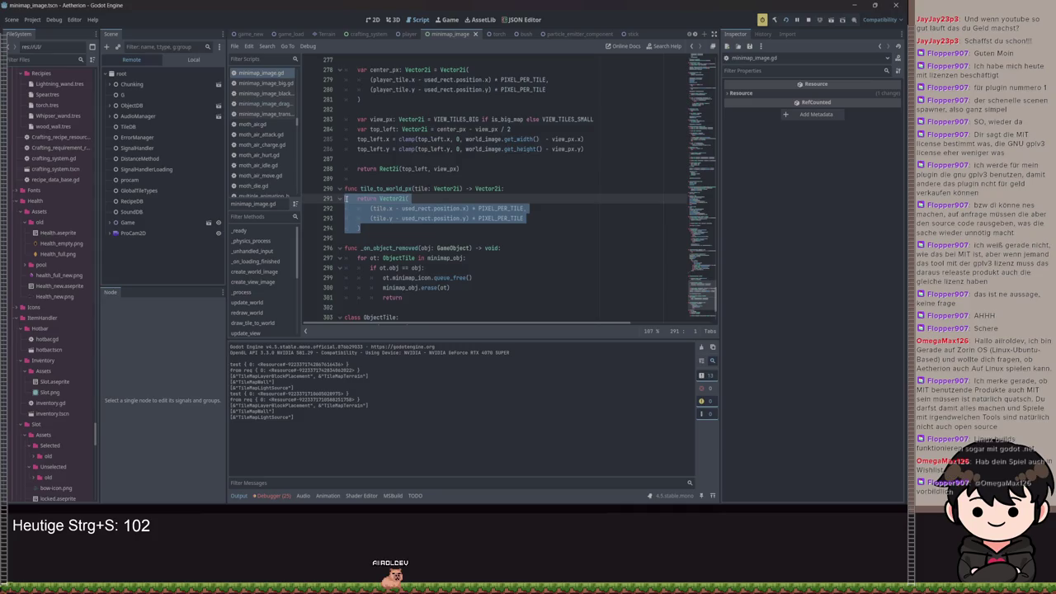
{"action": "left_click", "coordinate": [452, 198]}
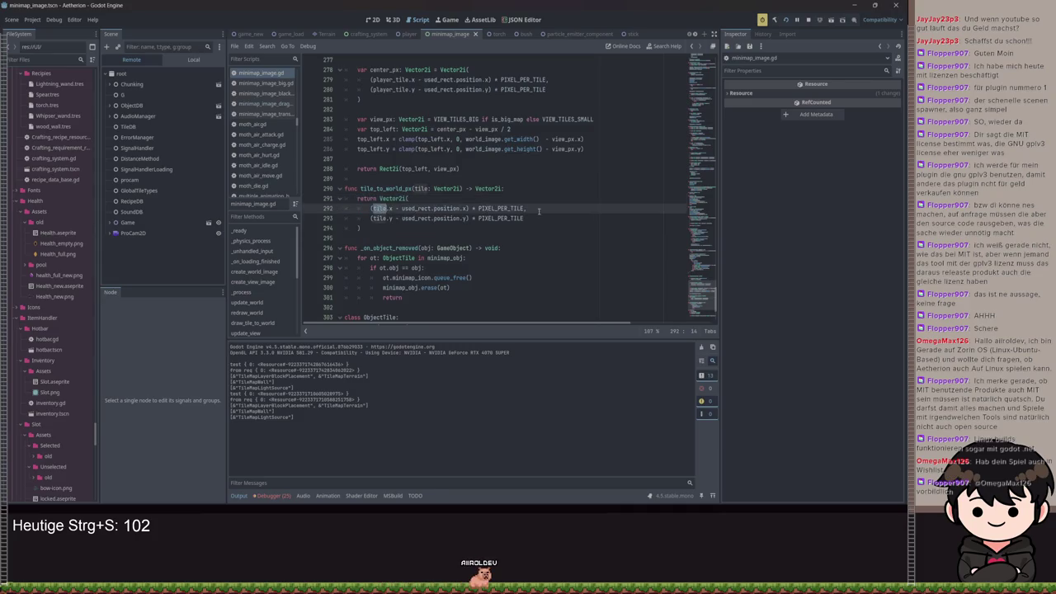
{"action": "key", "text": "alt+Left"}
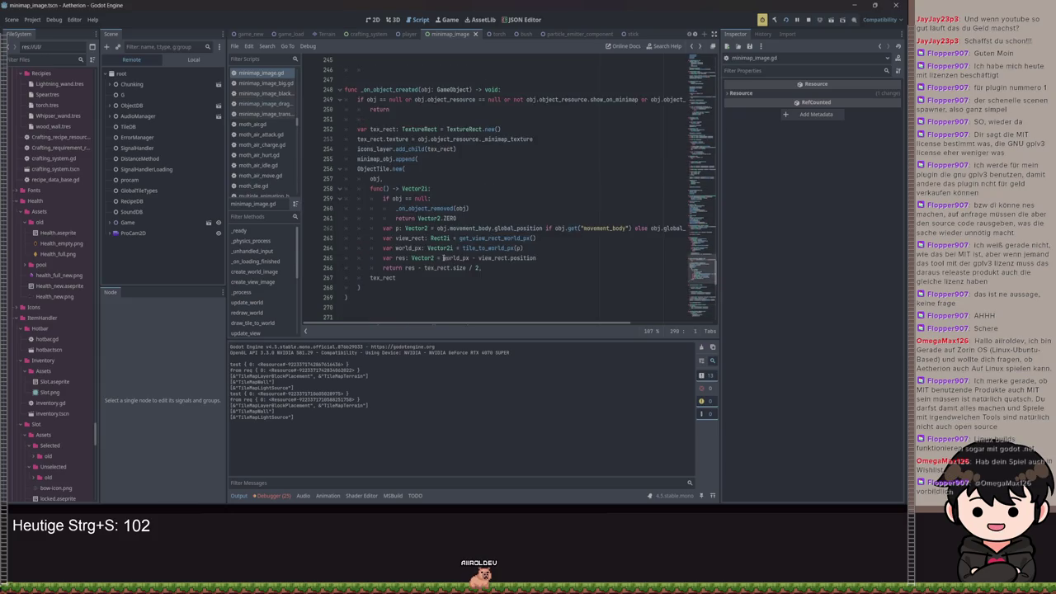
{"action": "left_click", "coordinate": [554, 258]}
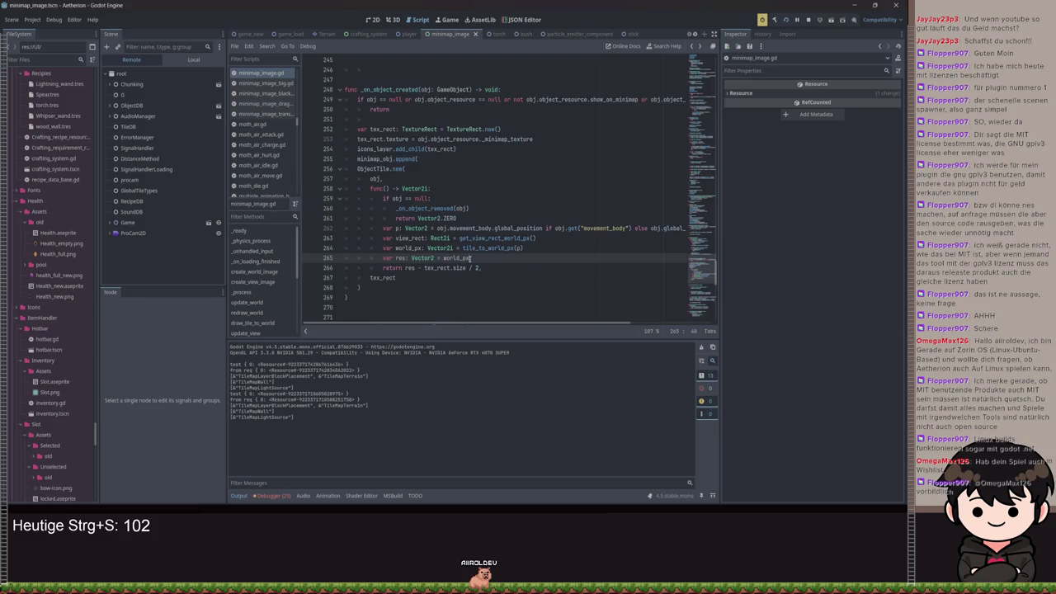
{"action": "key", "text": "ctrl+s"}
{"action": "key", "text": "ctrl+s"}
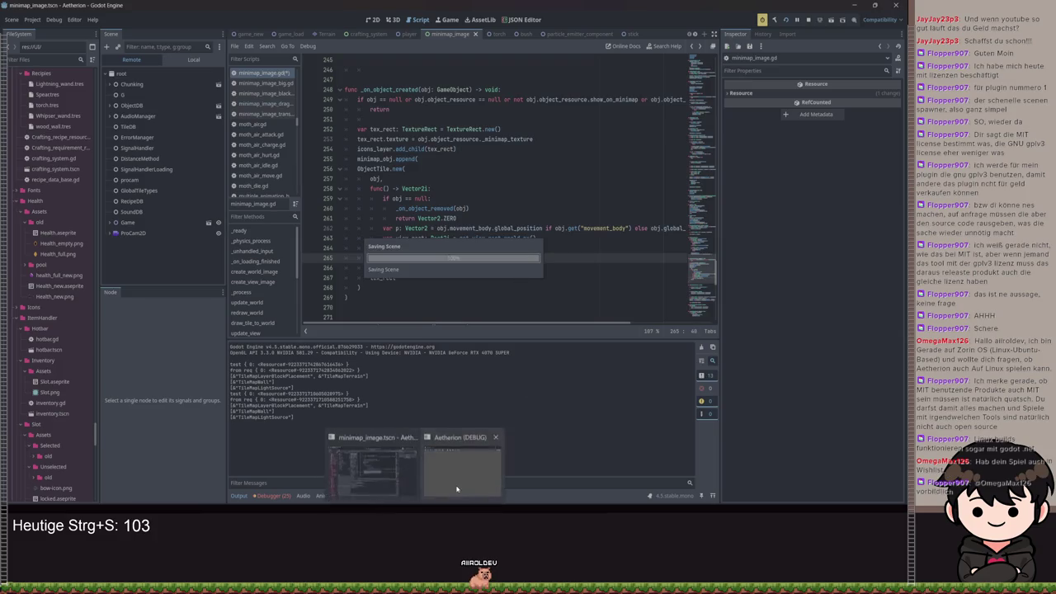
In the running game, open the map, walk the player left, then minimize the window.
{"action": "key", "text": "Escape"}
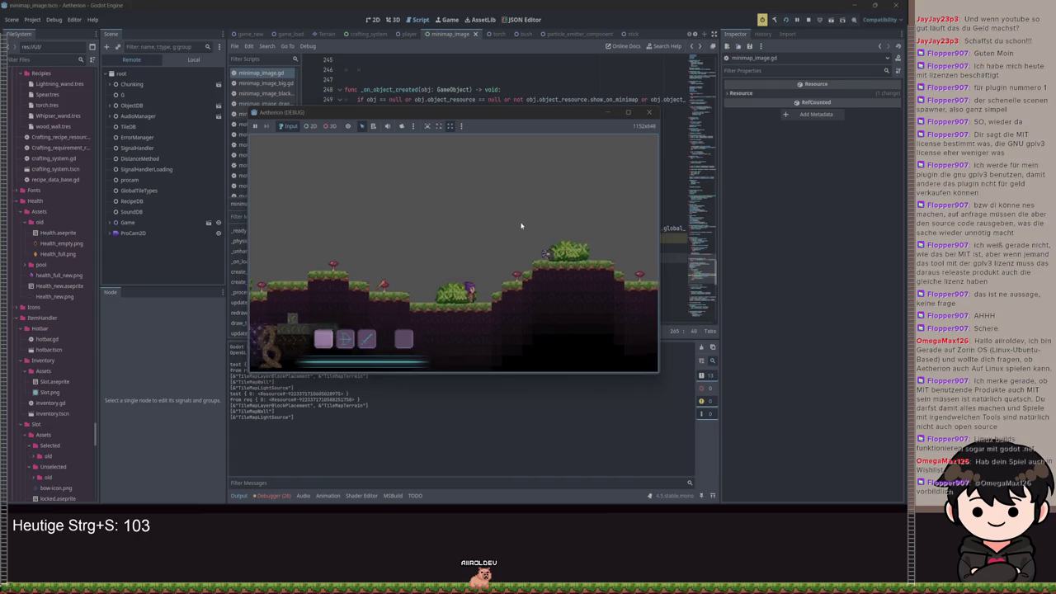
{"action": "key", "text": "m"}
{"action": "key", "text": "a"}
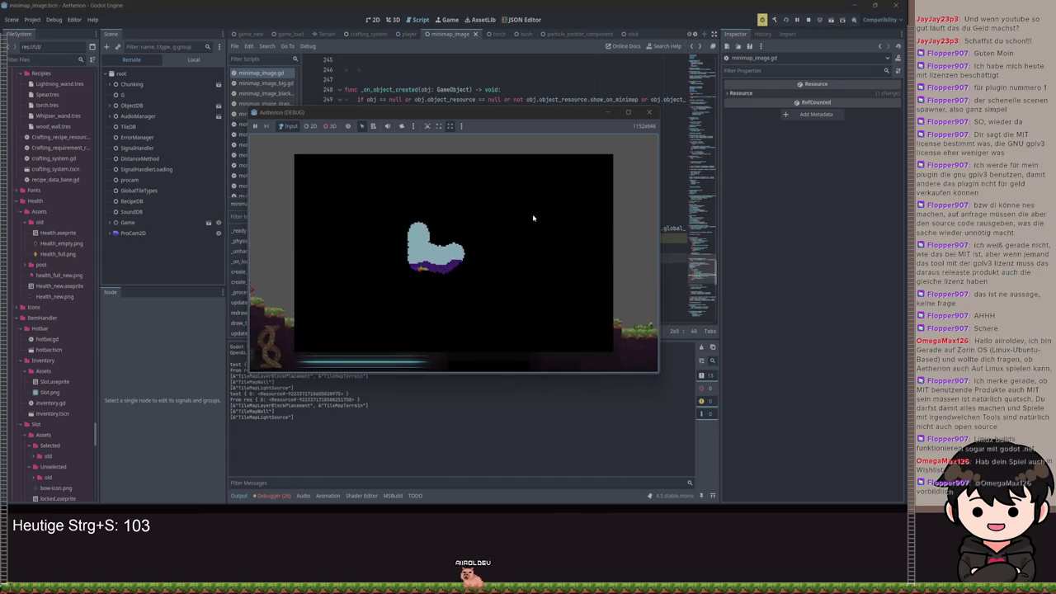
{"action": "key", "text": "a"}
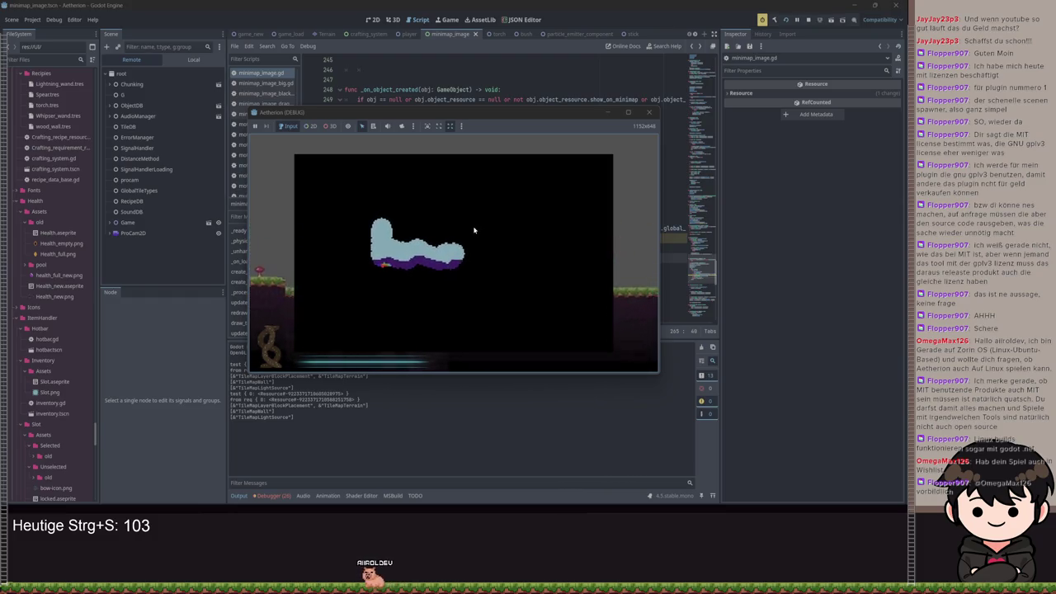
{"action": "key", "text": "Escape"}
{"action": "left_click", "coordinate": [607, 113]}
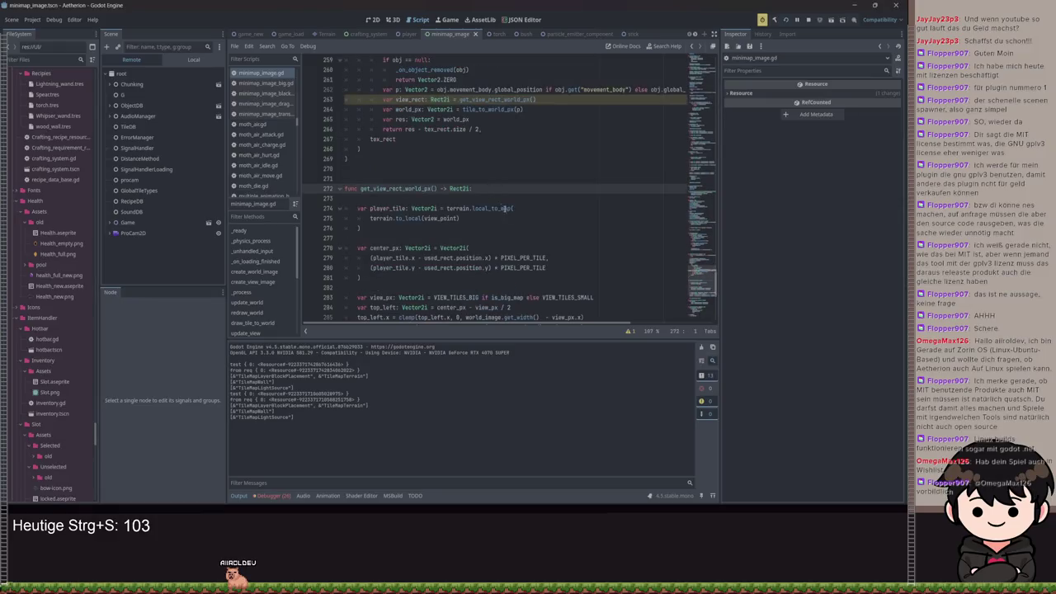
Replace the tex_rect.size / 2 offset so line 266 returns view_rect.position, save and run.
{"action": "scroll", "coordinate": [512, 218], "scroll_direction": "down", "scroll_amount": 1}
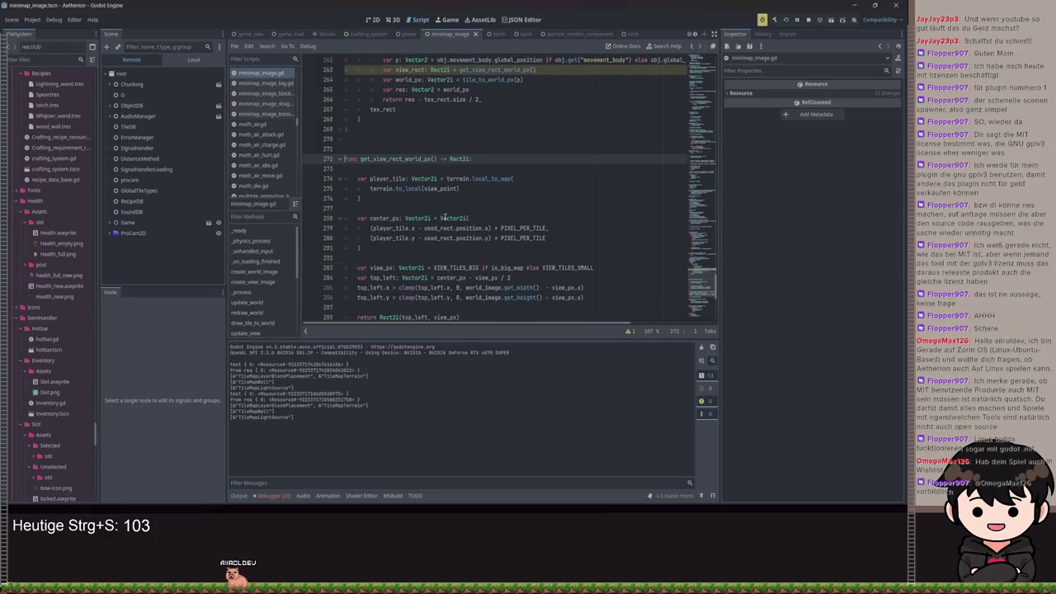
{"action": "scroll", "coordinate": [462, 208], "scroll_direction": "up", "scroll_amount": 4}
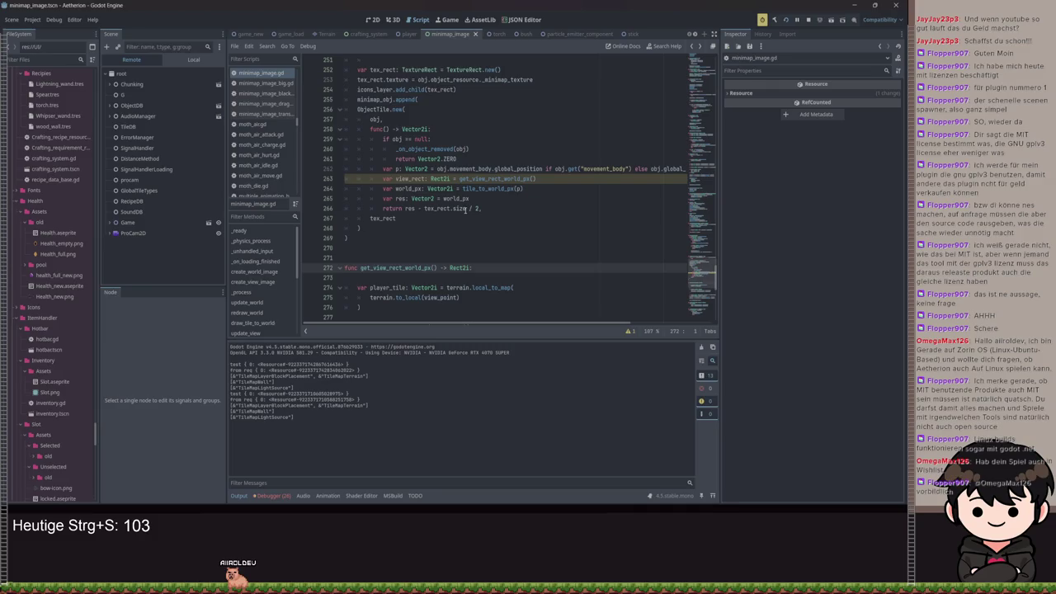
{"action": "left_click_drag", "start_coordinate": [489, 210], "coordinate": [427, 209]}
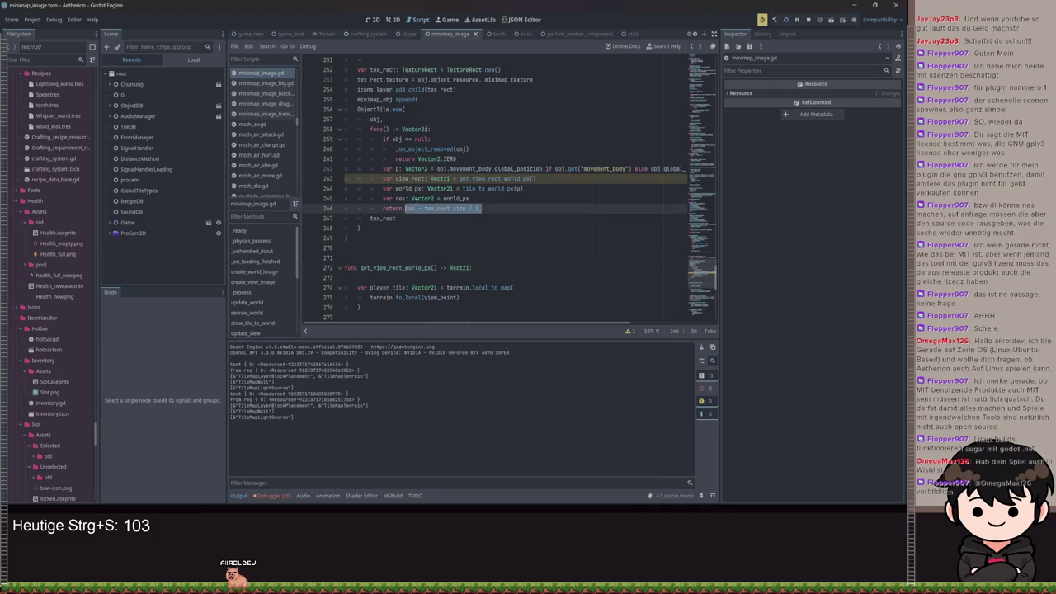
{"action": "type", "text": "view_image"}
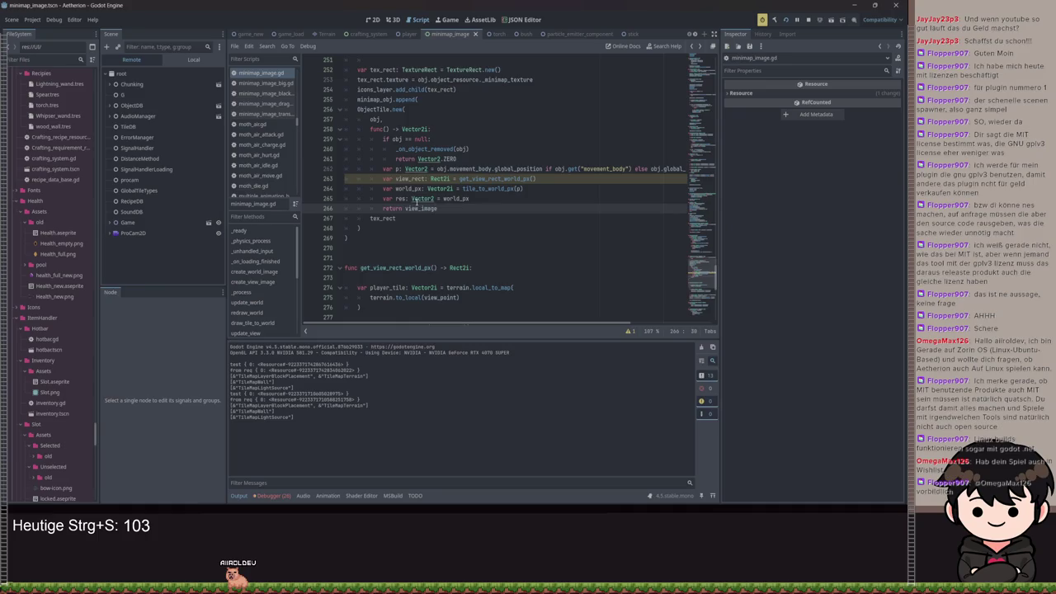
{"action": "type", "text": "iew_rect.position"}
{"action": "key", "text": "ctrl+s"}
{"action": "key", "text": "F5"}
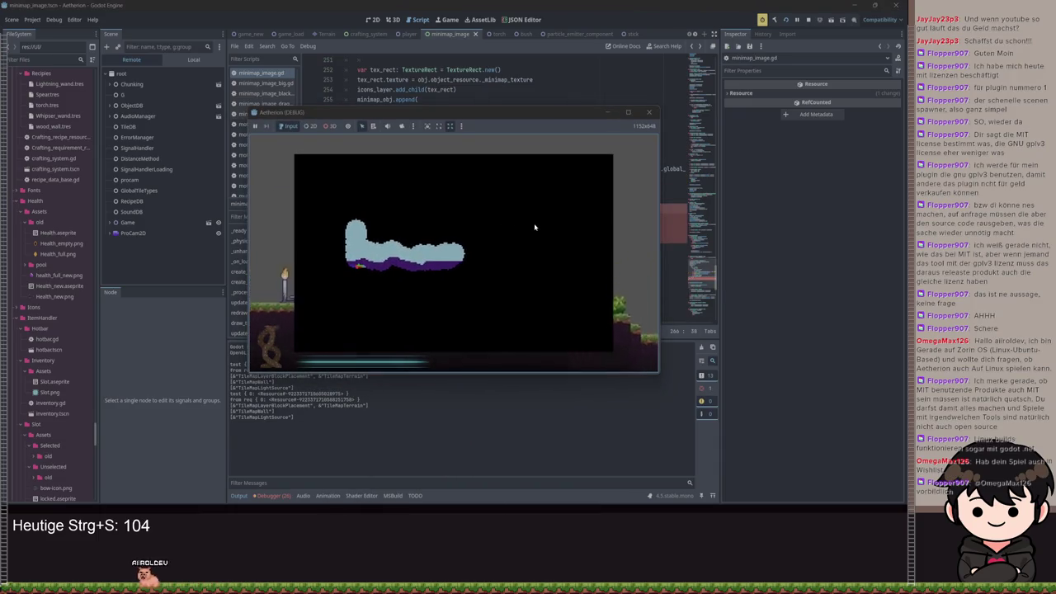
{"action": "key", "text": "ctrl+z"}
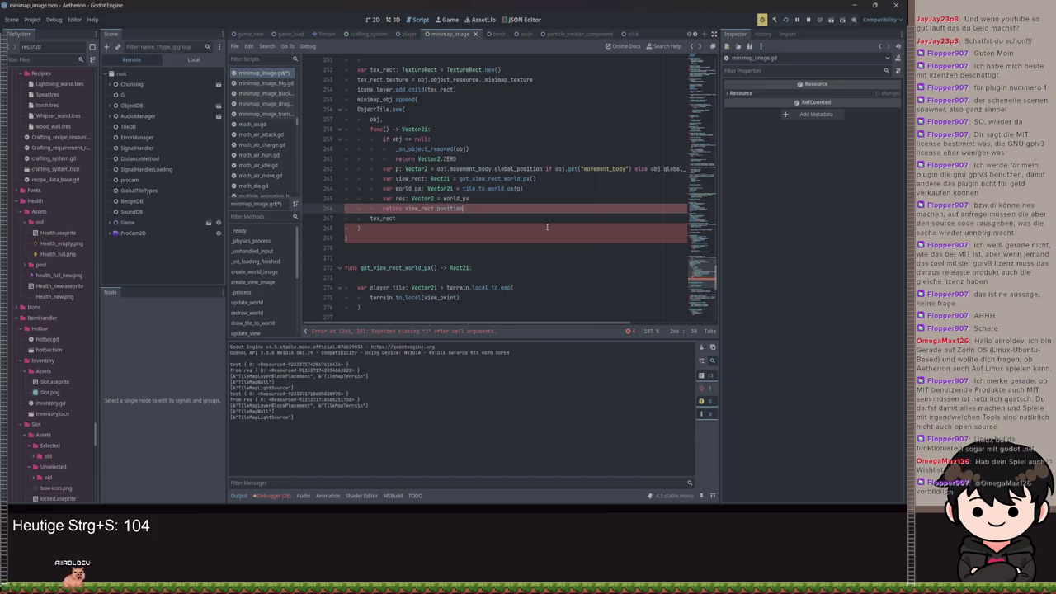
Correct the return expression, save the script and resume the paused game.
{"action": "key", "text": "BackSpace"}
{"action": "key", "text": "BackSpace"}
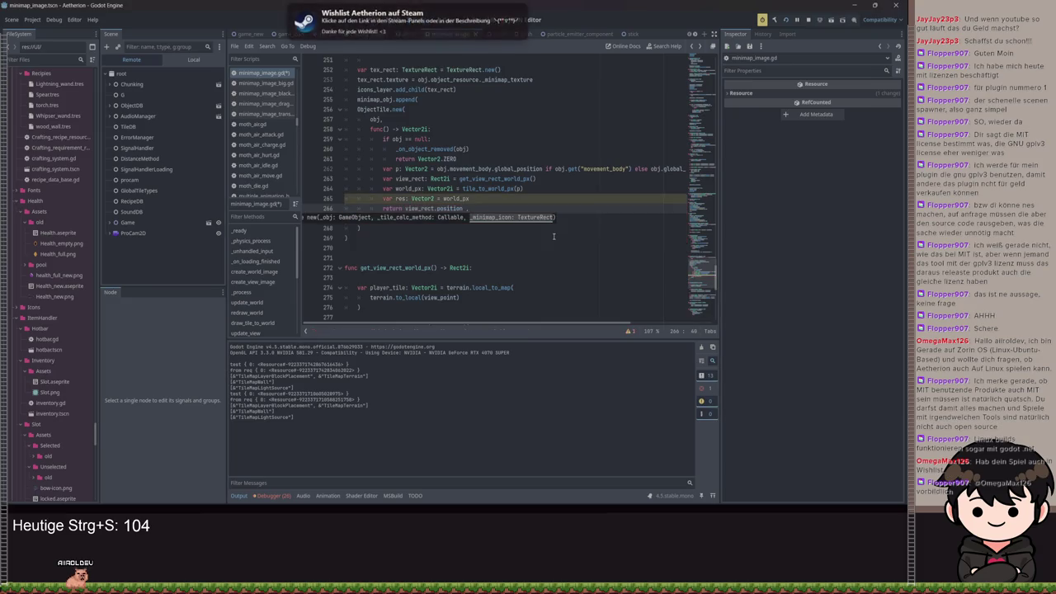
{"action": "key", "text": "ctrl+s"}
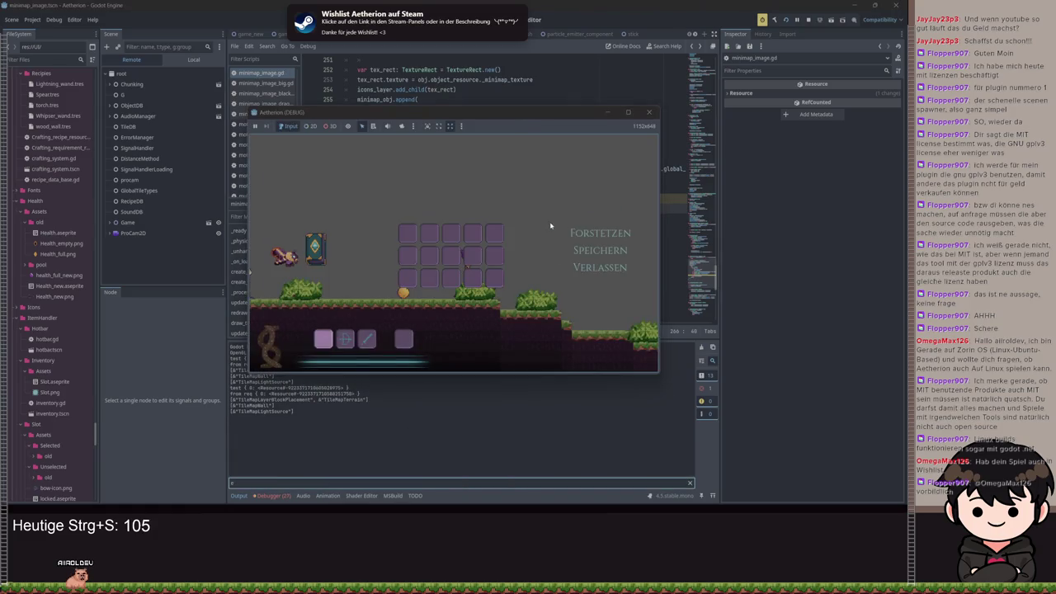
{"action": "left_click", "coordinate": [571, 232]}
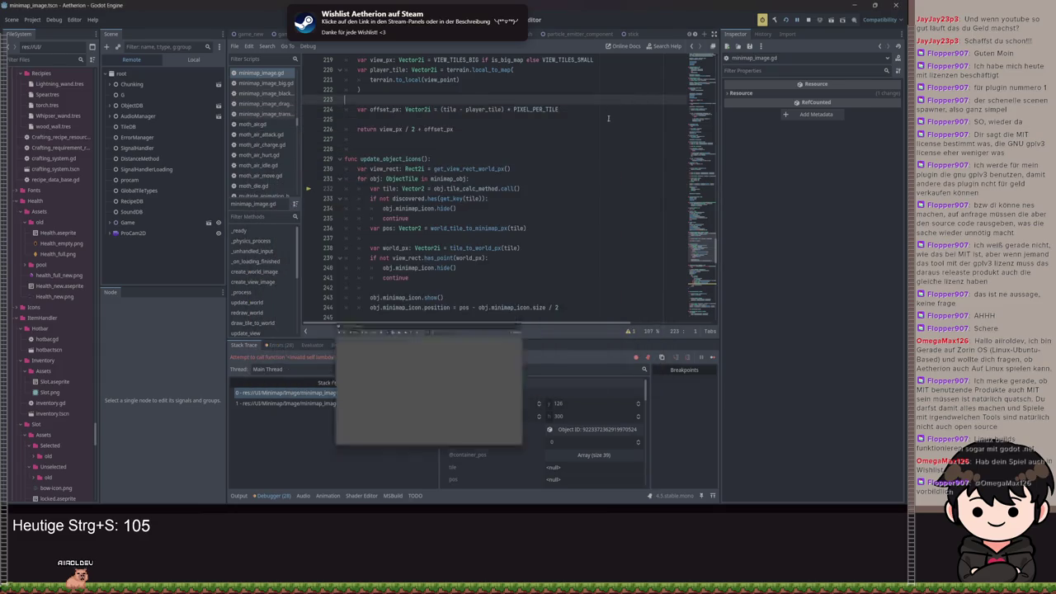
Restart Aetherion, load a save, open the large map, then close the game window.
{"action": "left_click", "coordinate": [776, 22]}
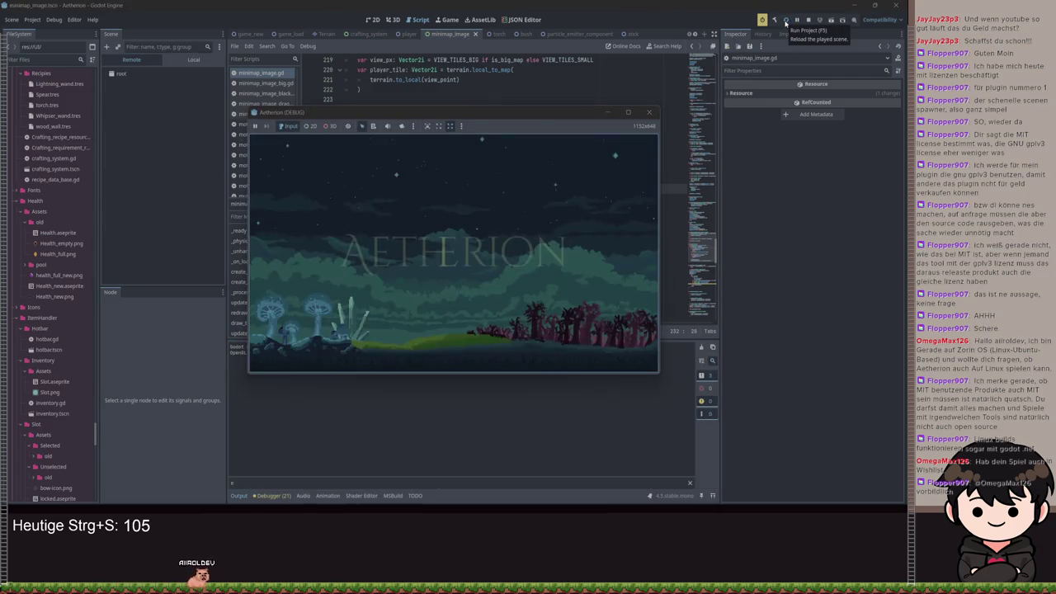
{"action": "key", "text": "Return"}
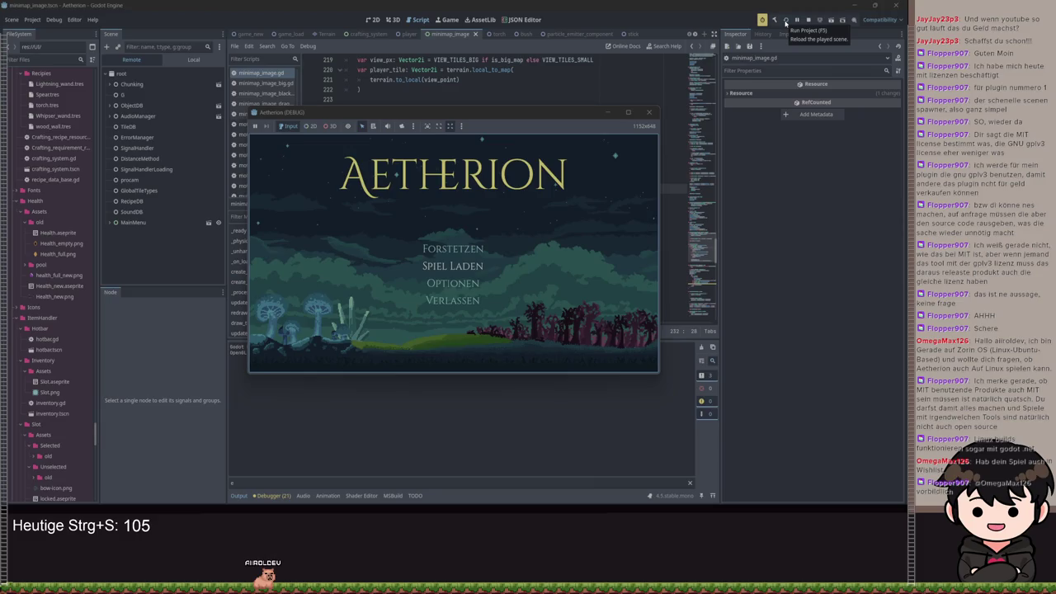
{"action": "key", "text": "Return"}
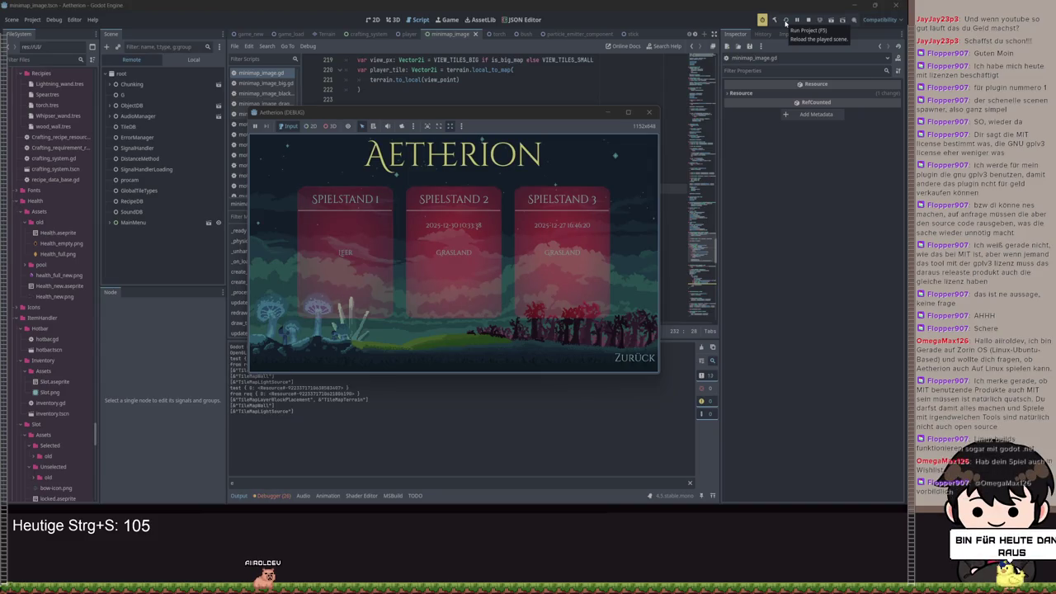
{"action": "key", "text": "Return"}
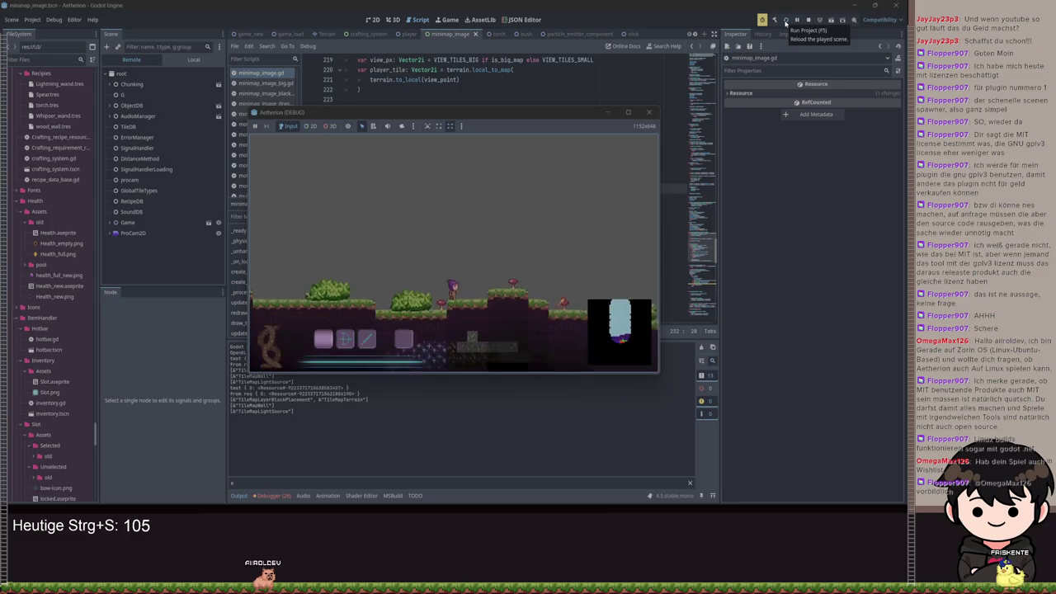
{"action": "key", "text": "m"}
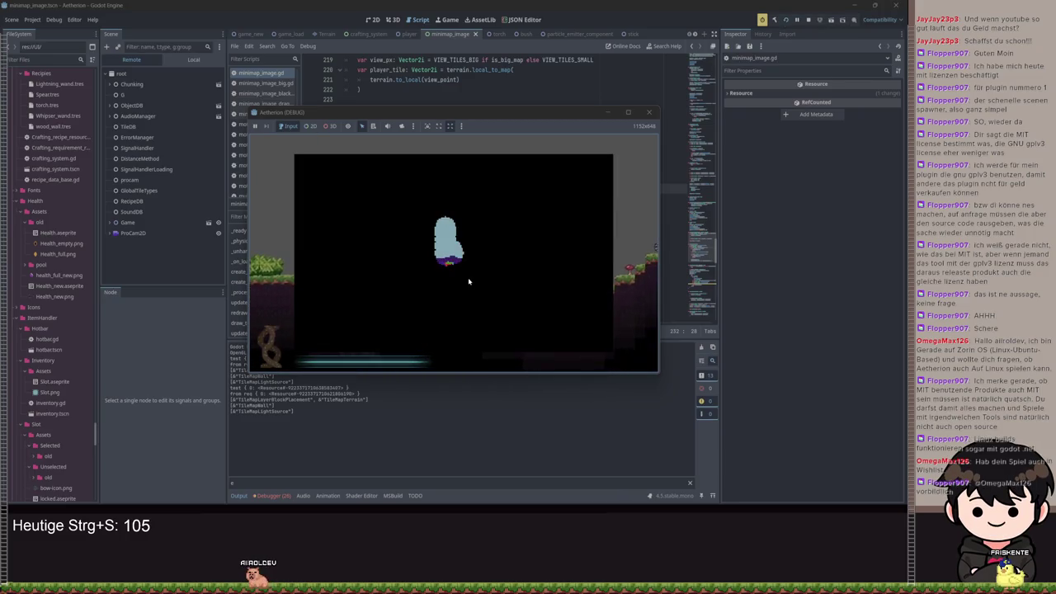
{"action": "left_click", "coordinate": [611, 112]}
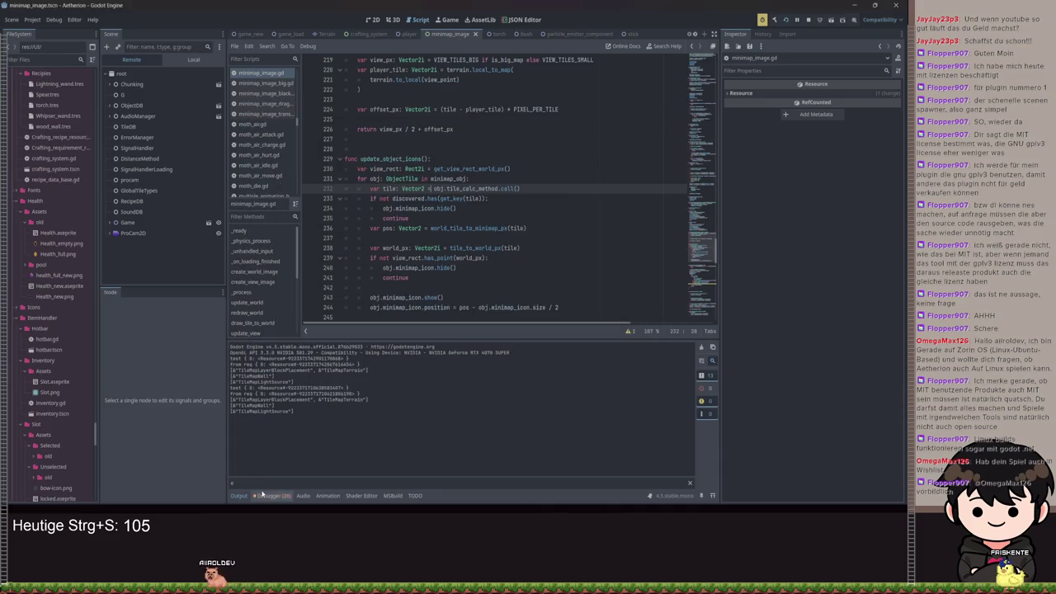
Open the Debugger's Errors list and scroll through the reported issues.
{"action": "left_click", "coordinate": [260, 495]}
{"action": "left_click", "coordinate": [278, 344]}
{"action": "scroll", "coordinate": [564, 224], "scroll_direction": "down", "scroll_amount": 7}
{"action": "scroll", "coordinate": [563, 224], "scroll_direction": "down", "scroll_amount": 5}
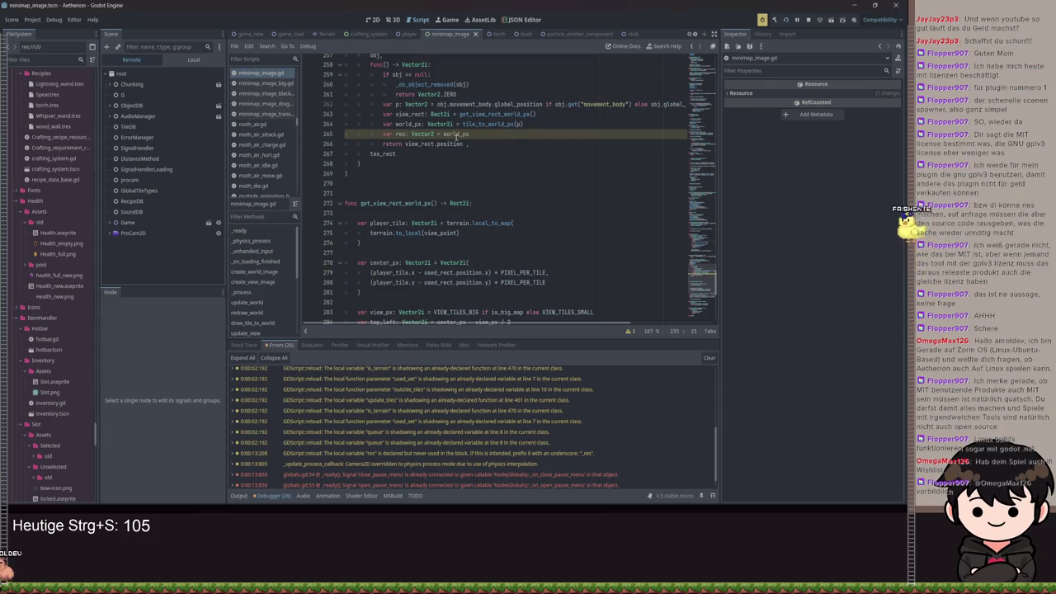
Look up the tile_to_world_px definition, then return to the icon callback.
{"action": "key", "text": "ctrl+z"}
{"action": "key", "text": "ctrl+shift+z"}
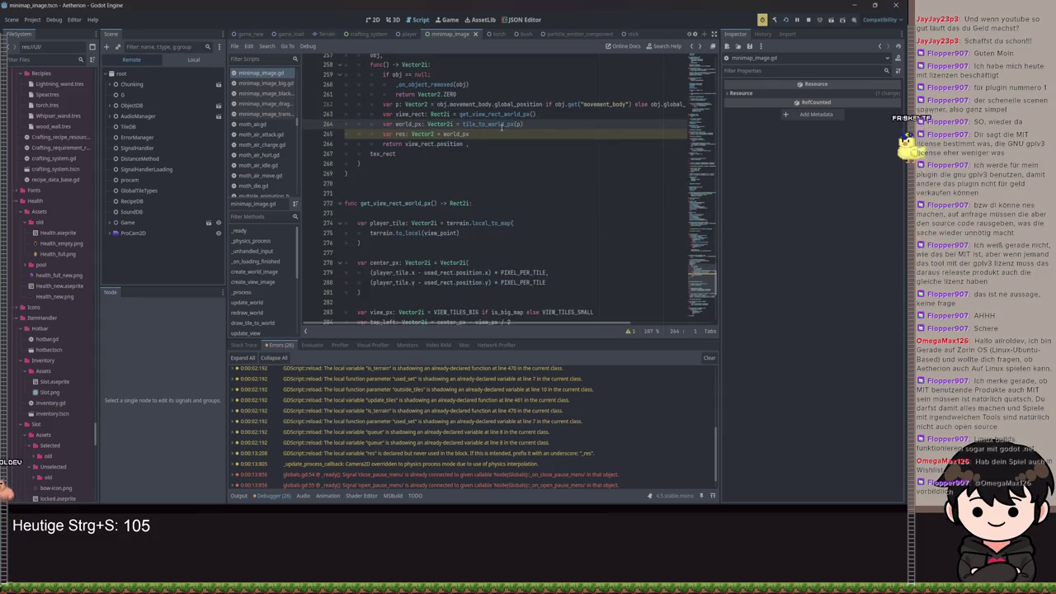
{"action": "left_click", "coordinate": [496, 124], "text": "ctrl"}
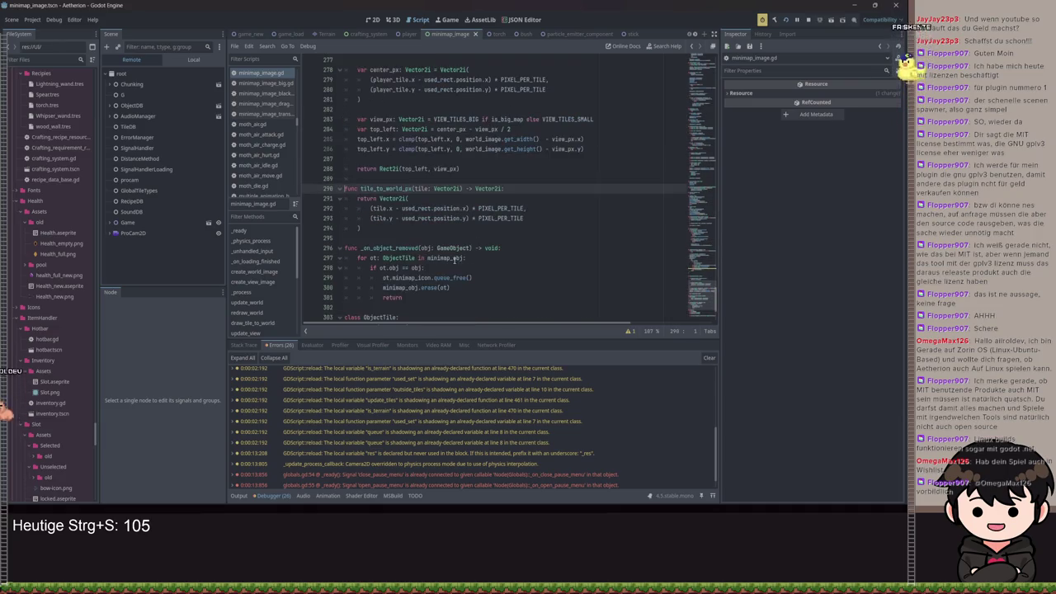
{"action": "left_click", "coordinate": [363, 228]}
{"action": "key", "text": "alt+Left"}
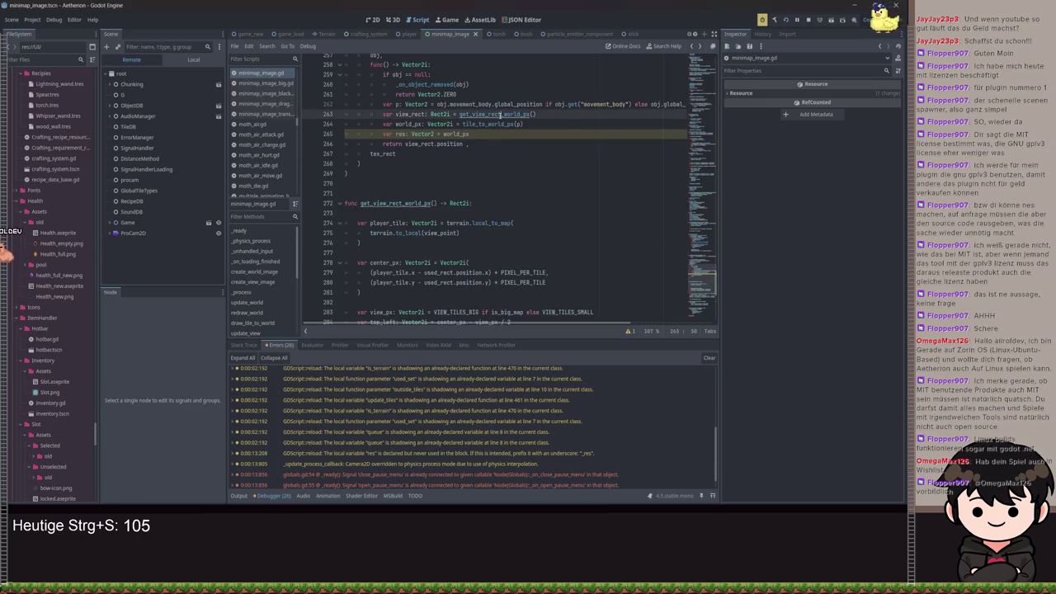
{"action": "key", "text": "alt+Left"}
Select the whole _on_object_created function including the icon callback code.
{"action": "scroll", "coordinate": [440, 191], "scroll_direction": "down", "scroll_amount": 2}
{"action": "scroll", "coordinate": [560, 173], "scroll_direction": "up", "scroll_amount": 3}
{"action": "scroll", "coordinate": [560, 173], "scroll_direction": "up", "scroll_amount": 3}
{"action": "mouse_move", "coordinate": [471, 257]}
{"action": "left_mouse_down"}
{"action": "mouse_move", "coordinate": [445, 250]}
{"action": "mouse_move", "coordinate": [388, 178]}
{"action": "mouse_move", "coordinate": [309, 137]}
{"action": "left_mouse_up"}
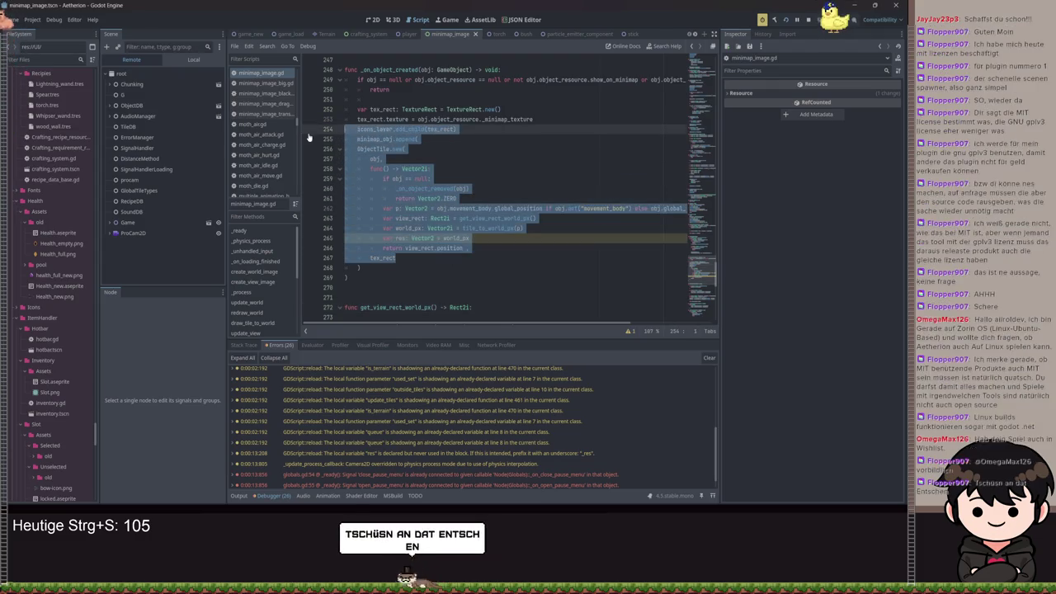
{"action": "left_click", "coordinate": [347, 278]}
{"action": "left_click_drag", "start_coordinate": [347, 278], "coordinate": [328, 69]}
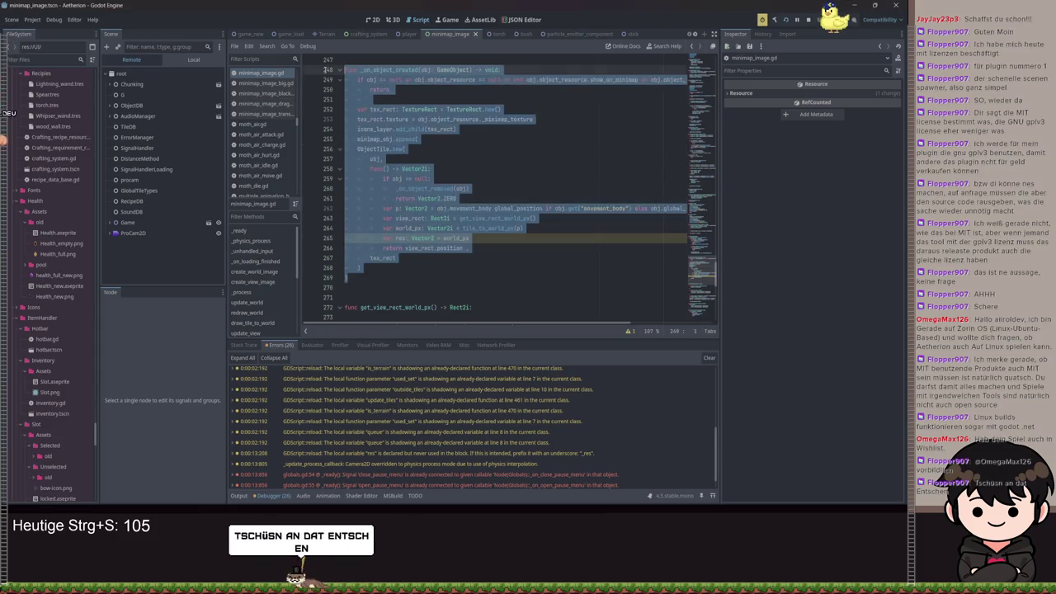
{"action": "left_click", "coordinate": [475, 119]}
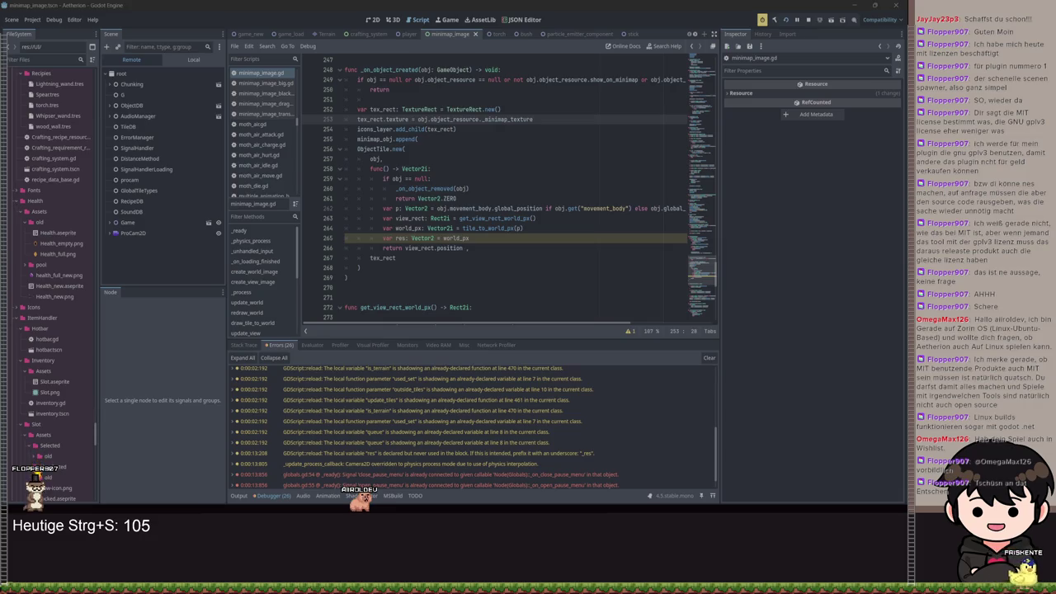
{"action": "left_click", "coordinate": [579, 190]}
Undo back to 'return terrain.local_to_map(terrain.to_local(p))', remove the blank line, and save.
{"action": "key", "text": "ctrl+z"}
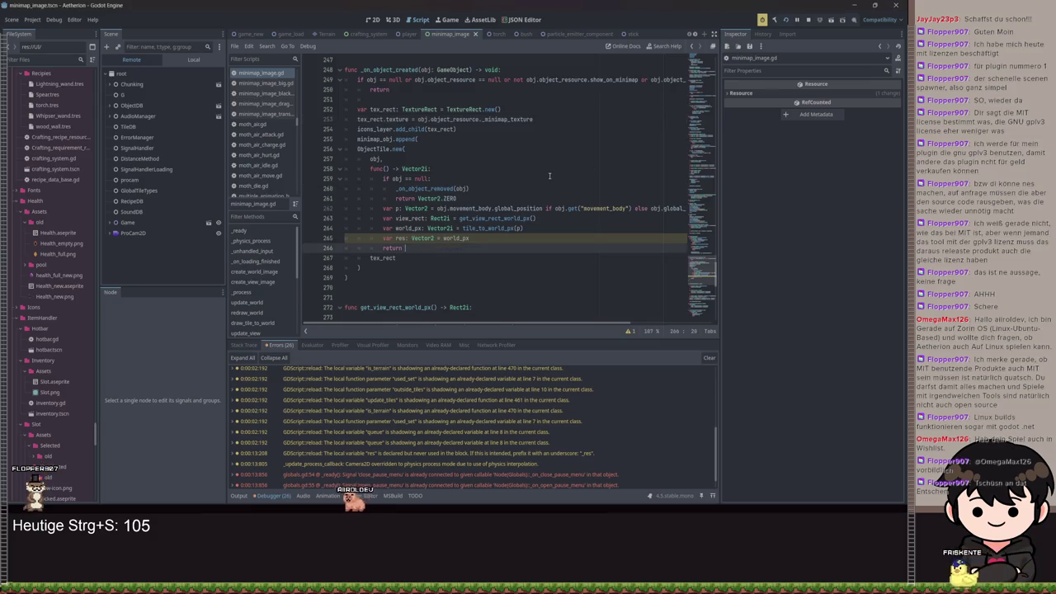
{"action": "type", "text": "res - ob"}
{"action": "key", "text": "ctrl+z"}
{"action": "key", "text": "ctrl+z"}
{"action": "key", "text": "ctrl+z"}
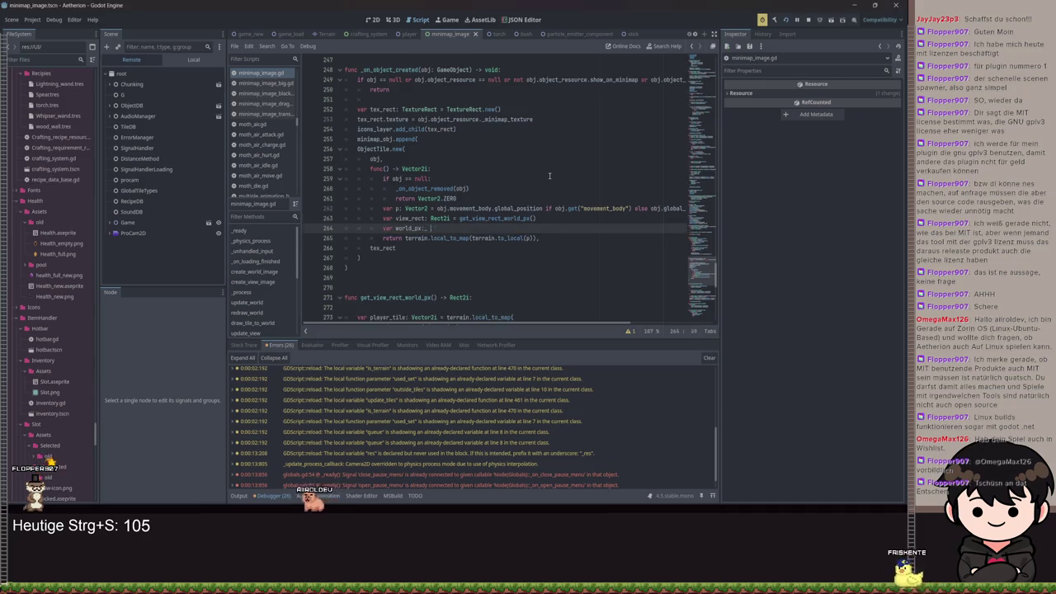
{"action": "key", "text": "ctrl+z"}
{"action": "key", "text": "ctrl+z"}
{"action": "key", "text": "ctrl+z"}
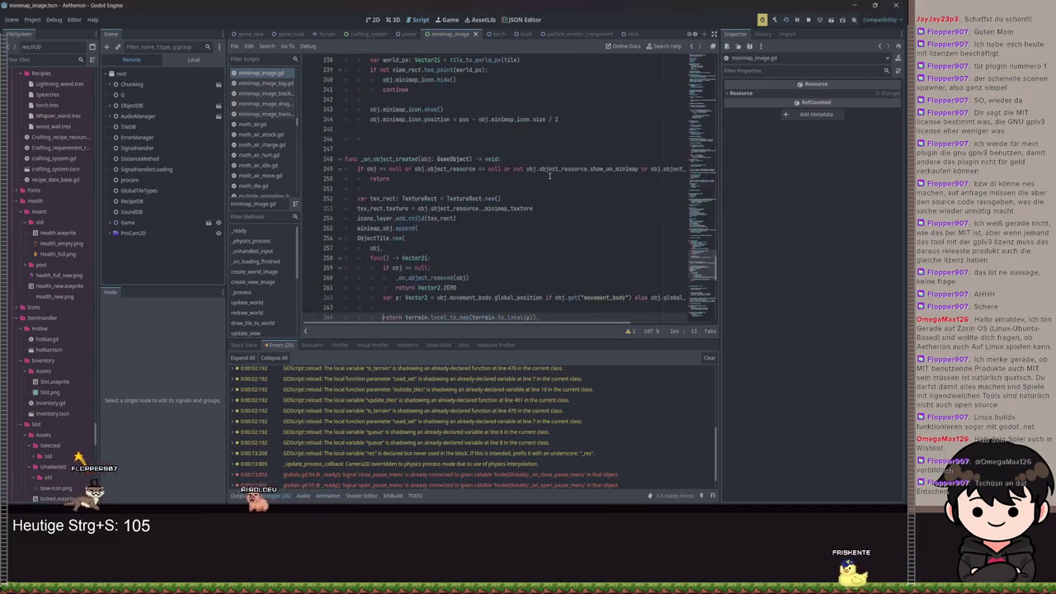
{"action": "key", "text": "ctrl+z"}
{"action": "key", "text": "ctrl+z"}
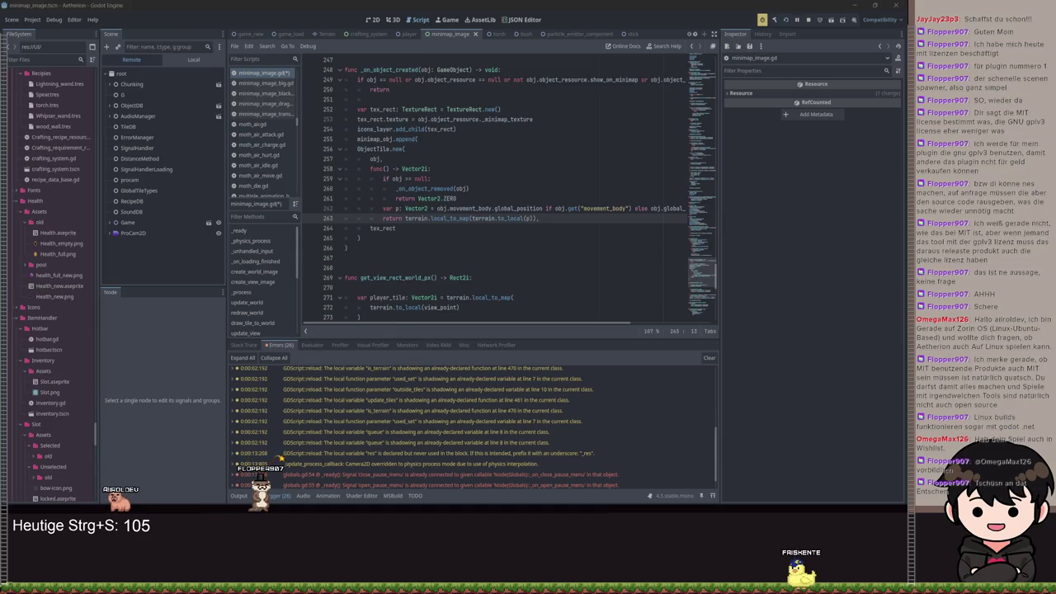
{"action": "key", "text": "ctrl+s"}
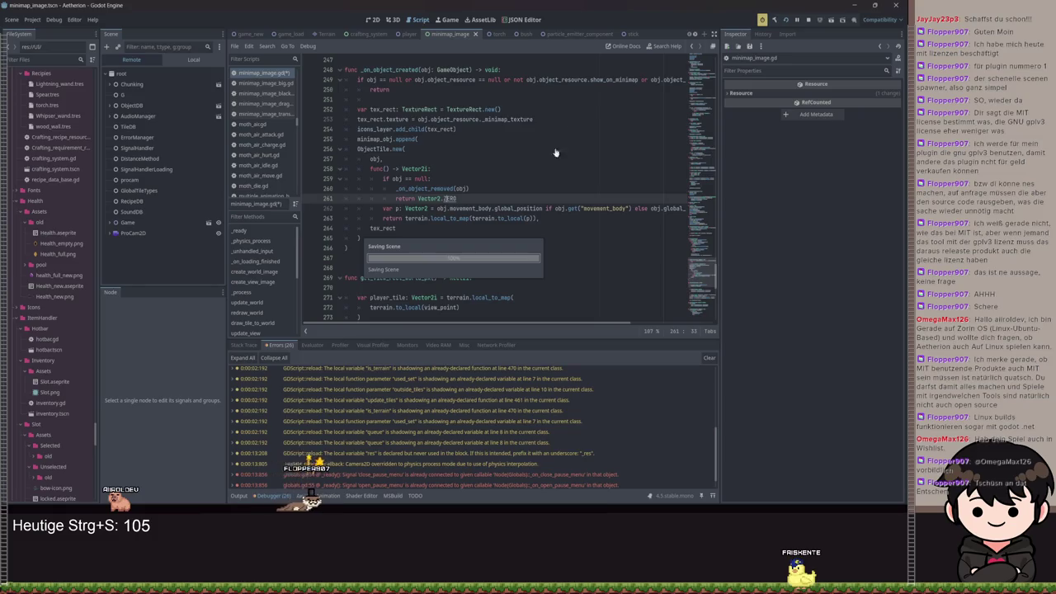
{"action": "scroll", "coordinate": [562, 147], "scroll_direction": "up", "scroll_amount": 15}
{"action": "scroll", "coordinate": [532, 160], "scroll_direction": "up", "scroll_amount": 12}
{"action": "scroll", "coordinate": [535, 187], "scroll_direction": "up", "scroll_amount": 5}
{"action": "left_click", "coordinate": [513, 178]}
{"action": "key", "text": "ctrl+f"}
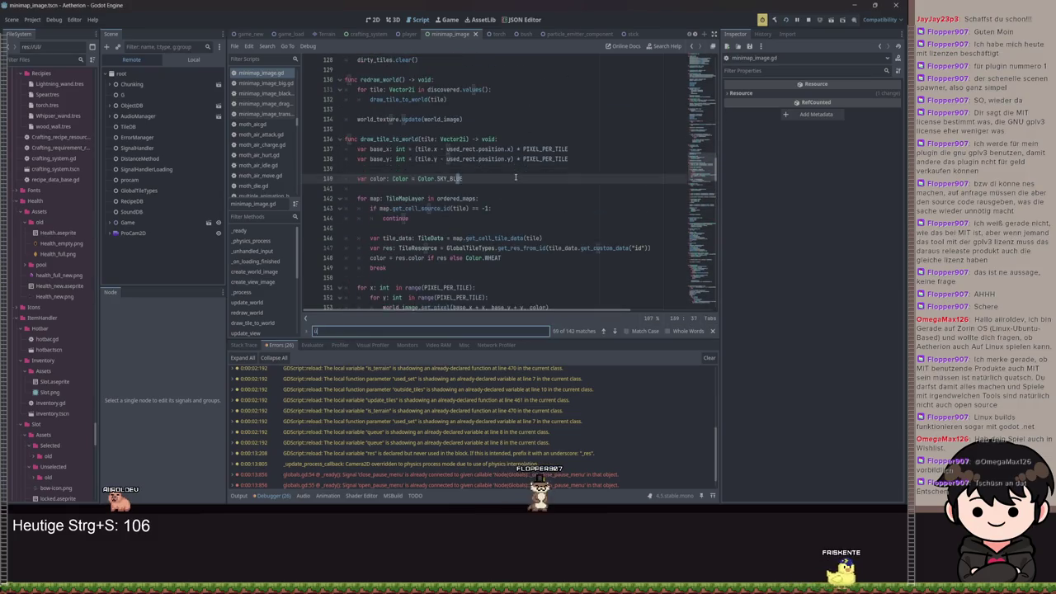
{"action": "type", "text": "upddate_"}
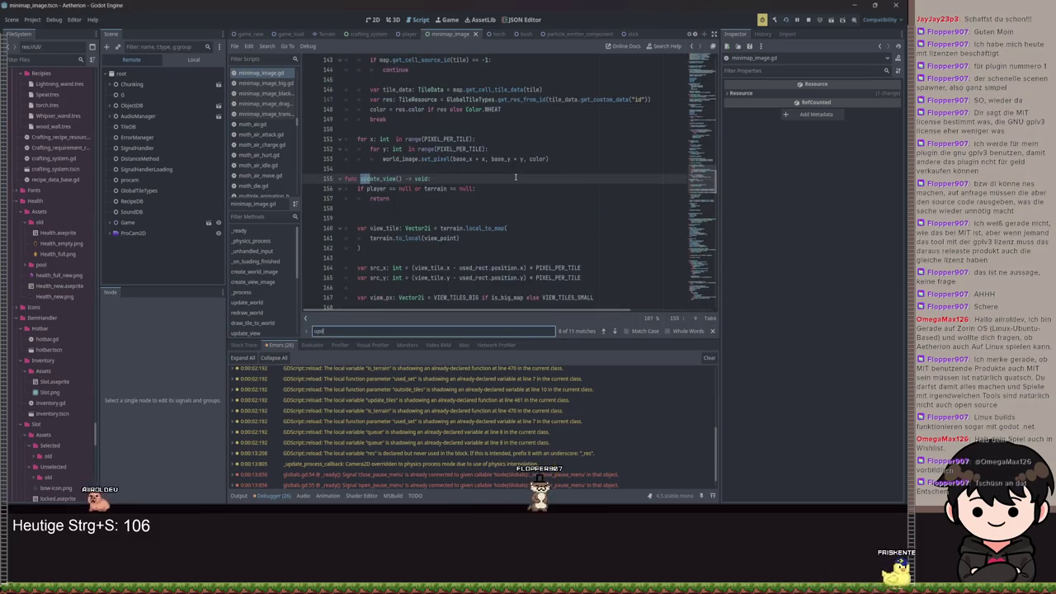
{"action": "type", "text": "ob"}
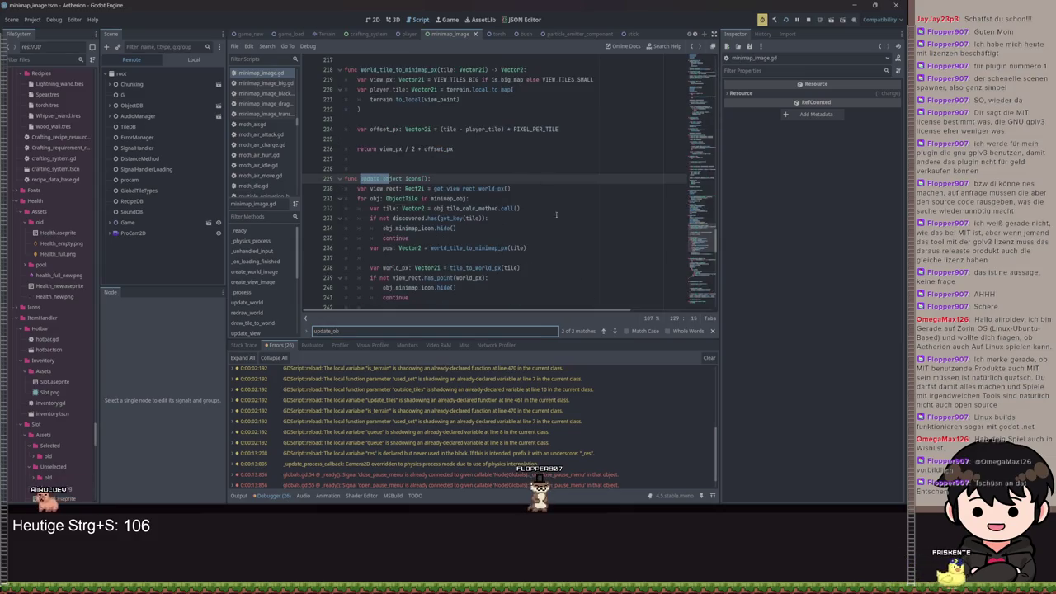
{"action": "left_click", "coordinate": [712, 331]}
{"action": "scroll", "coordinate": [511, 274], "scroll_direction": "down", "scroll_amount": 2}
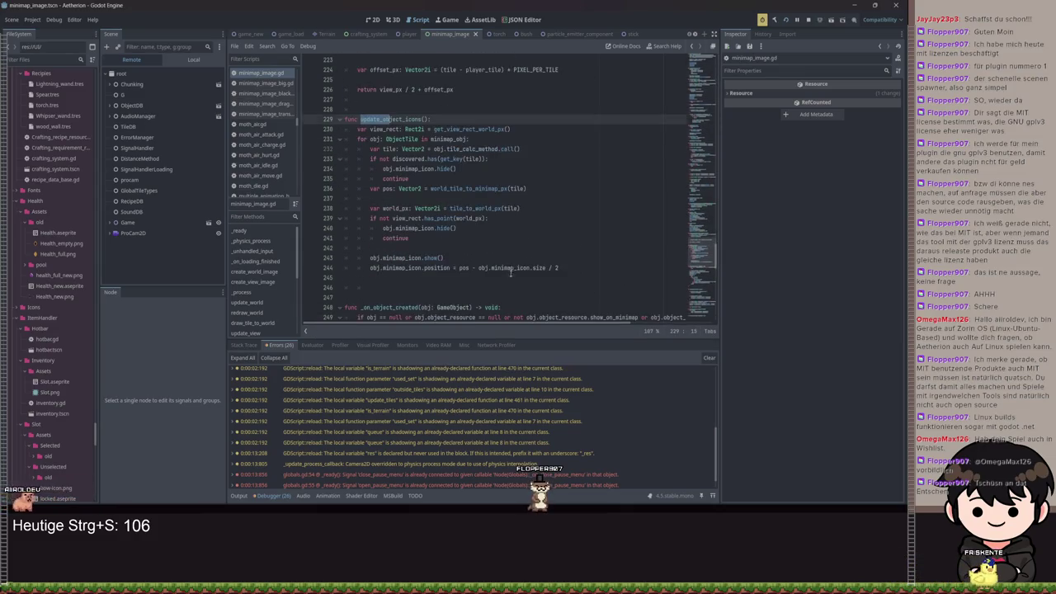
{"action": "double_click", "coordinate": [495, 188]}
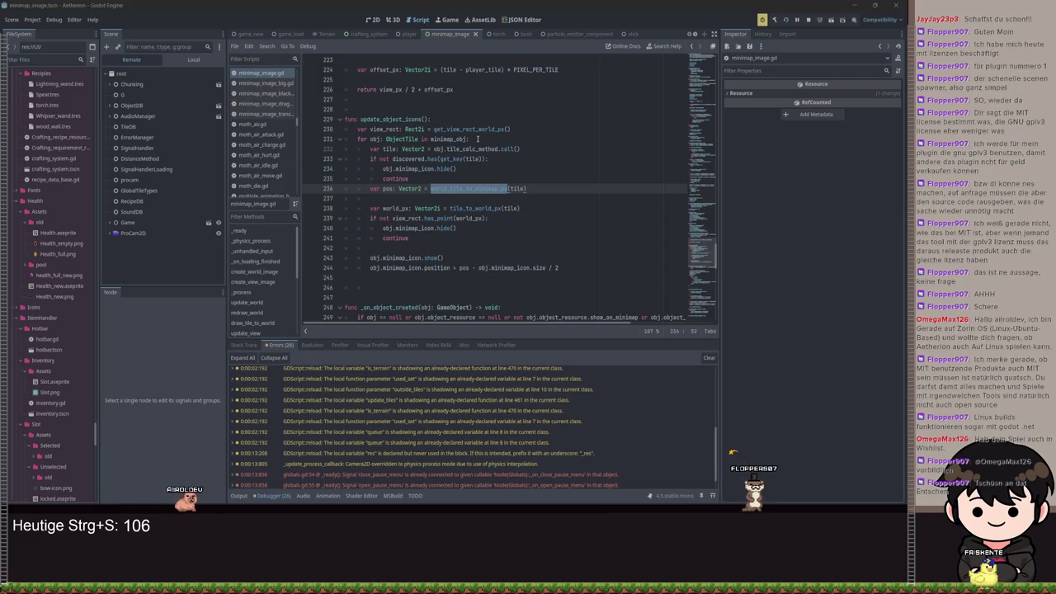
{"action": "left_click", "coordinate": [464, 197]}
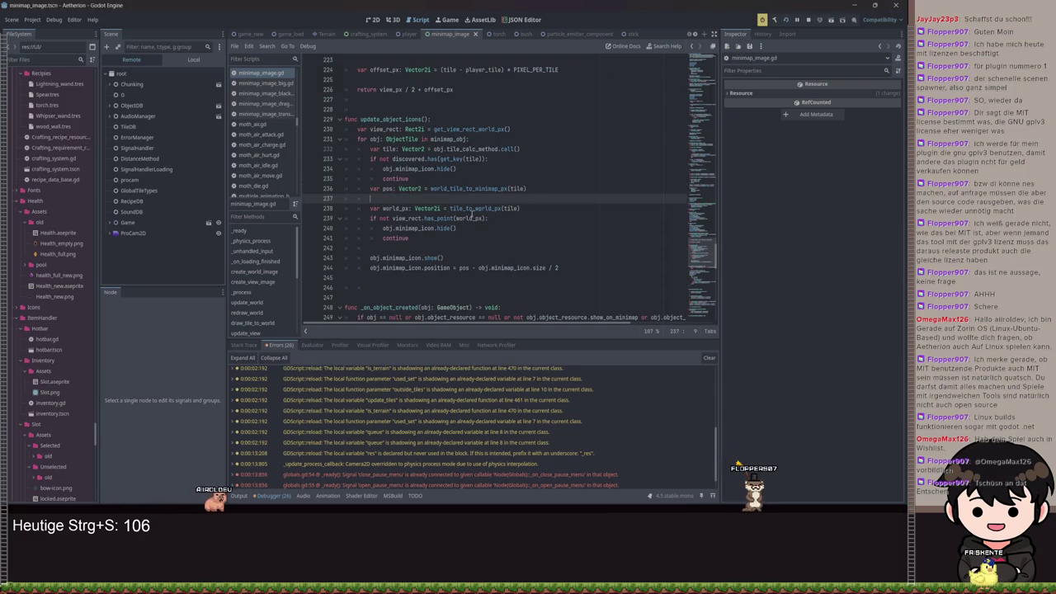
{"action": "left_click", "coordinate": [393, 218]}
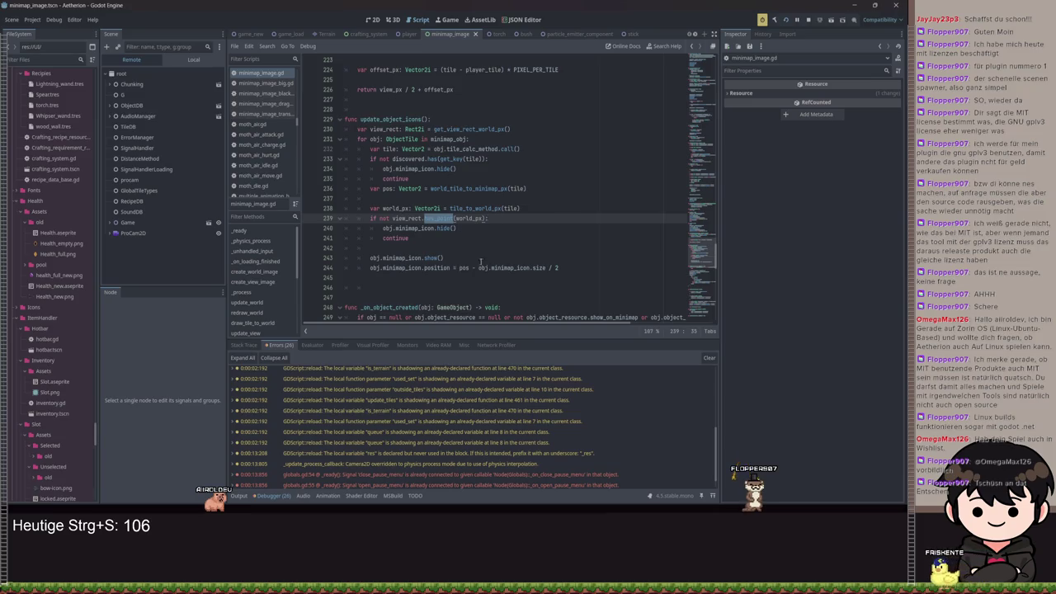
{"action": "left_click_drag", "start_coordinate": [558, 269], "coordinate": [378, 258]}
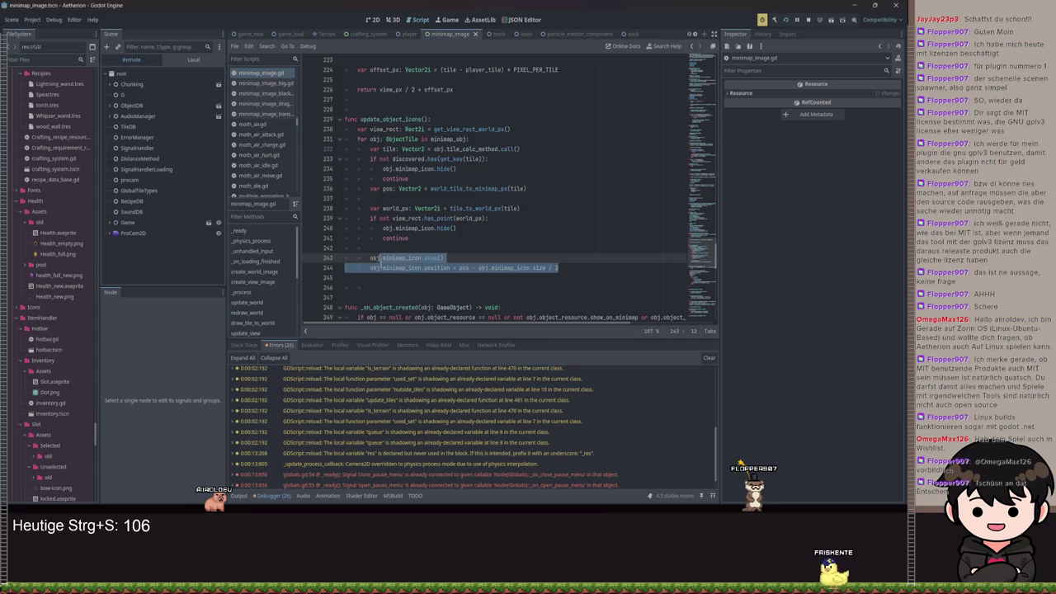
{"action": "left_click", "coordinate": [471, 269]}
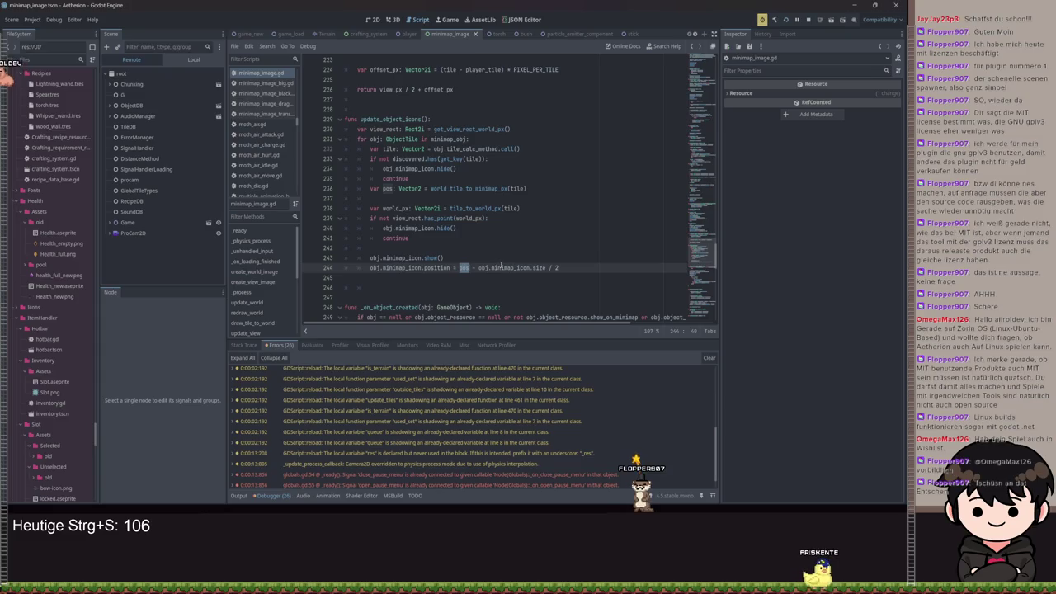
{"action": "mouse_move", "coordinate": [470, 269]}
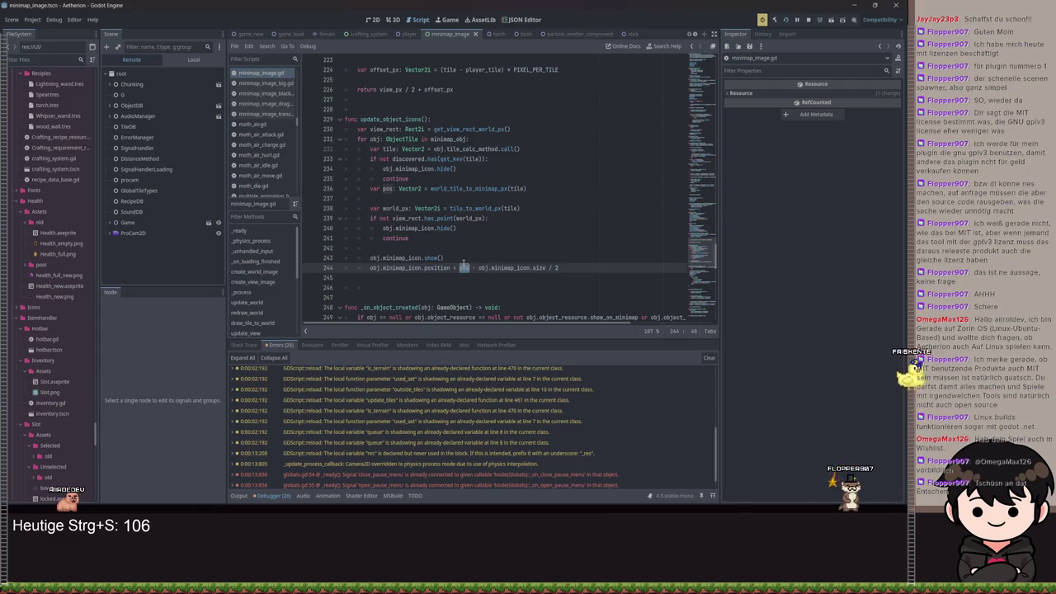
{"action": "type", "text": "world"}
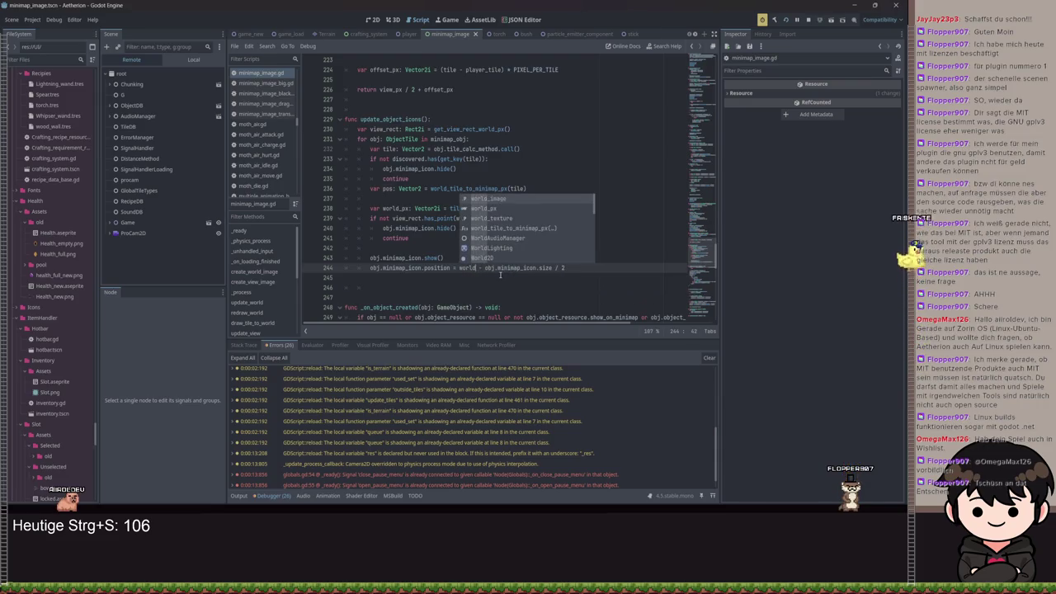
Set line 244's position to world_px - view_rect.position.
{"action": "key", "text": "Down"}
{"action": "key", "text": "Return"}
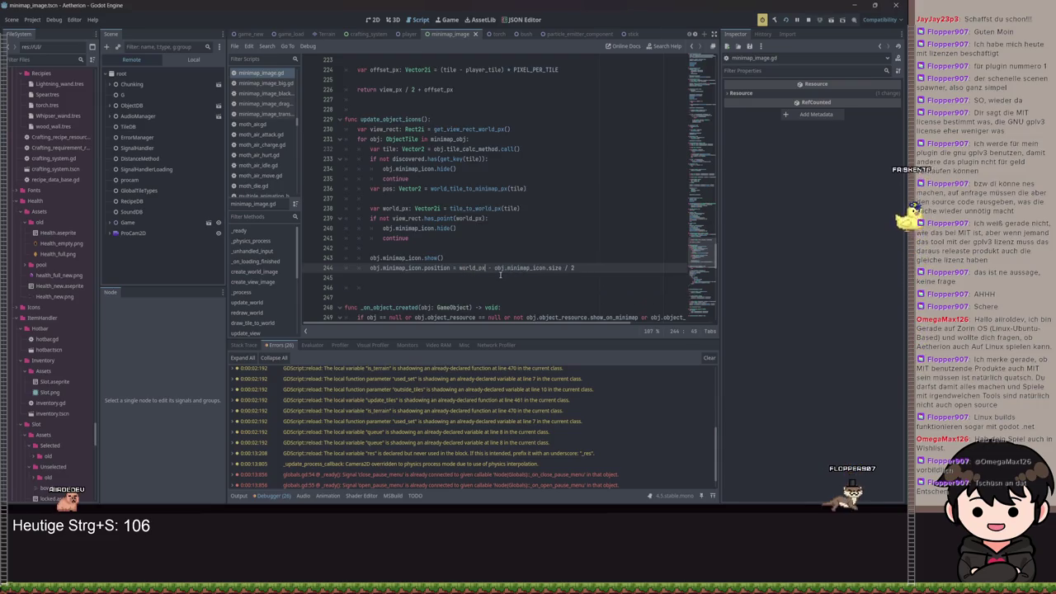
{"action": "type", "text": "v - "}
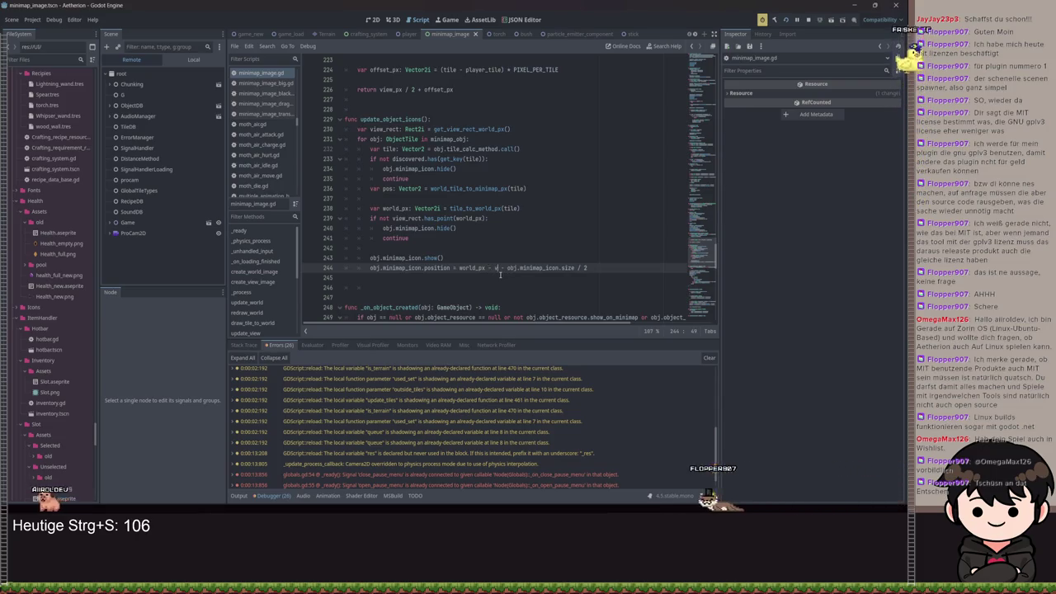
{"action": "type", "text": "view"}
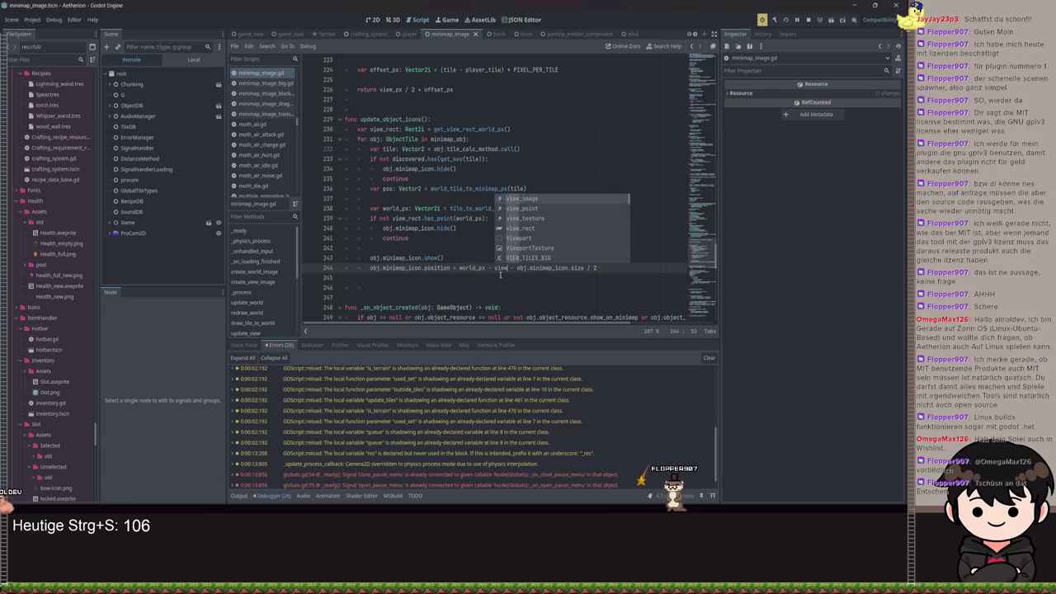
{"action": "type", "text": "_rect.position"}
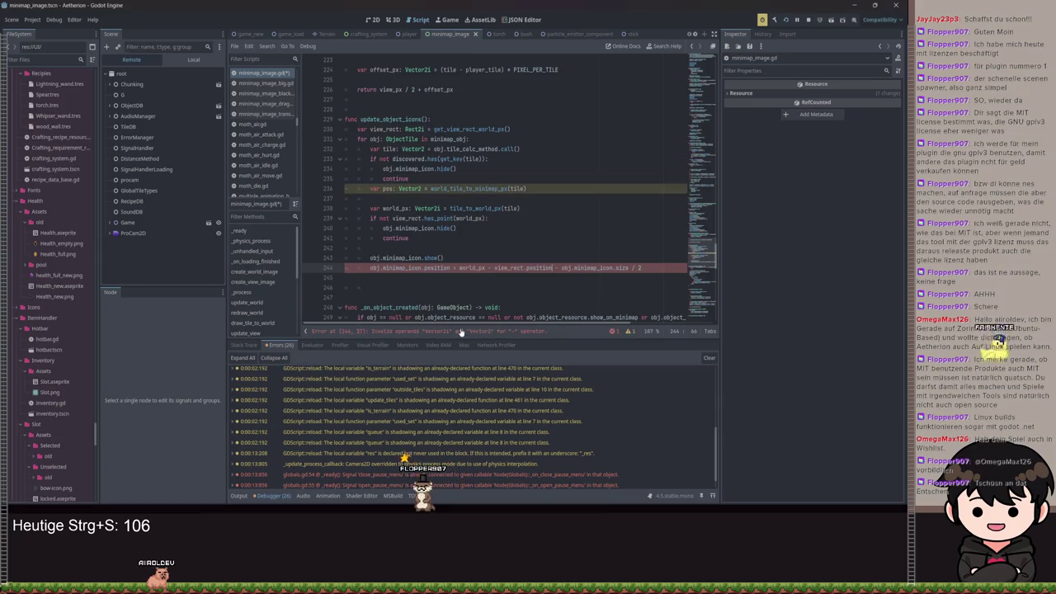
Recheck the Vector2i type on line 238 by retyping its trailing i.
{"action": "left_click", "coordinate": [421, 188]}
{"action": "type", "text": "i"}
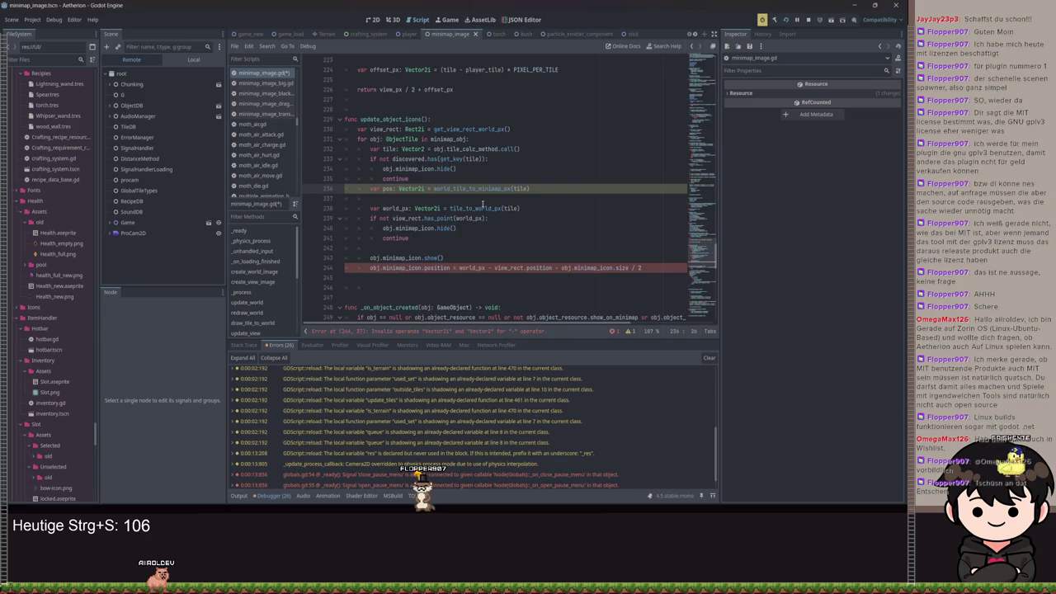
{"action": "left_click", "coordinate": [416, 208]}
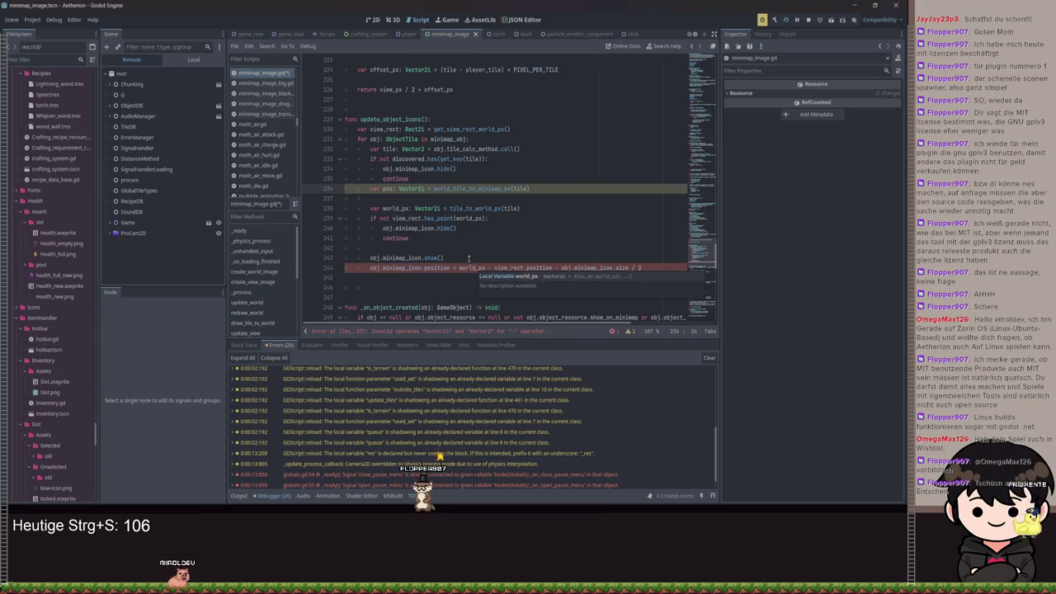
{"action": "left_click", "coordinate": [436, 208]}
{"action": "key", "text": "BackSpace"}
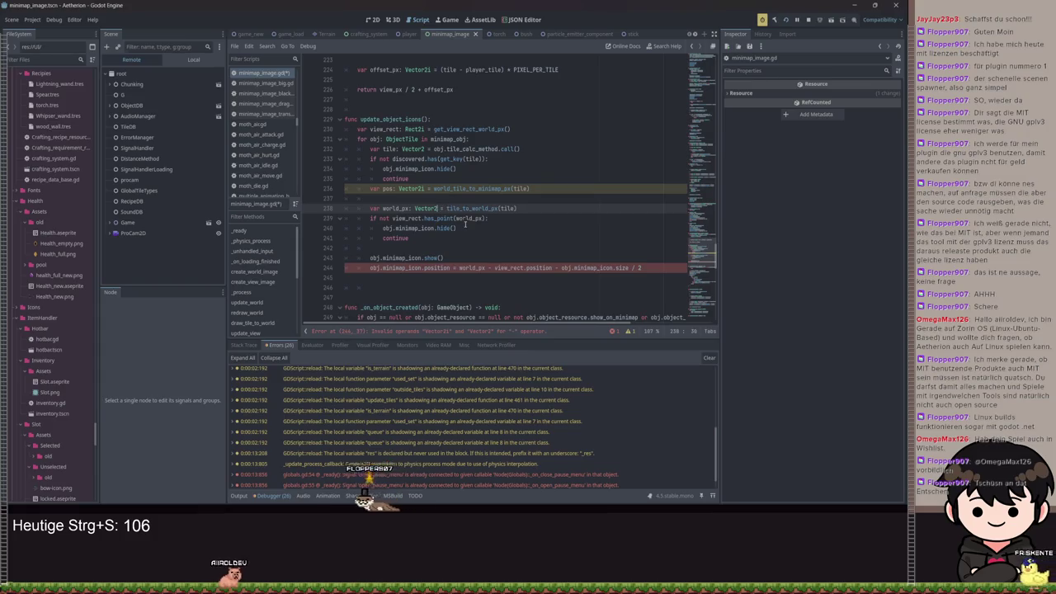
{"action": "type", "text": "i"}
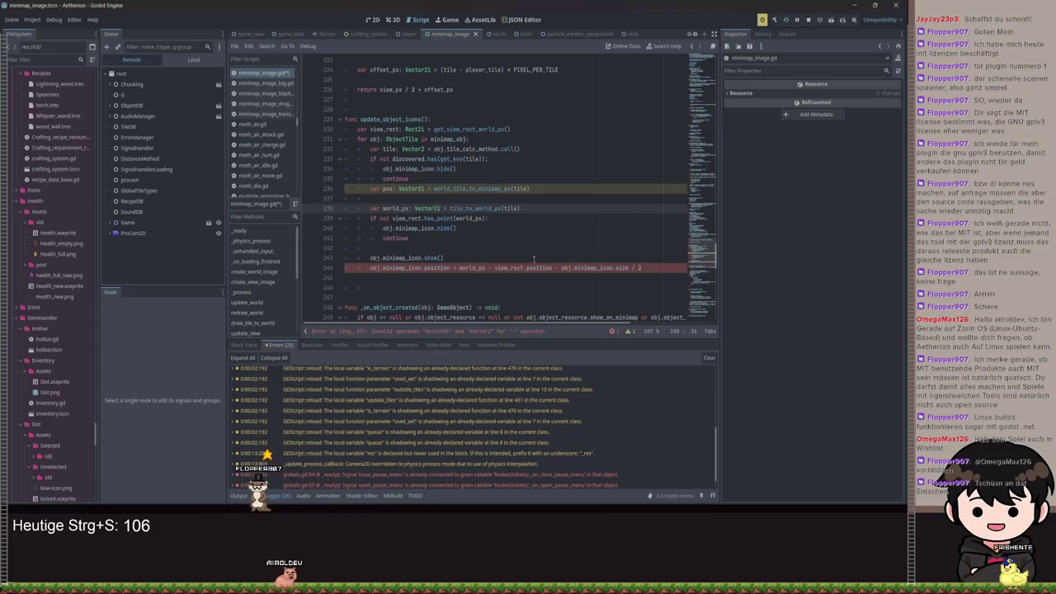
Subtract (obj.minimap_icon.size / 2 as Vector2i) on line 244, save, and run the game.
{"action": "mouse_move", "coordinate": [627, 268]}
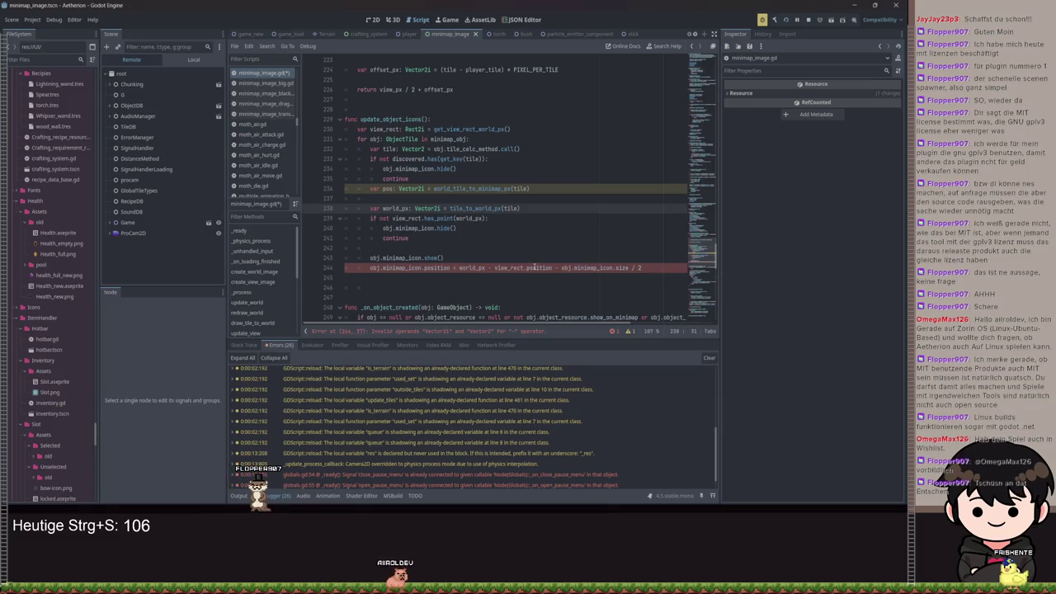
{"action": "mouse_move", "coordinate": [534, 268]}
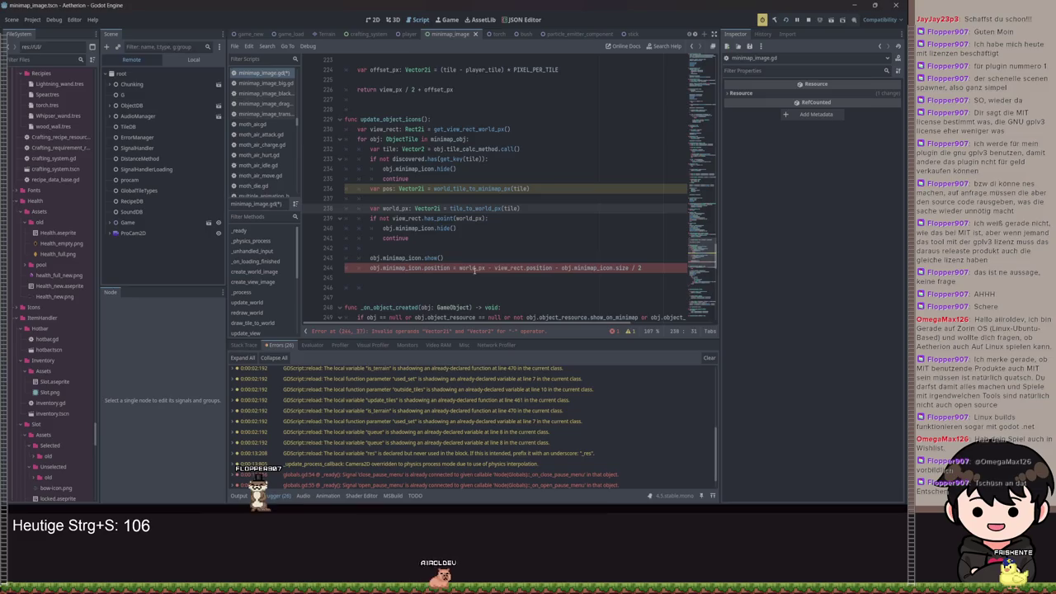
{"action": "left_click", "coordinate": [631, 268]}
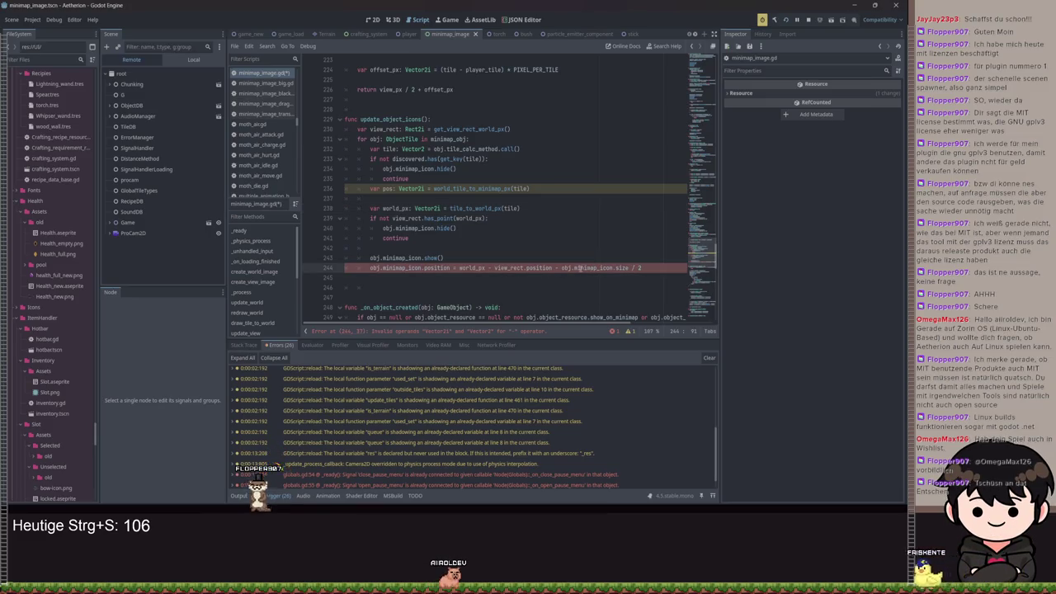
{"action": "left_click_drag", "start_coordinate": [563, 268], "coordinate": [660, 269]}
{"action": "type", "text": "("}
{"action": "type", "text": "/ 2 "}
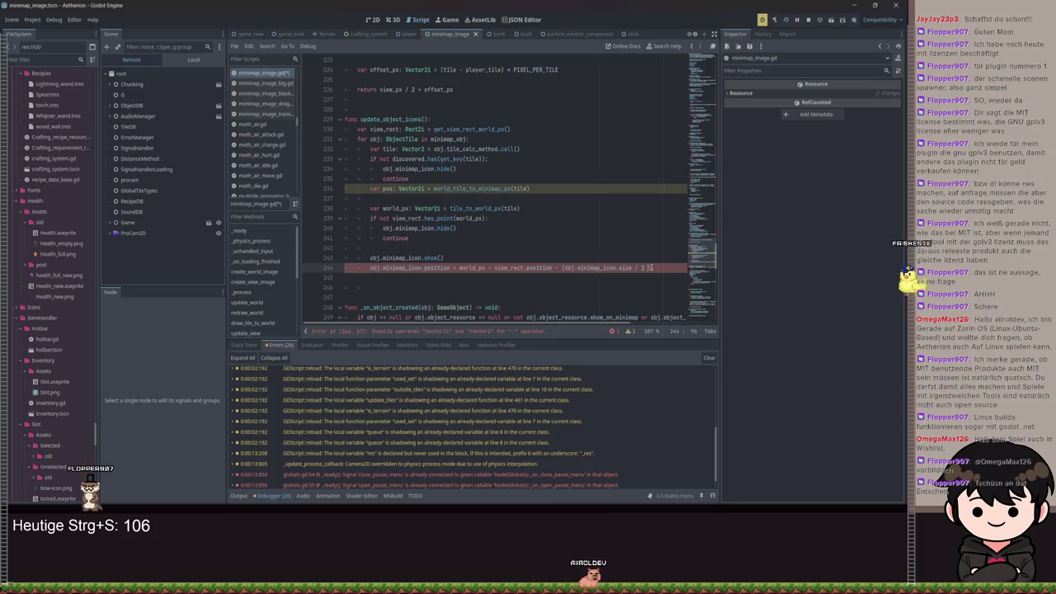
{"action": "type", "text": "as Vector2i"}
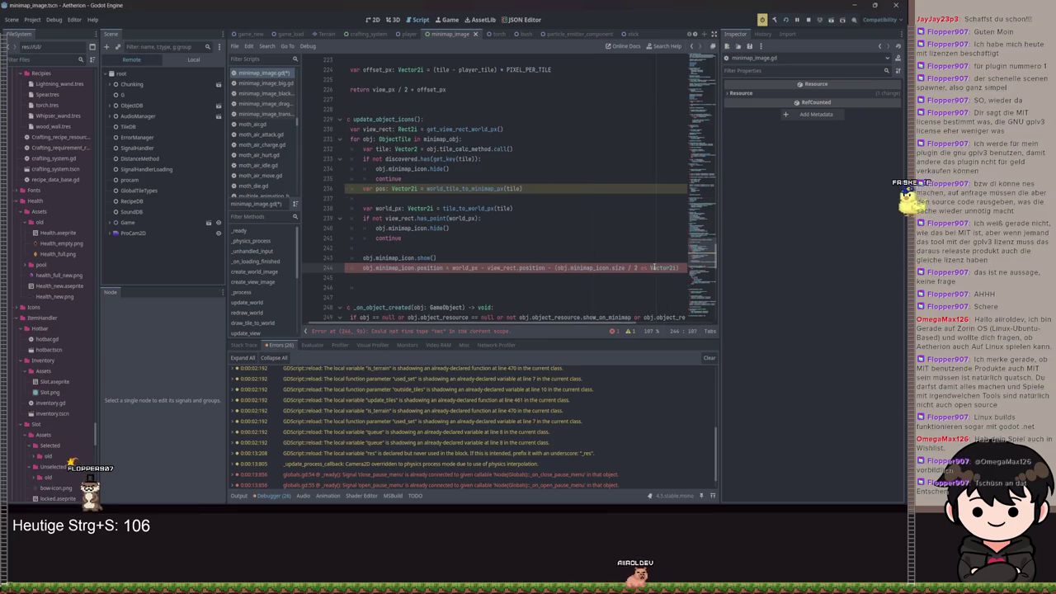
{"action": "key", "text": "ctrl+s"}
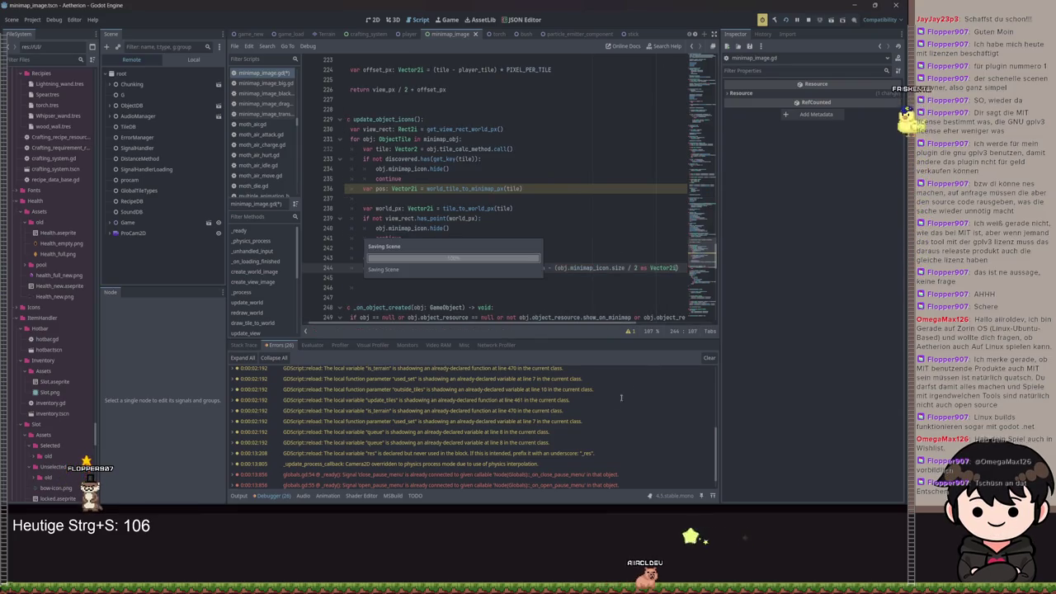
{"action": "key", "text": "F5"}
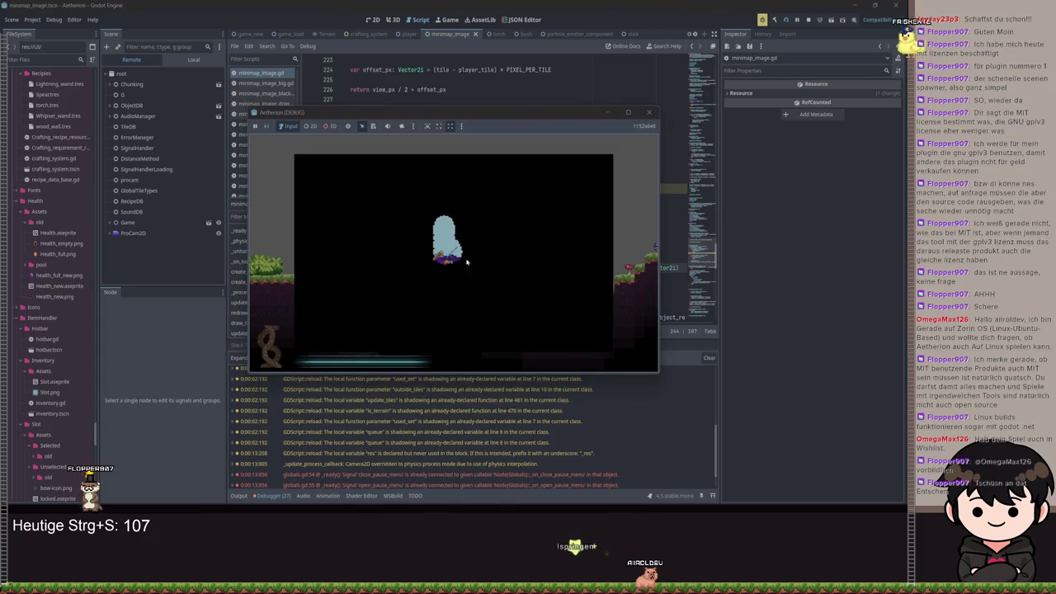
Walk the character right and left, toggling the pause menu and full-screen map.
{"action": "key", "text": "d"}
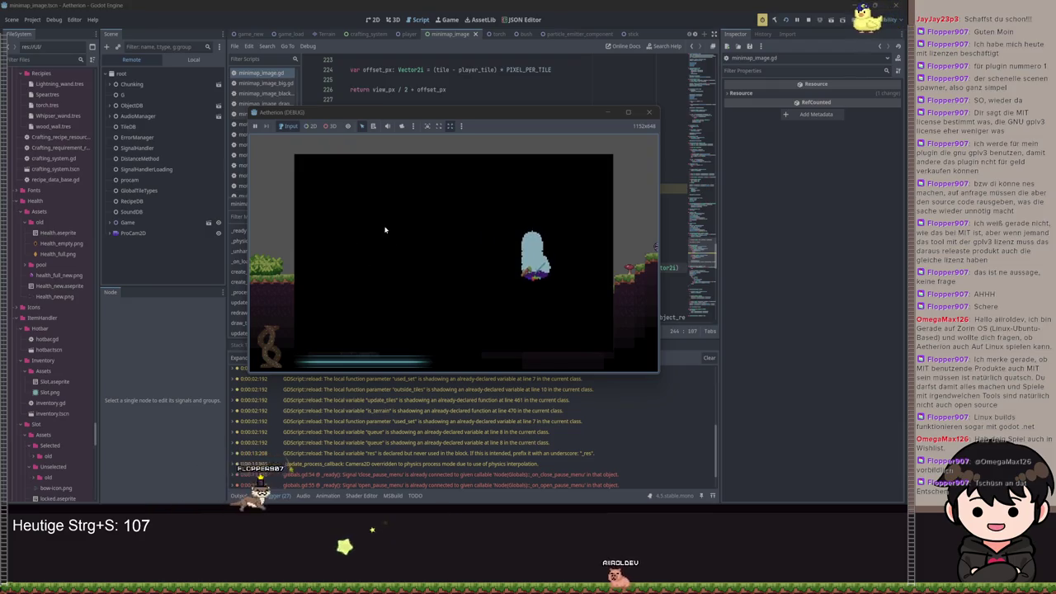
{"action": "key", "text": "a"}
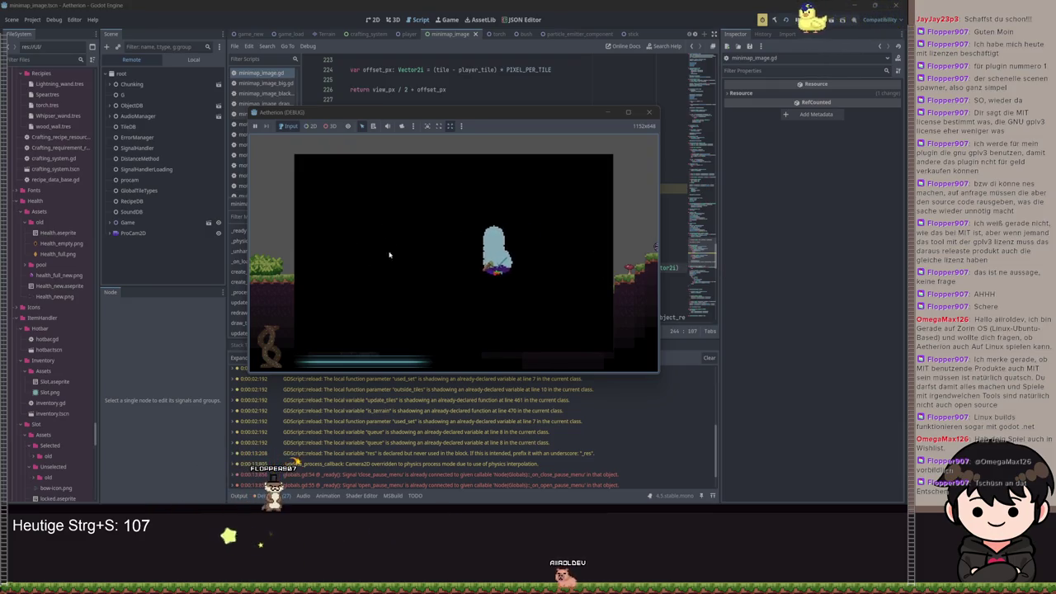
{"action": "key", "text": "d"}
{"action": "key", "text": "Escape"}
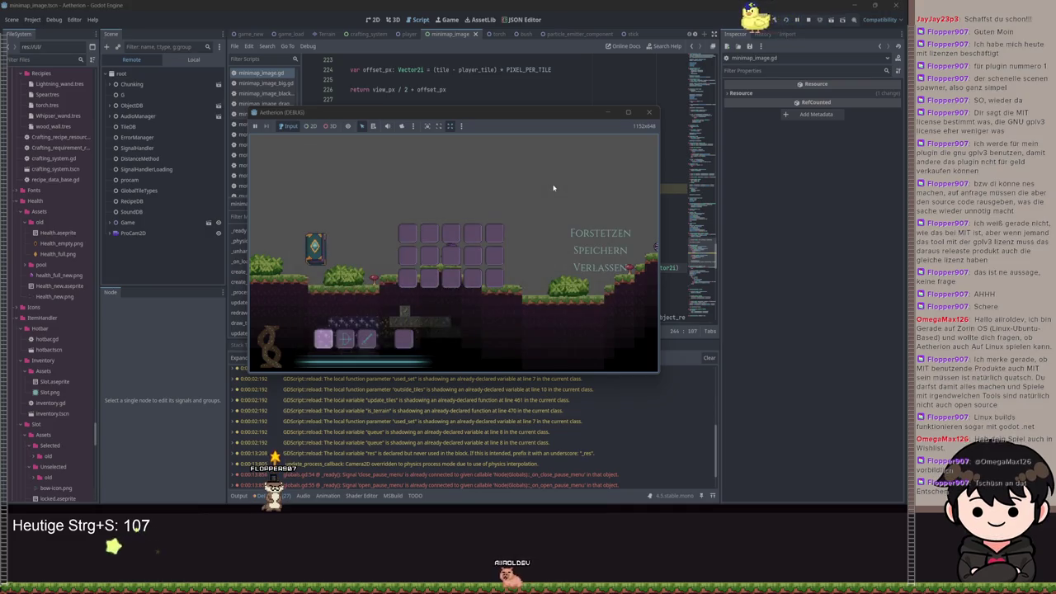
{"action": "key", "text": "Escape"}
{"action": "key", "text": "m"}
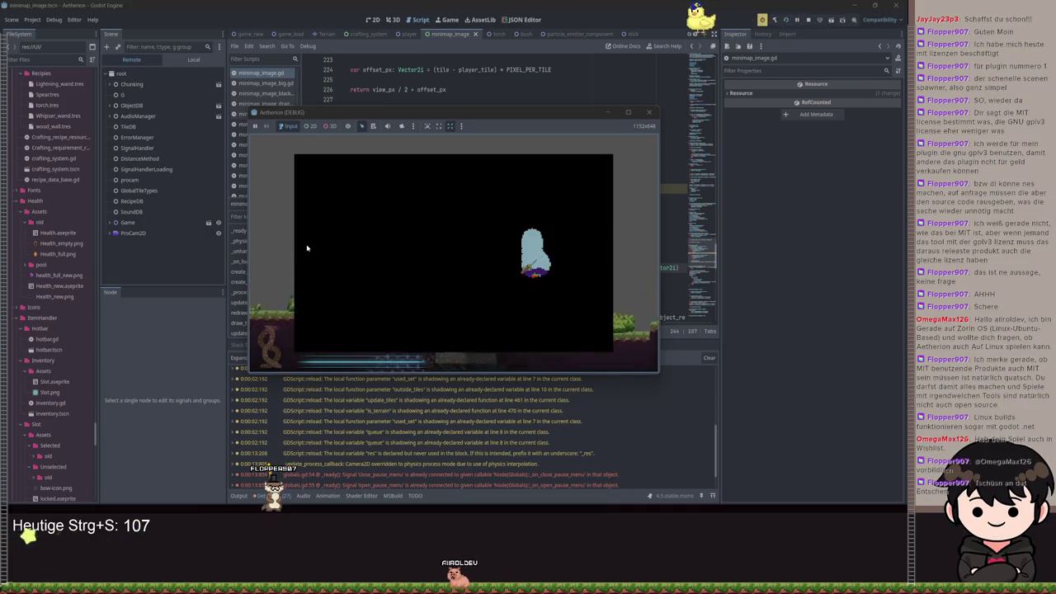
{"action": "key", "text": "m"}
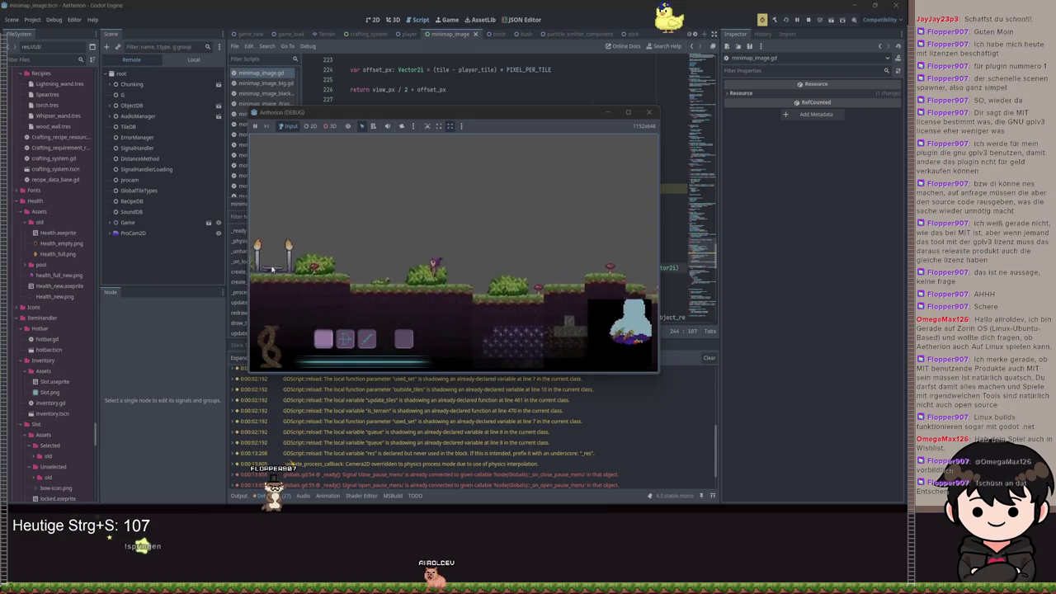
Walk the character left through the level into darkness, watching the corner minimap.
{"action": "key", "text": "a"}
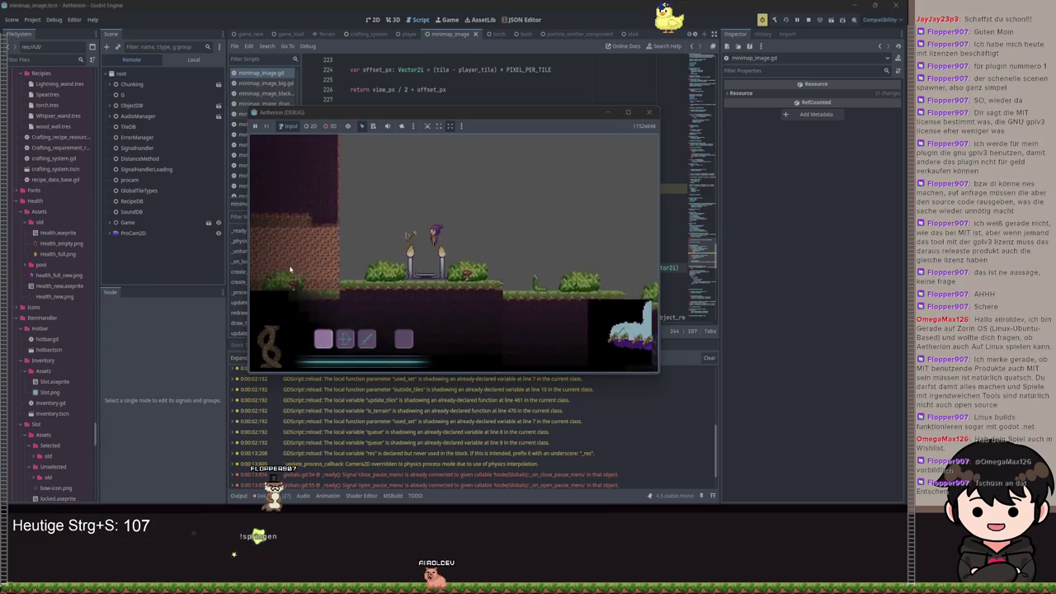
{"action": "key", "text": "a"}
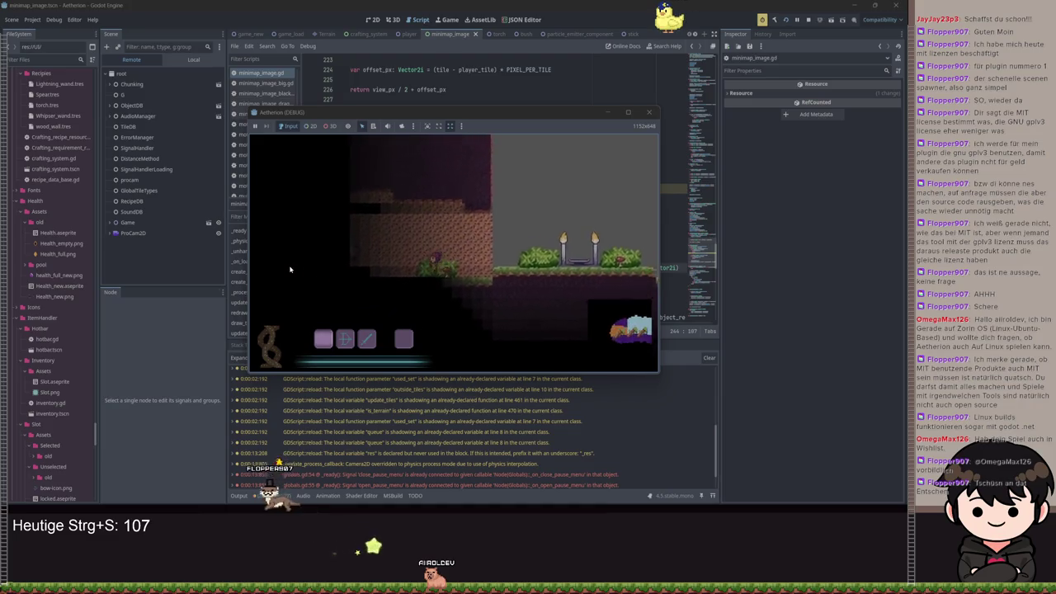
{"action": "key", "text": "a"}
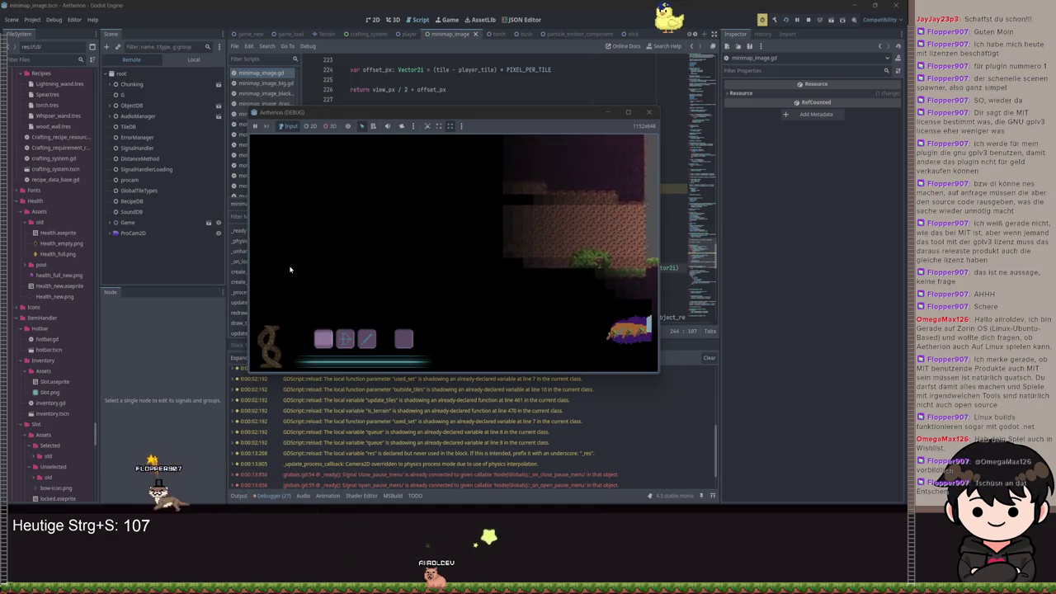
{"action": "key", "text": "a"}
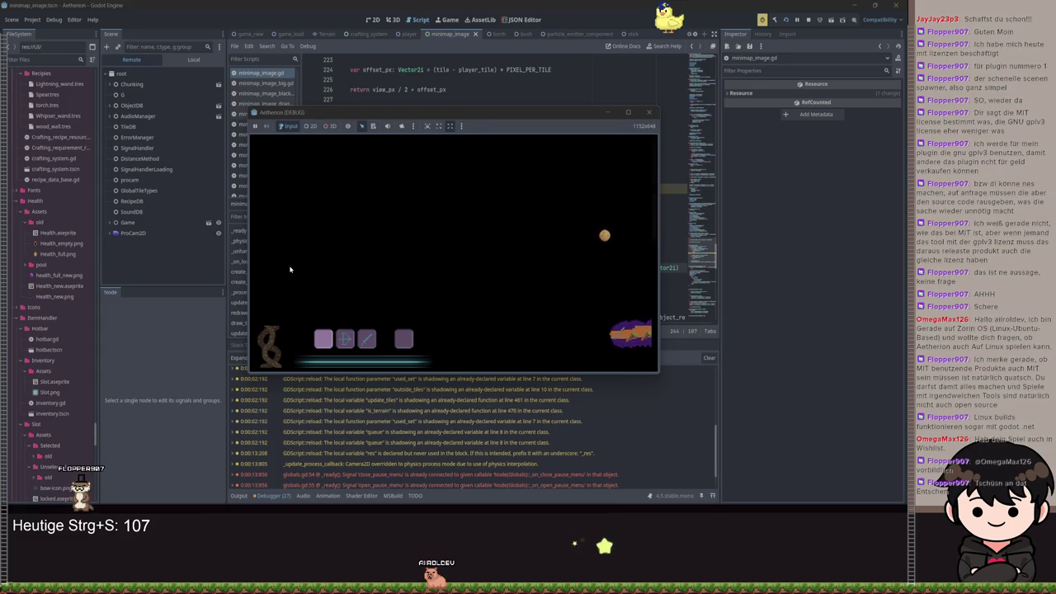
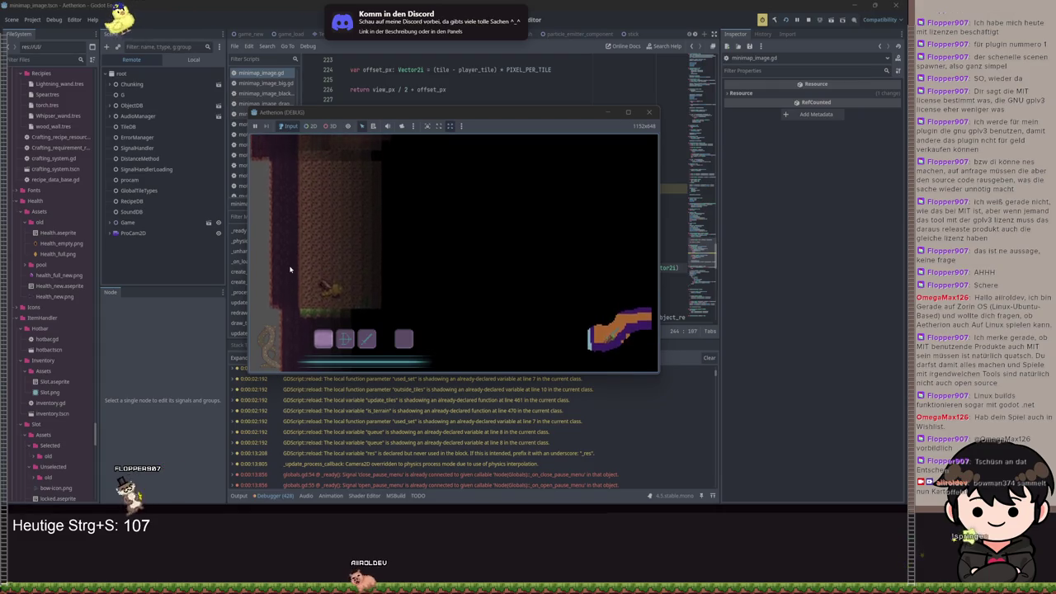
Toggle the in-game big map with M, then walk the player right to explore new terrain.
{"action": "key", "text": "m"}
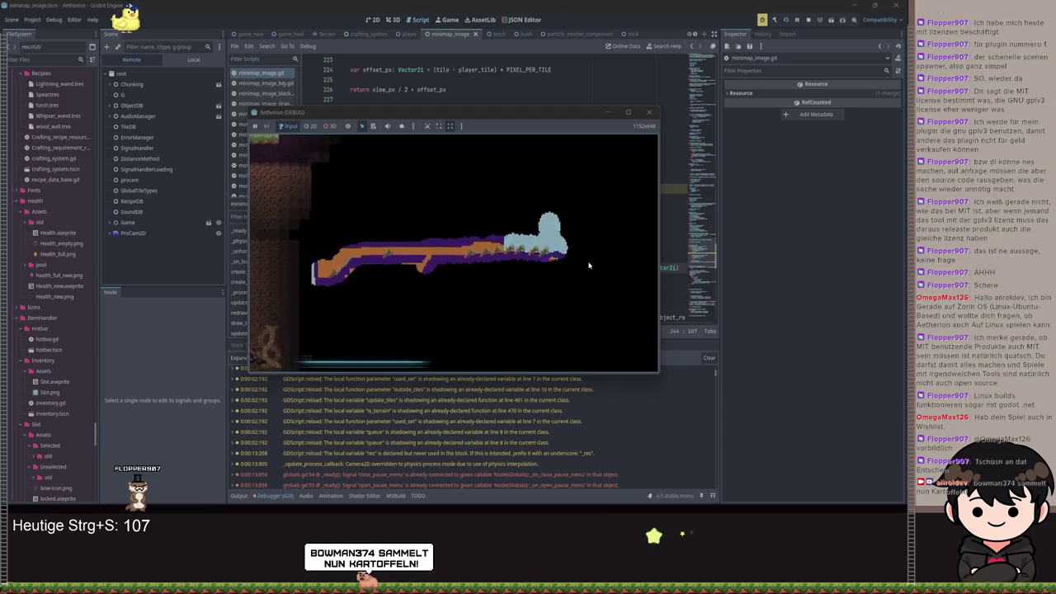
{"action": "key", "text": "m"}
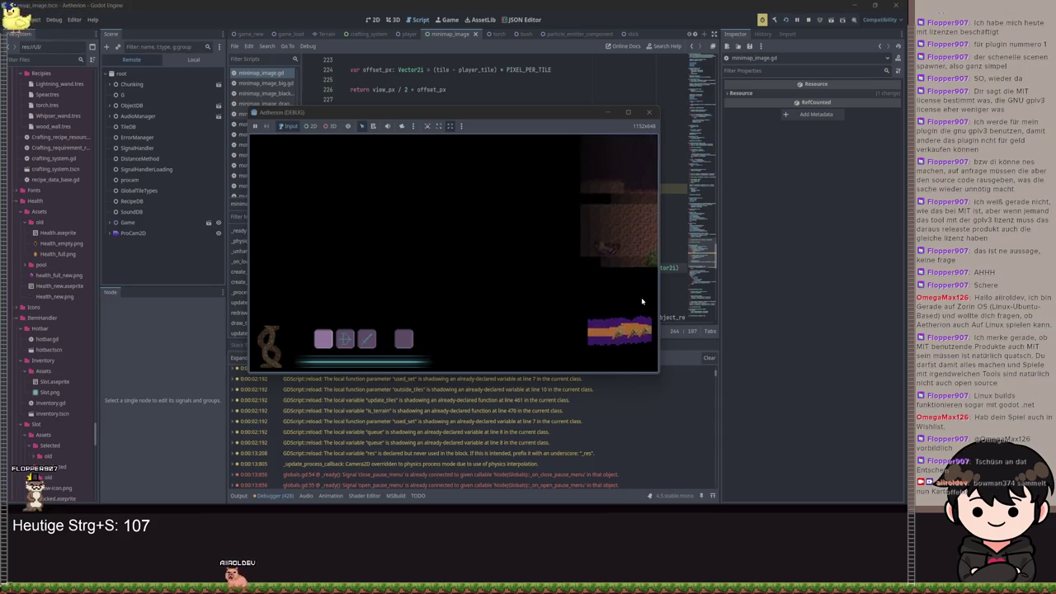
{"action": "key", "text": "d"}
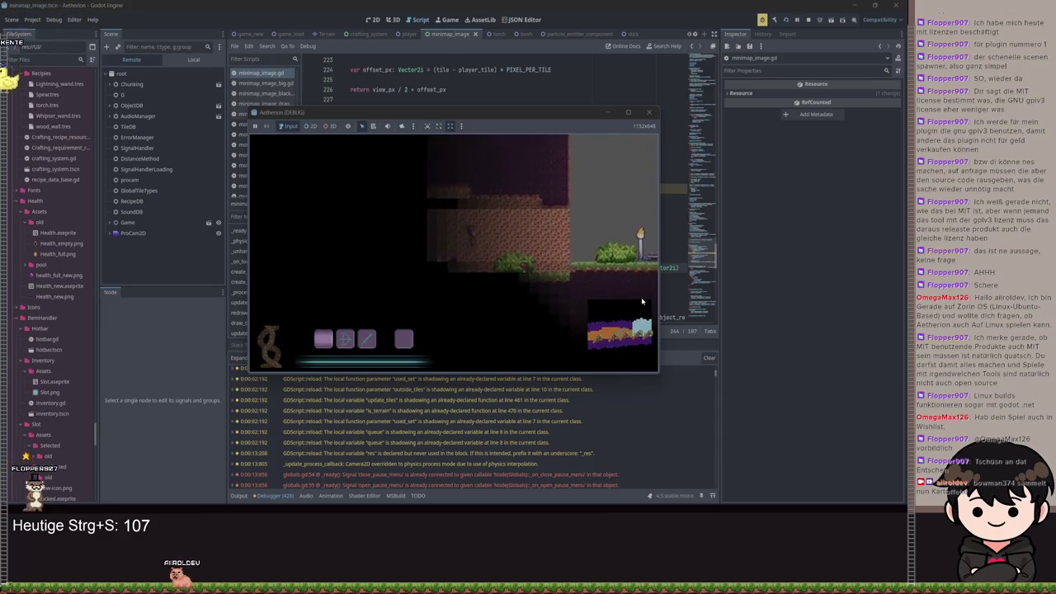
Reopen the full map of explored terrain, maximize the game window, and bring up the pause menu.
{"action": "key", "text": "m"}
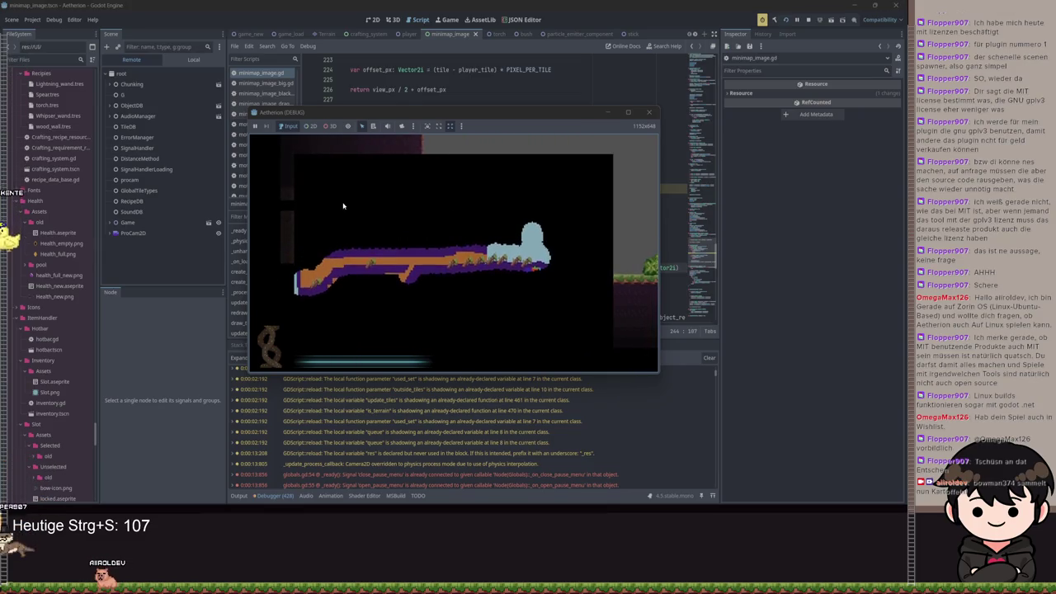
{"action": "key", "text": "m"}
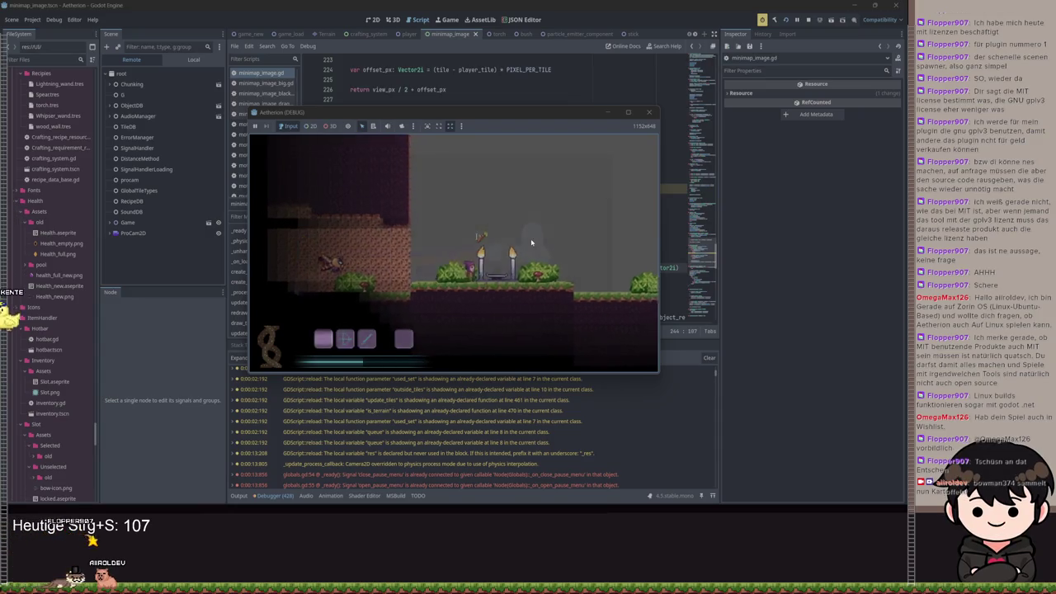
{"action": "key", "text": "m"}
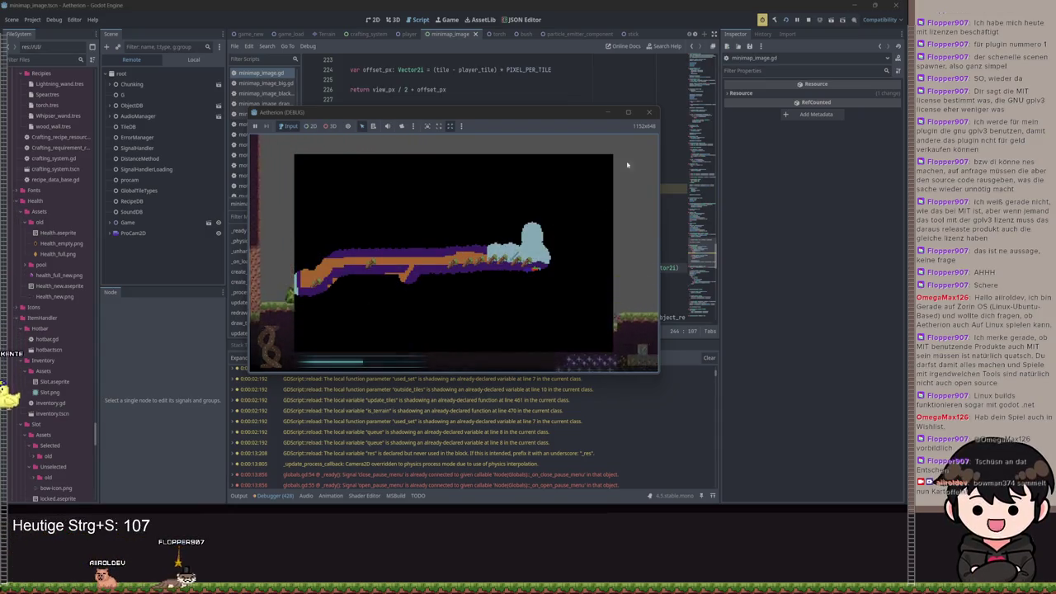
{"action": "key", "text": "super+Up"}
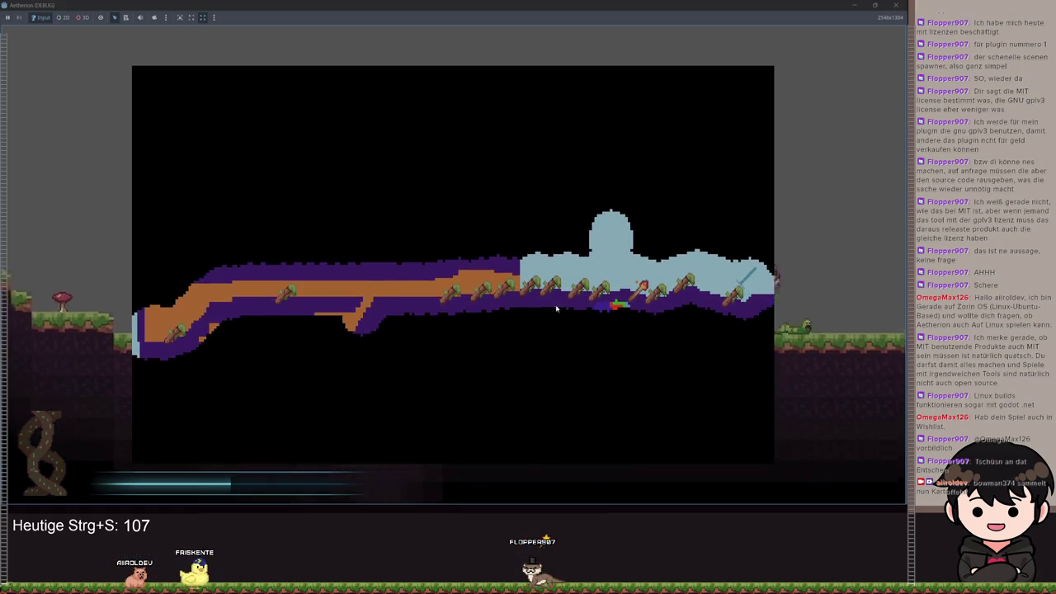
{"action": "key", "text": "Escape"}
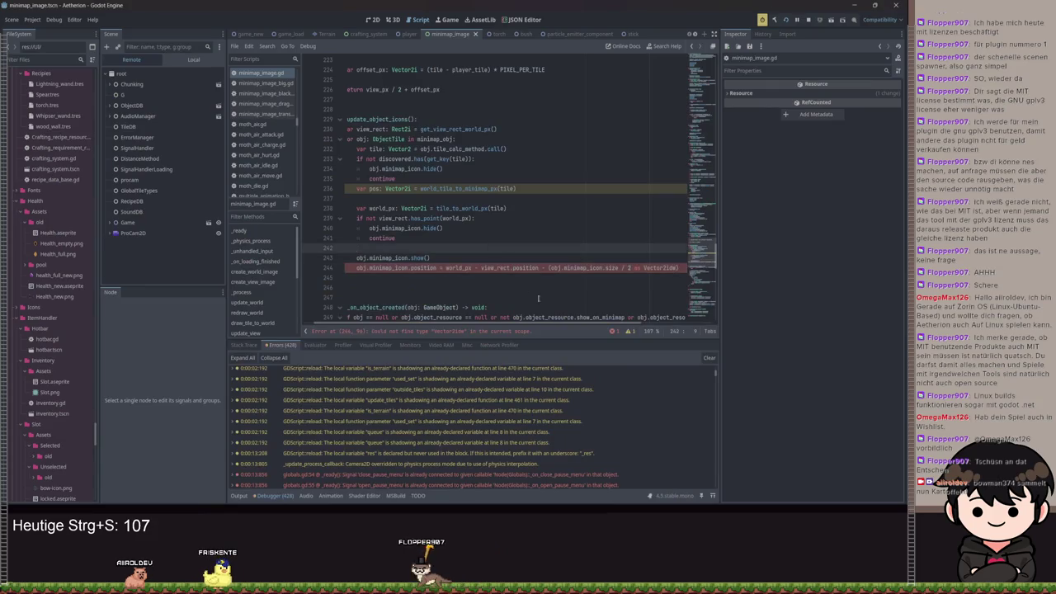
Delete the unused pos line 236 from update_object_icons and save the script.
{"action": "left_click", "coordinate": [676, 269]}
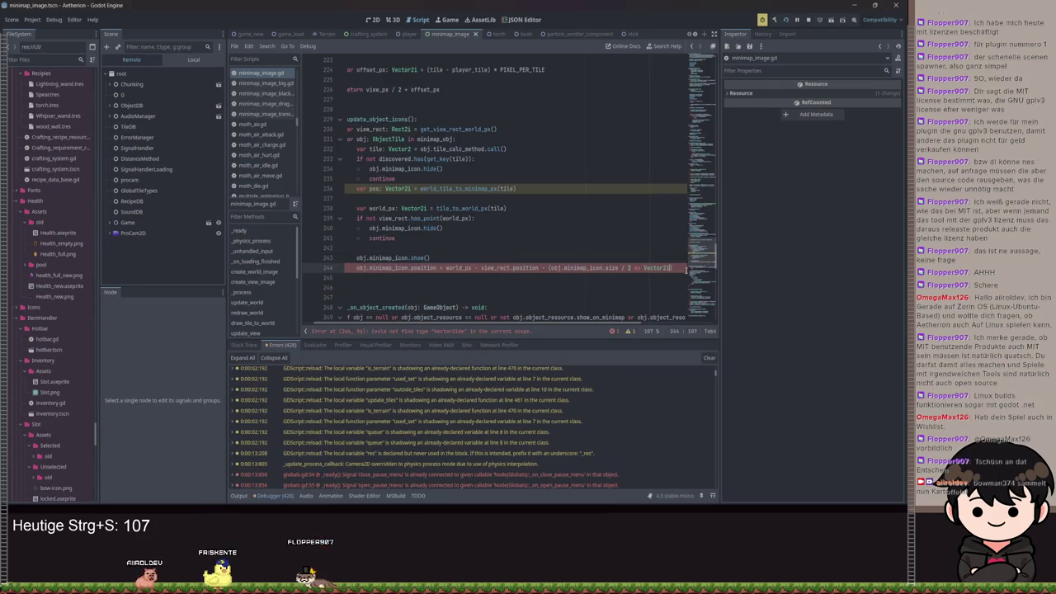
{"action": "key", "text": "ctrl+s"}
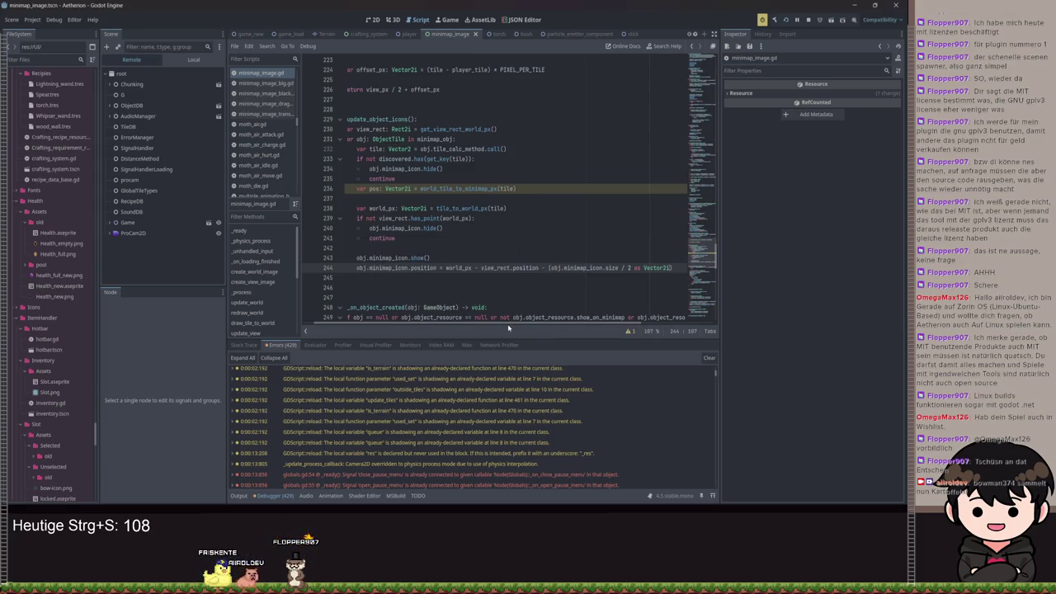
{"action": "left_click_drag", "start_coordinate": [506, 324], "coordinate": [470, 317]}
{"action": "left_click_drag", "start_coordinate": [555, 188], "coordinate": [399, 186]}
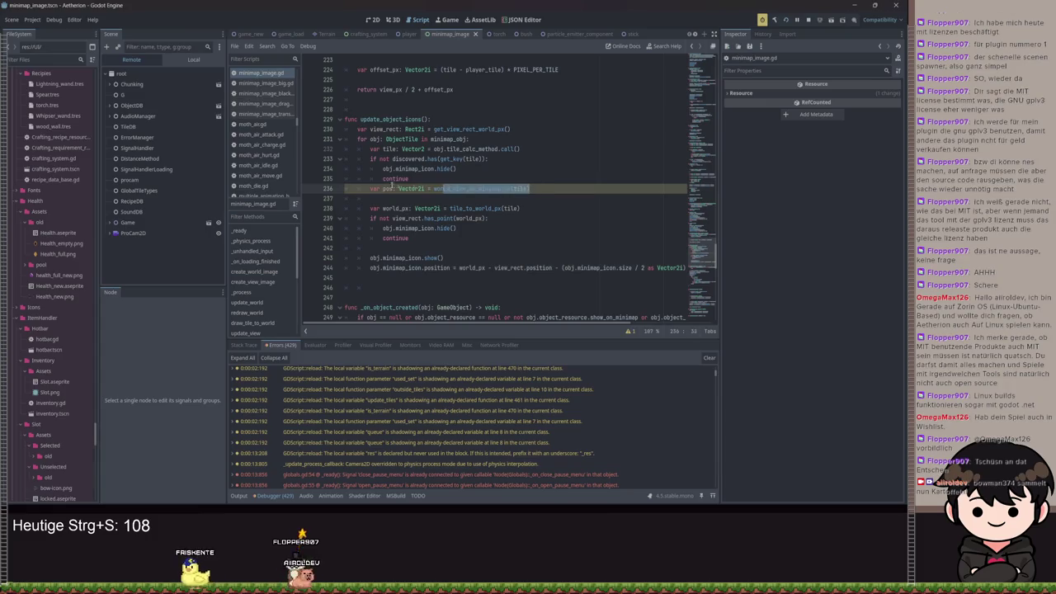
{"action": "key", "text": "BackSpace"}
{"action": "key", "text": "BackSpace"}
{"action": "key", "text": "ctrl+s"}
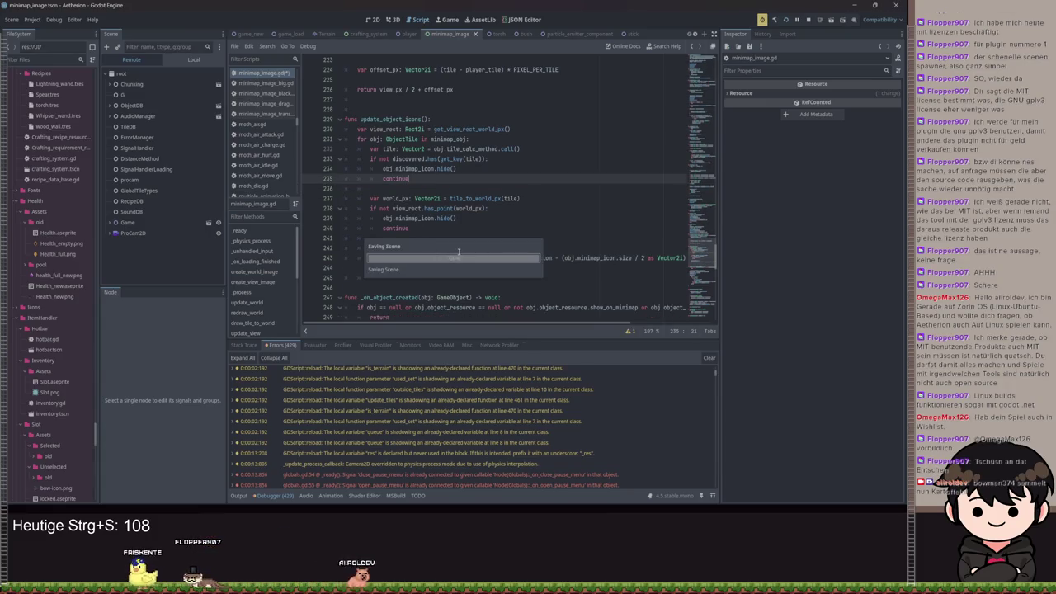
Switch to the running game, toggle its pause menu, and minimize it back to the editor.
{"action": "key", "text": "F5"}
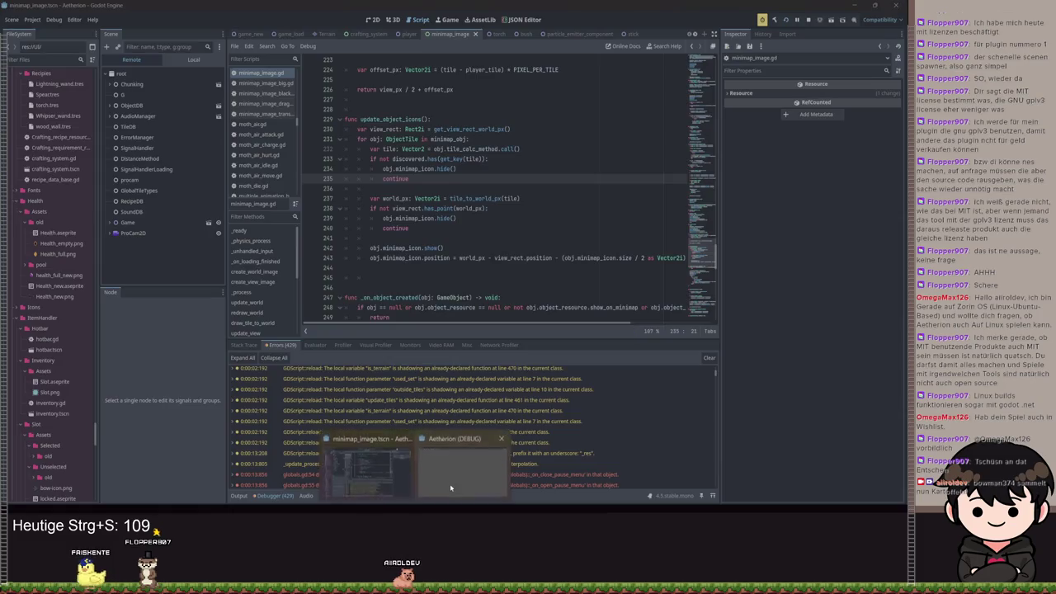
{"action": "left_click", "coordinate": [755, 222]}
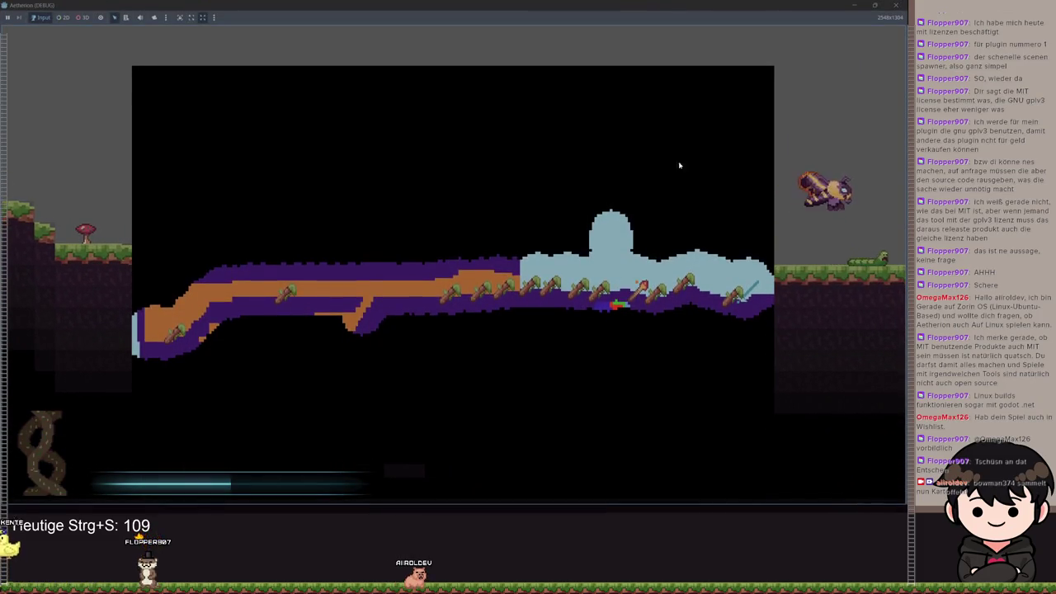
{"action": "key", "text": "Escape"}
{"action": "left_click", "coordinate": [855, 6]}
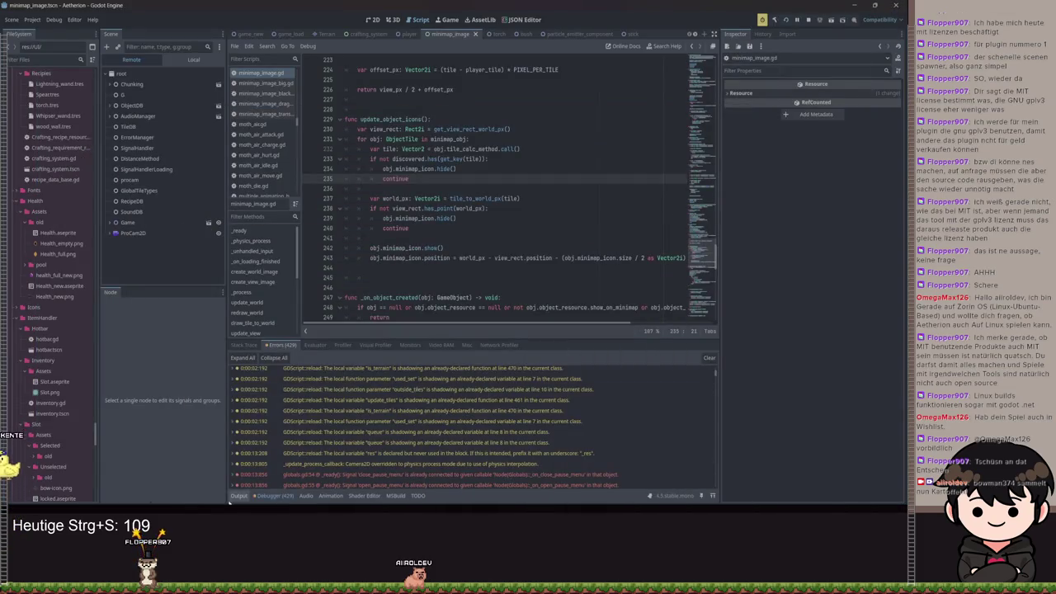
Check the Output and Debugger errors, jump to the line-153 error, then bring the game forward.
{"action": "left_click", "coordinate": [239, 495]}
{"action": "left_click", "coordinate": [272, 495]}
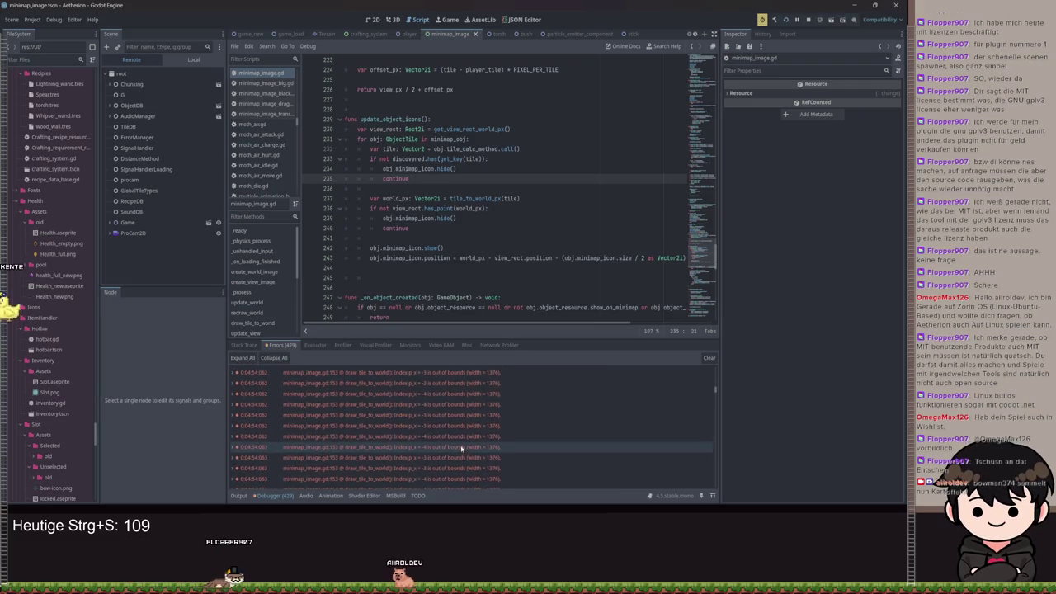
{"action": "left_click", "coordinate": [462, 432]}
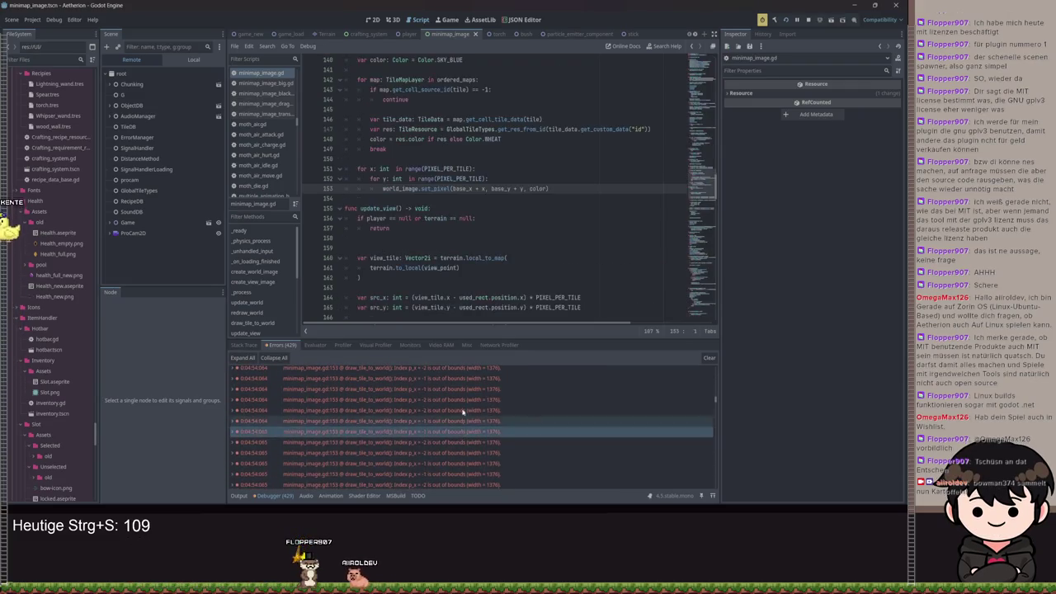
{"action": "scroll", "coordinate": [502, 211], "scroll_direction": "down", "scroll_amount": 3}
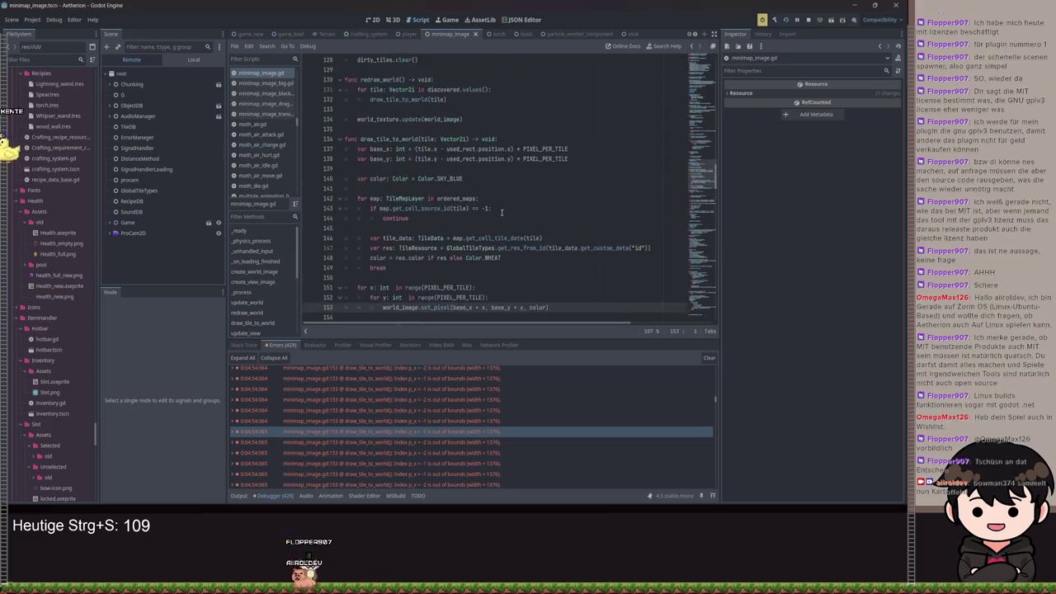
{"action": "scroll", "coordinate": [502, 211], "scroll_direction": "up", "scroll_amount": 3}
{"action": "scroll", "coordinate": [429, 451], "scroll_direction": "down", "scroll_amount": 1}
{"action": "scroll", "coordinate": [429, 451], "scroll_direction": "down", "scroll_amount": 5}
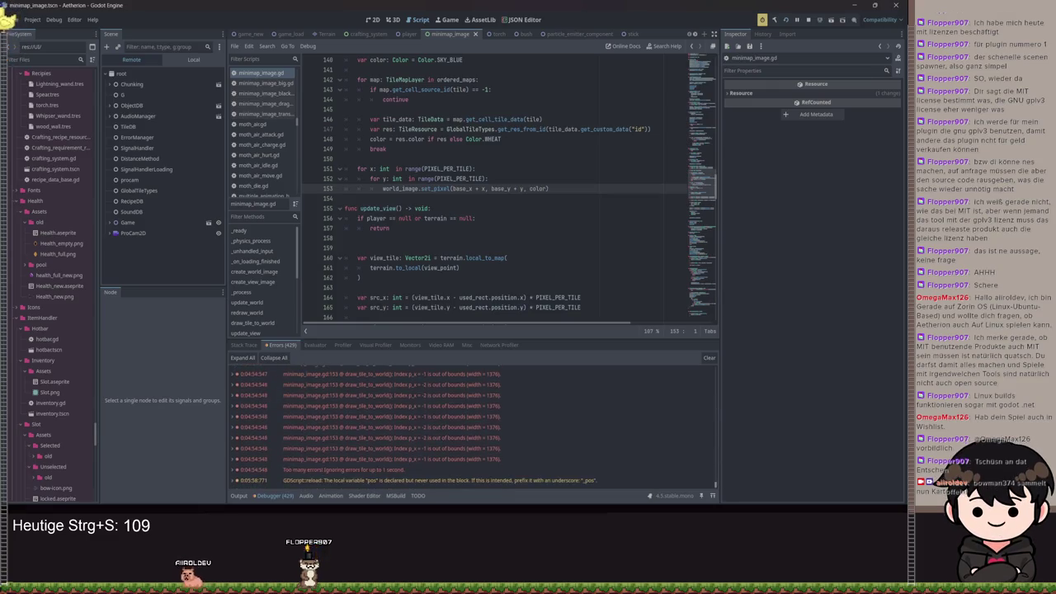
{"action": "left_click", "coordinate": [429, 458]}
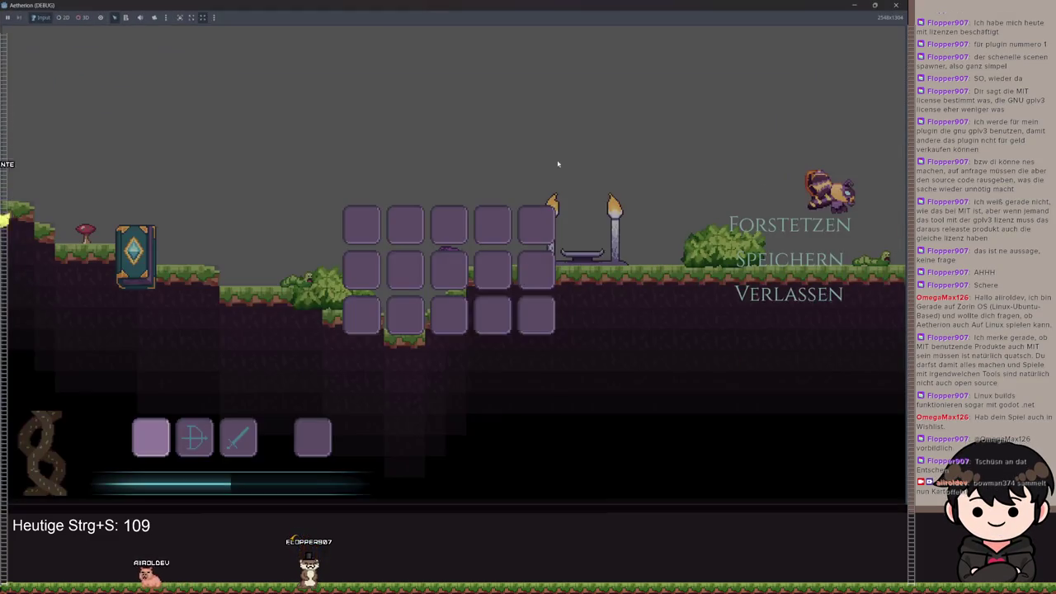
Restore the game window to a smaller size, walk right, and reopen the full map.
{"action": "double_click", "coordinate": [588, 7]}
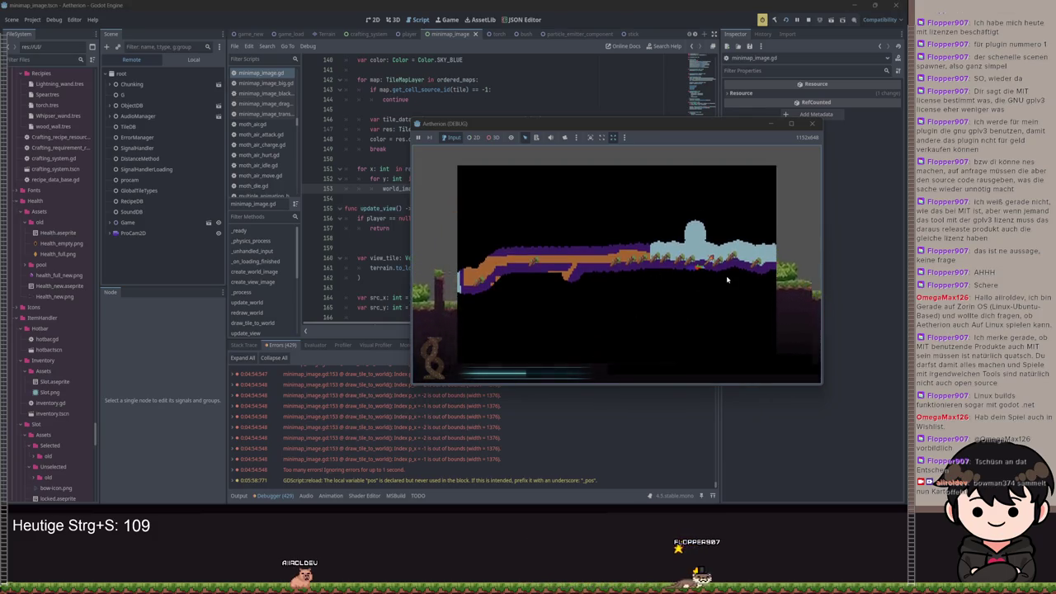
{"action": "key", "text": "m"}
{"action": "key", "text": "d"}
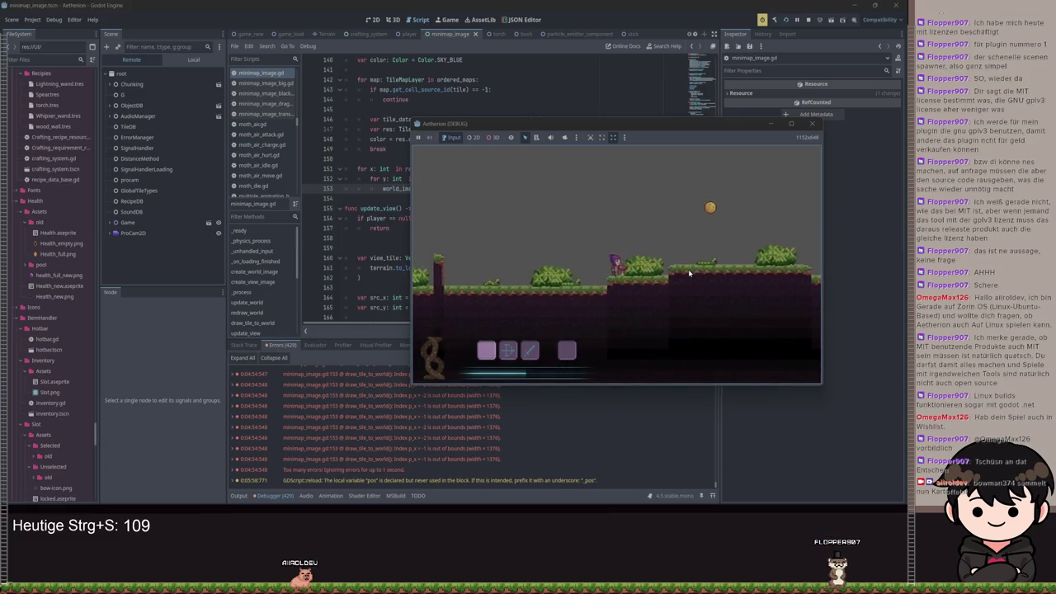
{"action": "key", "text": "m"}
{"action": "key", "text": "m"}
{"action": "key", "text": "m"}
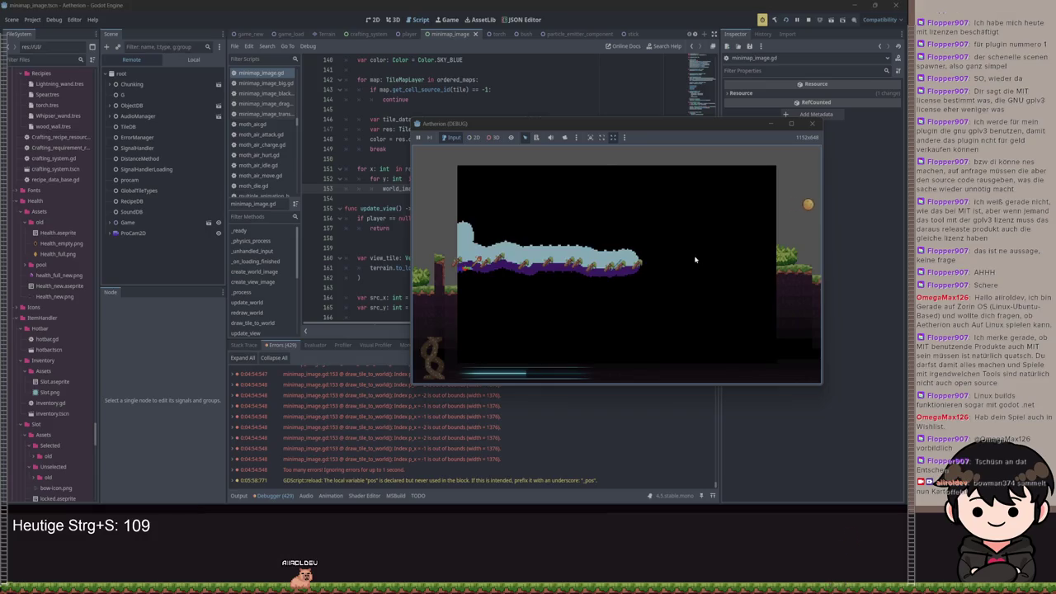
Pan the big map left and right with A and D, then minimize the game.
{"action": "key", "text": "a"}
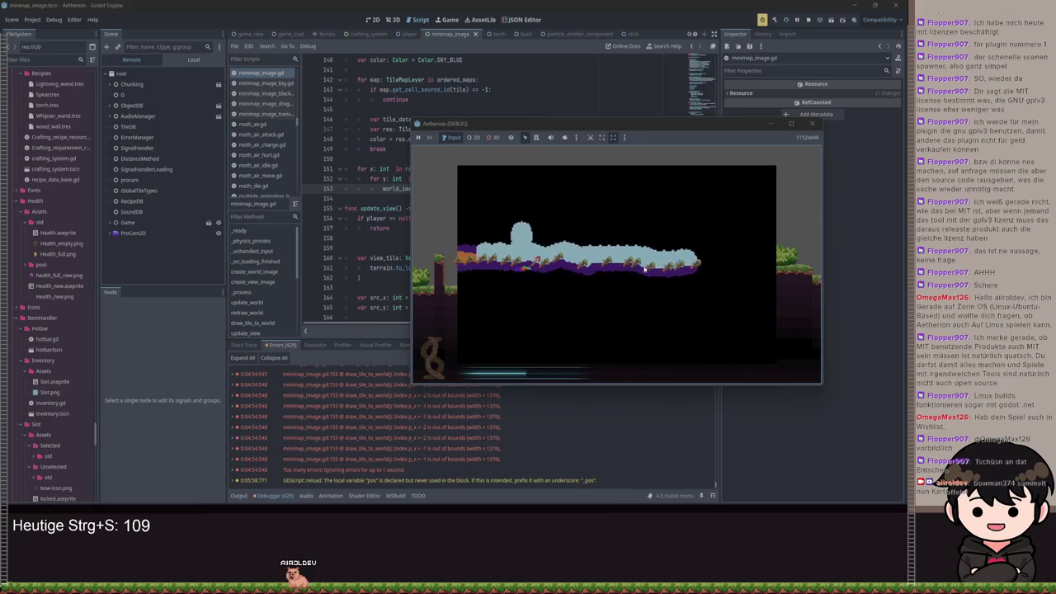
{"action": "key", "text": "d"}
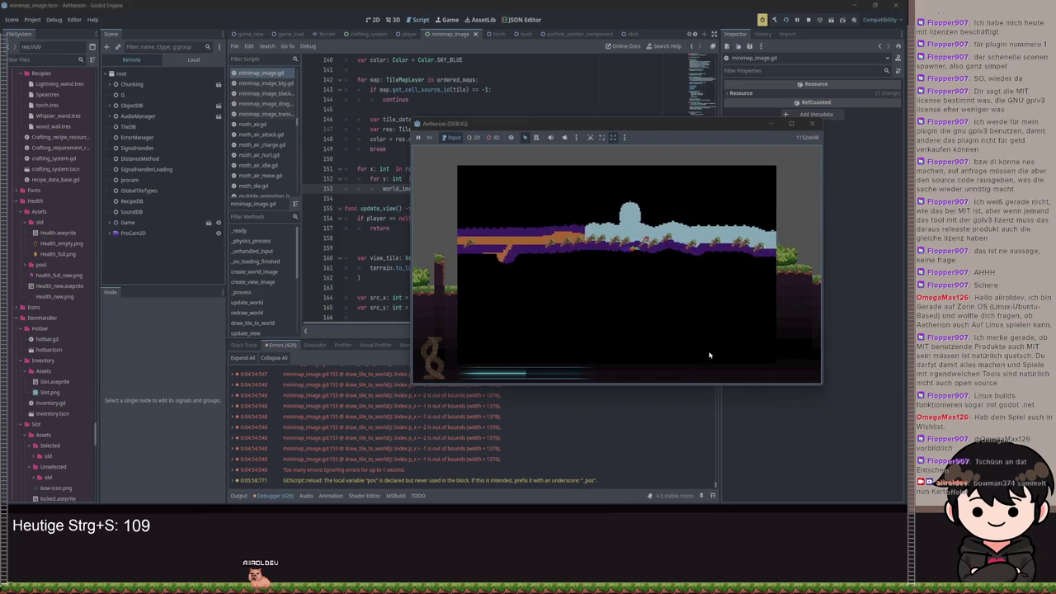
{"action": "key", "text": "a"}
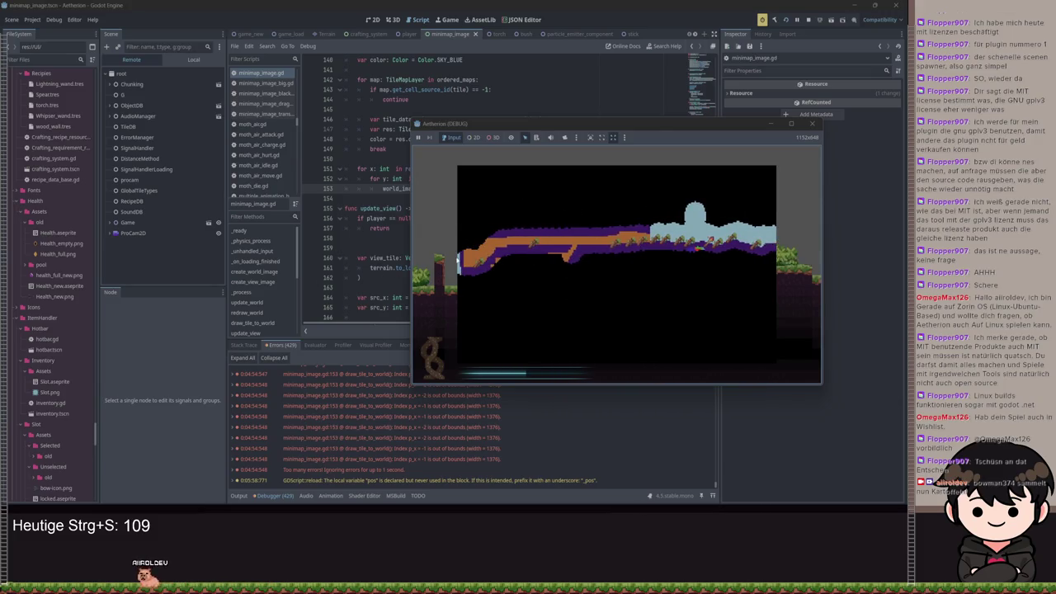
{"action": "left_click", "coordinate": [770, 124]}
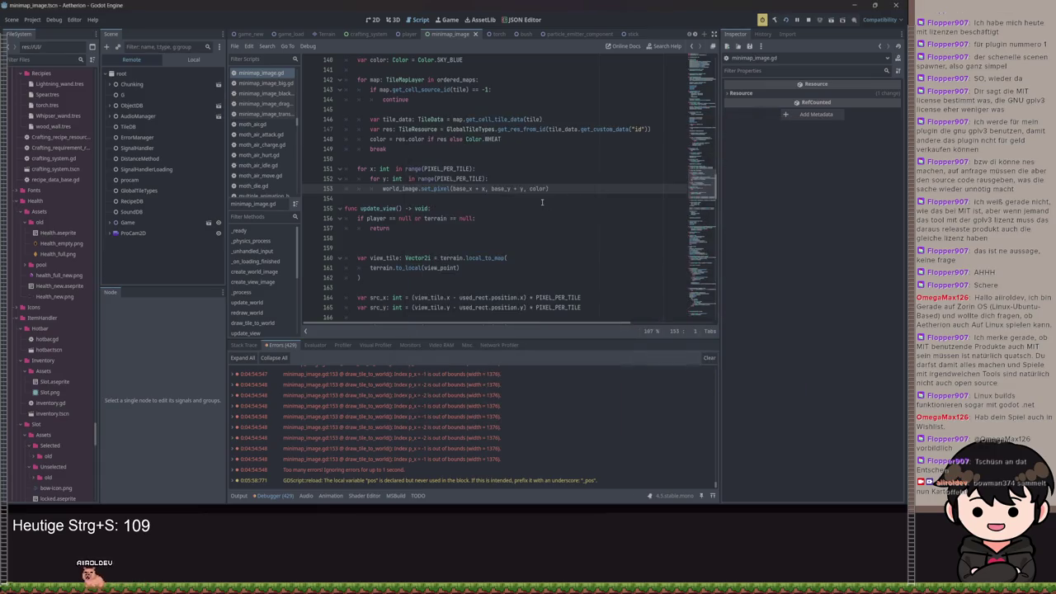
Scroll through the script and show the minimap scene's node tree.
{"action": "scroll", "coordinate": [514, 196], "scroll_direction": "up", "scroll_amount": 2}
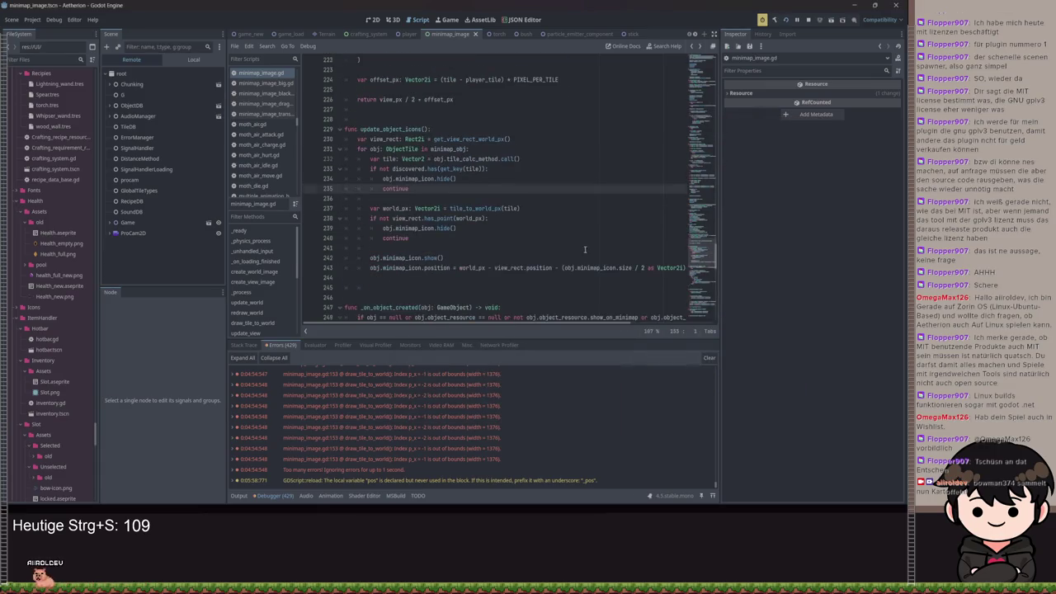
{"action": "scroll", "coordinate": [577, 239], "scroll_direction": "up", "scroll_amount": 15}
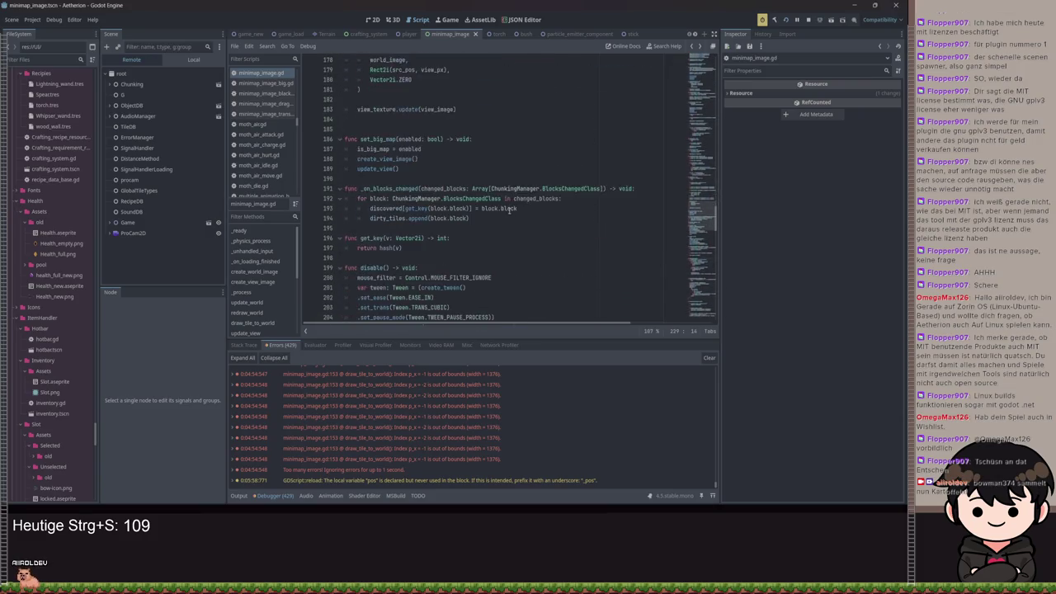
{"action": "scroll", "coordinate": [451, 185], "scroll_direction": "down", "scroll_amount": 2}
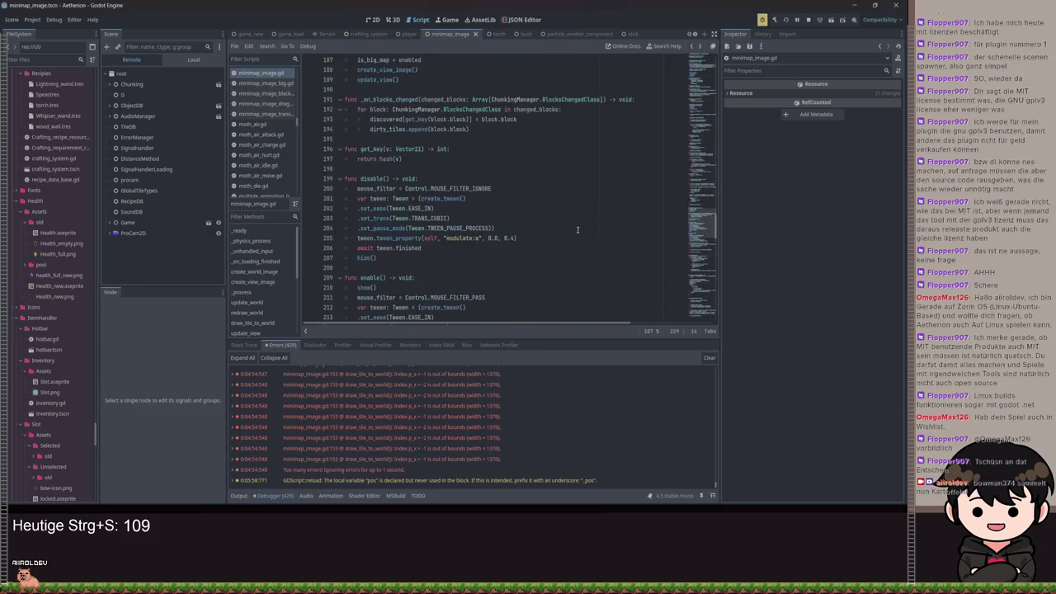
{"action": "left_click", "coordinate": [193, 60]}
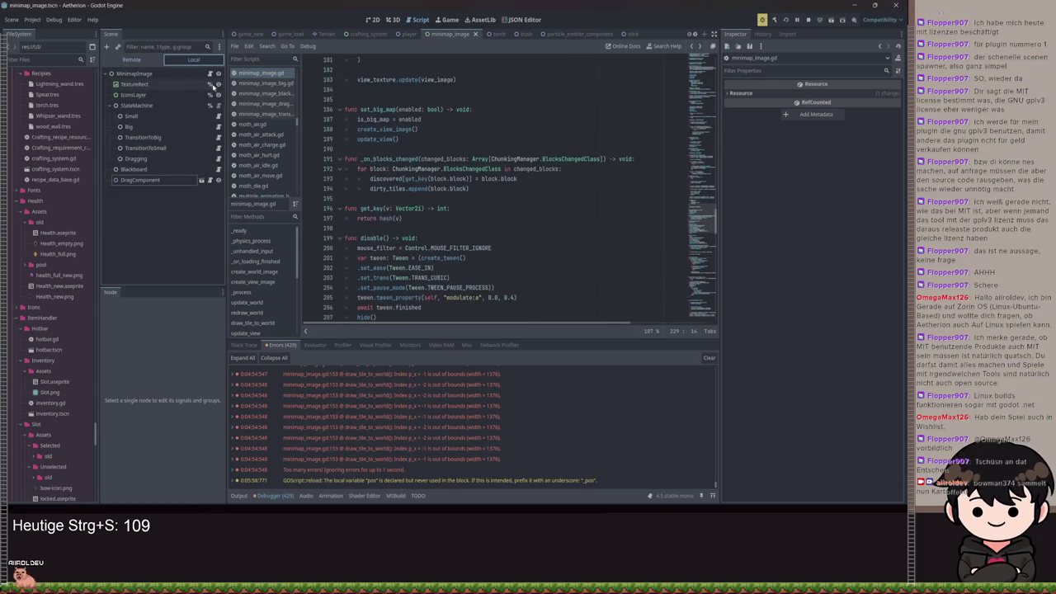
{"action": "scroll", "coordinate": [492, 219], "scroll_direction": "up", "scroll_amount": 15}
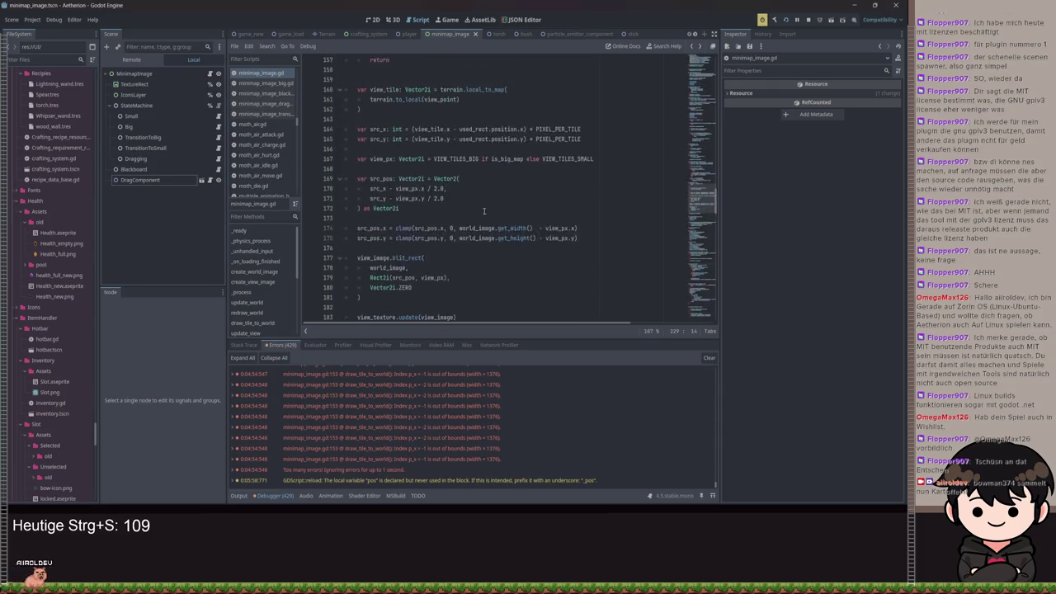
{"action": "scroll", "coordinate": [487, 188], "scroll_direction": "up", "scroll_amount": 15}
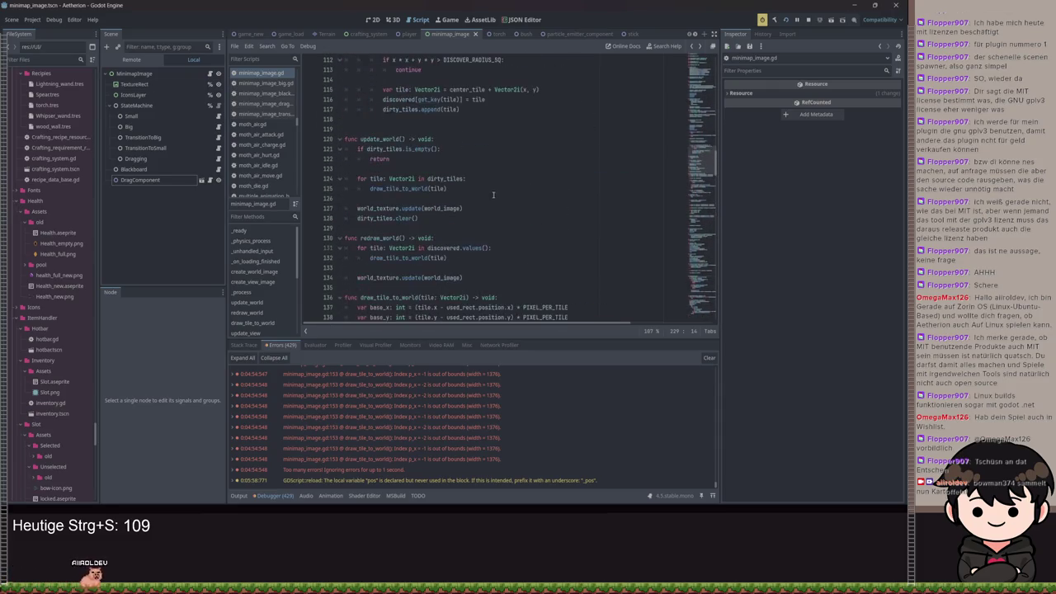
{"action": "scroll", "coordinate": [493, 223], "scroll_direction": "down", "scroll_amount": 13}
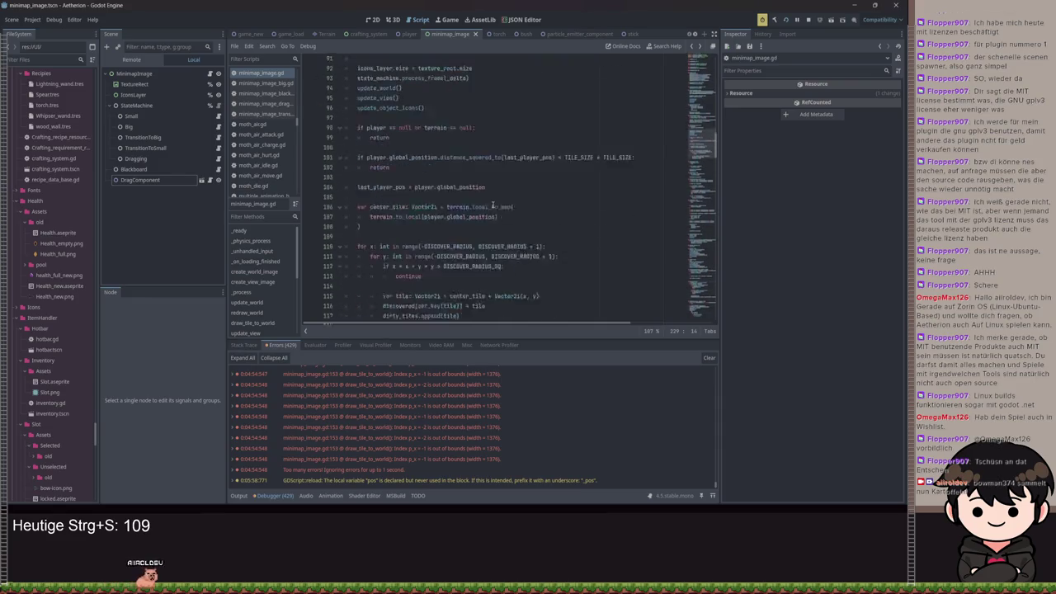
Search the script for 'update_ob' and land on update_object_icons at line 229.
{"action": "left_click", "coordinate": [486, 261]}
{"action": "key", "text": "ctrl+f"}
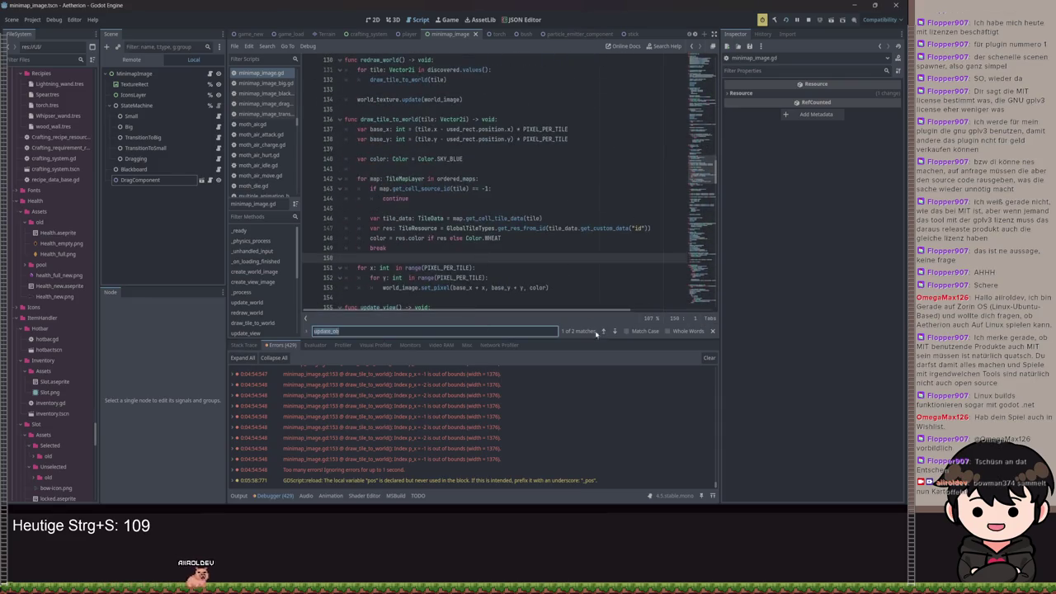
{"action": "left_click", "coordinate": [614, 331]}
{"action": "scroll", "coordinate": [471, 201], "scroll_direction": "down", "scroll_amount": 4}
{"action": "scroll", "coordinate": [471, 201], "scroll_direction": "up", "scroll_amount": 1}
{"action": "mouse_move", "coordinate": [372, 247]}
{"action": "left_mouse_down"}
{"action": "mouse_move", "coordinate": [363, 178]}
{"action": "mouse_move", "coordinate": [315, 86]}
{"action": "left_mouse_up"}
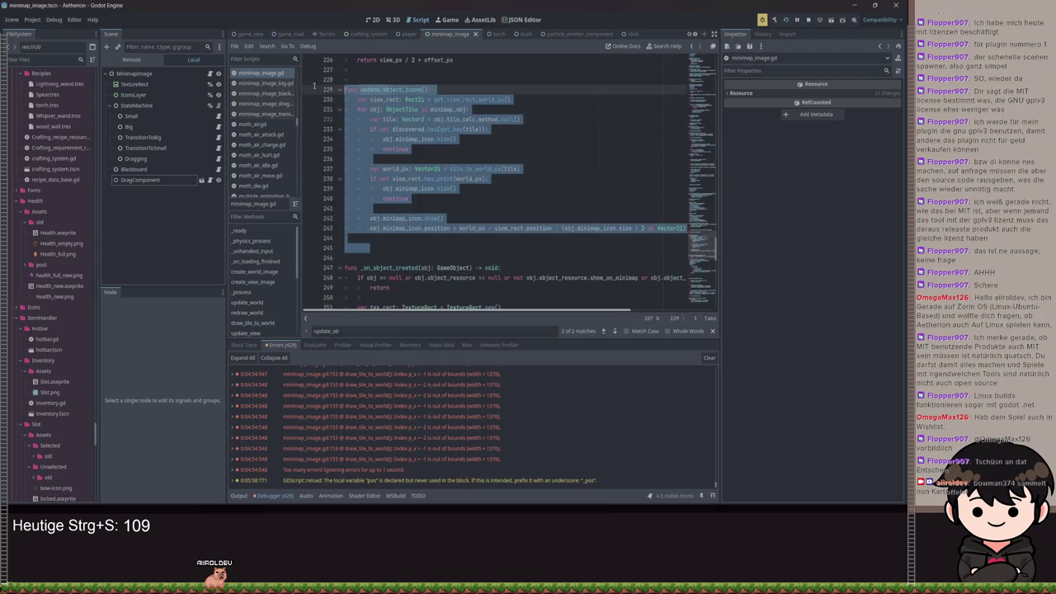
{"action": "left_click", "coordinate": [460, 159]}
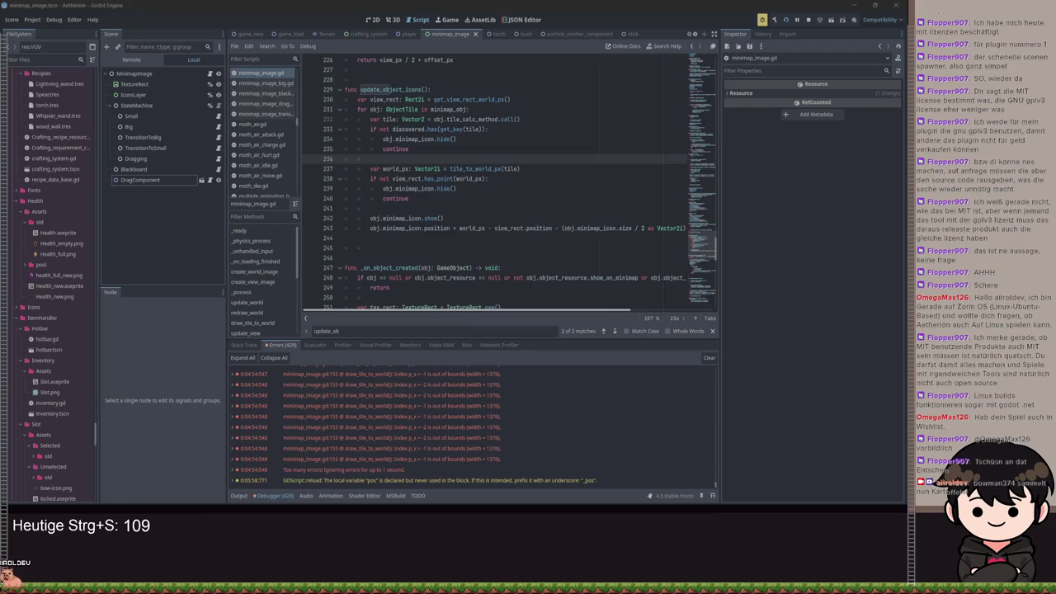
Review the has_point check, then open the Blackboard node's minimap_image_blackboard.gd script.
{"action": "left_click", "coordinate": [460, 179]}
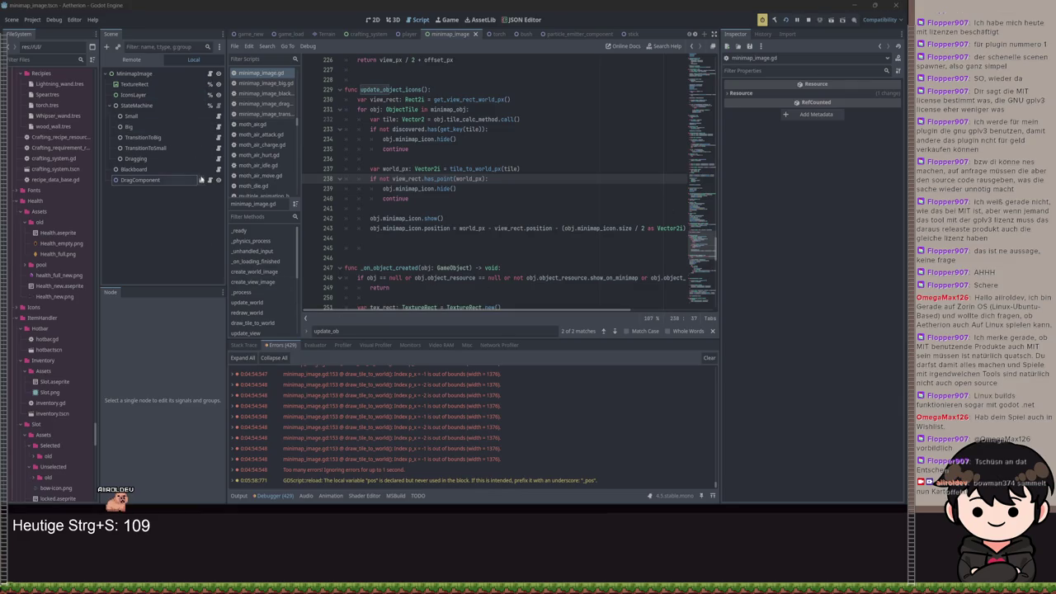
{"action": "left_click", "coordinate": [219, 169]}
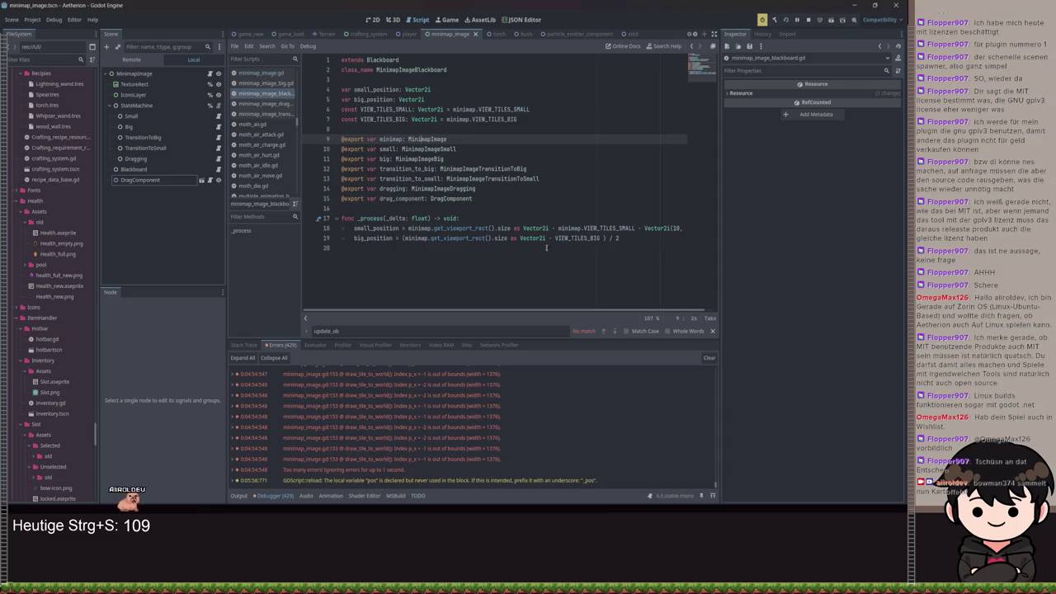
Open the Dragging state's script and read its process_frame drag-delta code.
{"action": "left_click", "coordinate": [219, 159]}
{"action": "mouse_move", "coordinate": [523, 198]}
{"action": "left_mouse_down"}
{"action": "mouse_move", "coordinate": [331, 156]}
{"action": "mouse_move", "coordinate": [328, 138]}
{"action": "left_mouse_up"}
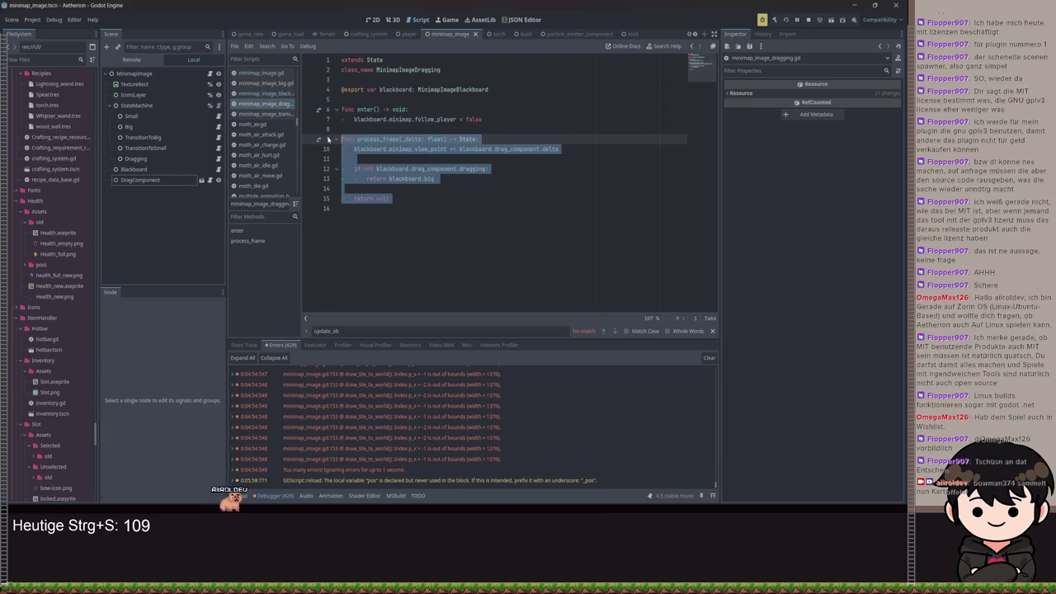
{"action": "left_click", "coordinate": [487, 119]}
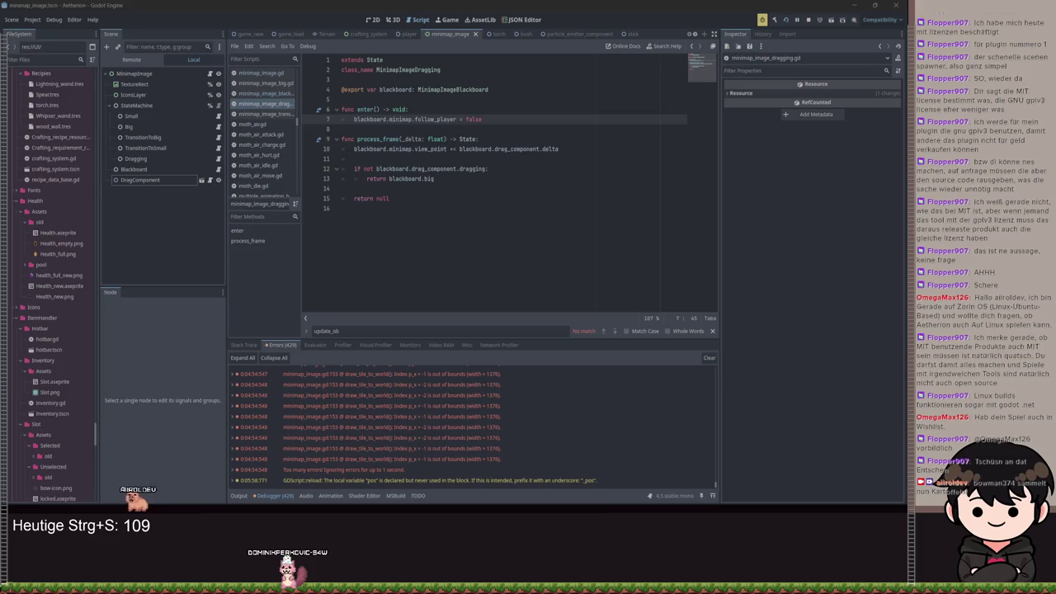
{"action": "left_click_drag", "start_coordinate": [573, 149], "coordinate": [355, 152]}
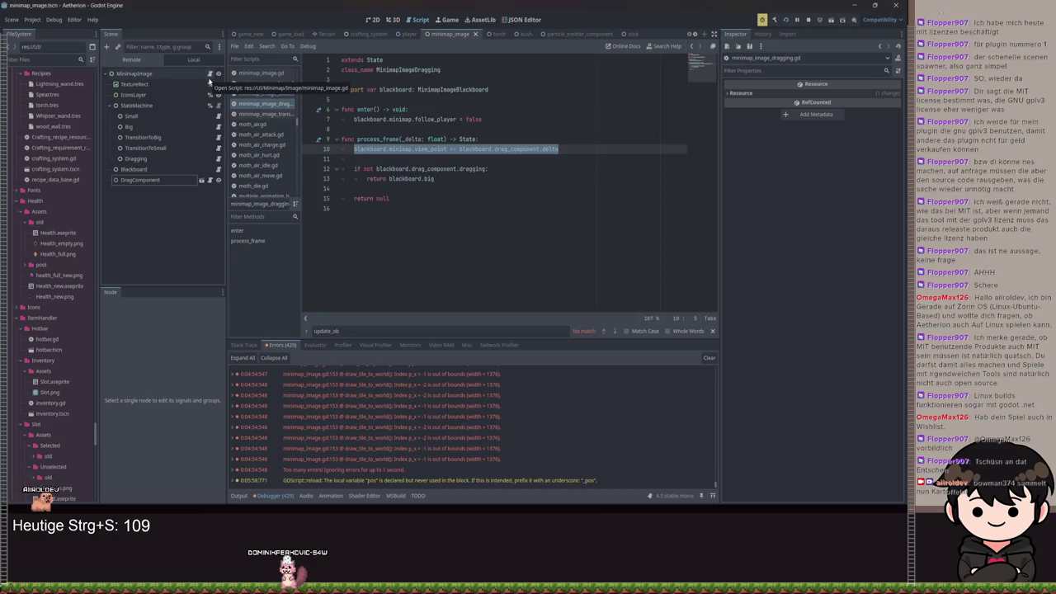
Return to minimap_image.gd and scroll up to its follow_player and view_point declarations.
{"action": "left_click", "coordinate": [210, 74]}
{"action": "scroll", "coordinate": [500, 162], "scroll_direction": "up", "scroll_amount": 15}
{"action": "scroll", "coordinate": [501, 162], "scroll_direction": "up", "scroll_amount": 20}
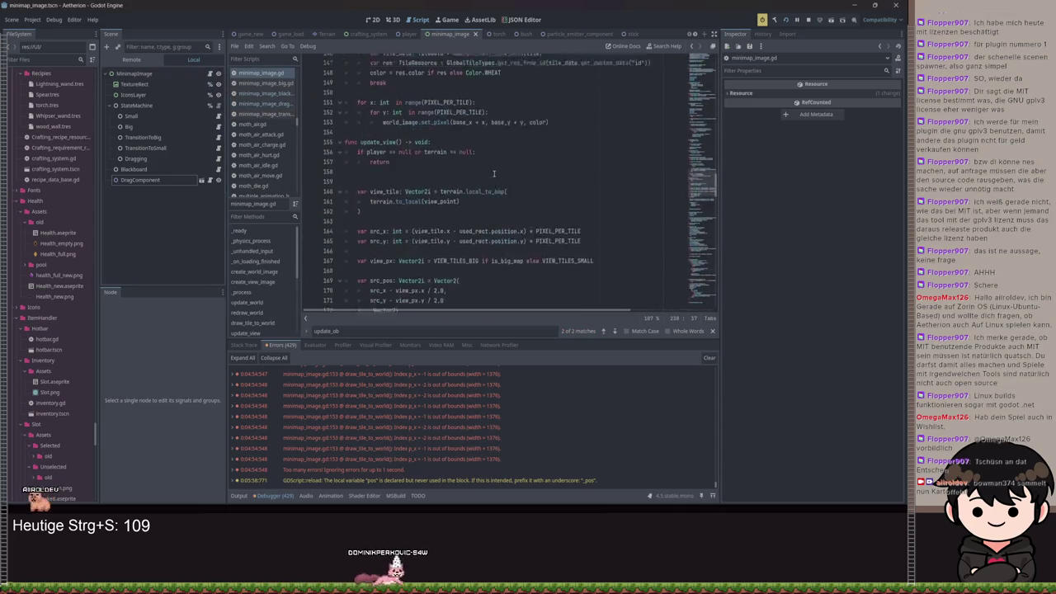
{"action": "scroll", "coordinate": [524, 179], "scroll_direction": "up", "scroll_amount": 15}
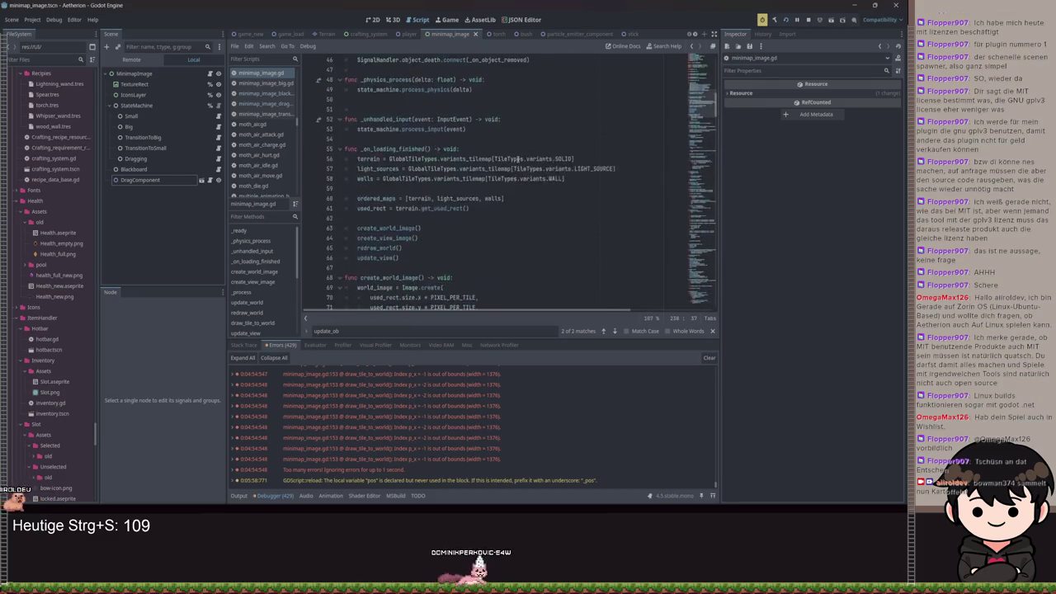
{"action": "scroll", "coordinate": [468, 203], "scroll_direction": "up", "scroll_amount": 3}
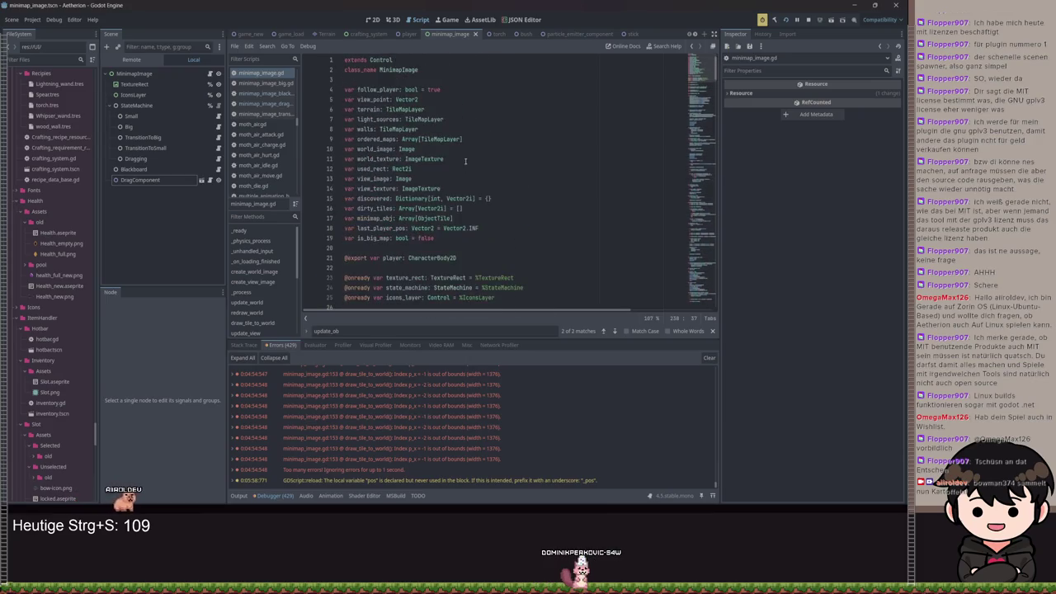
Add a view_point setter storing value - Vector2(1, 1), save, and run the game with F5.
{"action": "left_click", "coordinate": [445, 100]}
{"action": "key", "text": "Return"}
{"action": "type", "text": "set(value"}
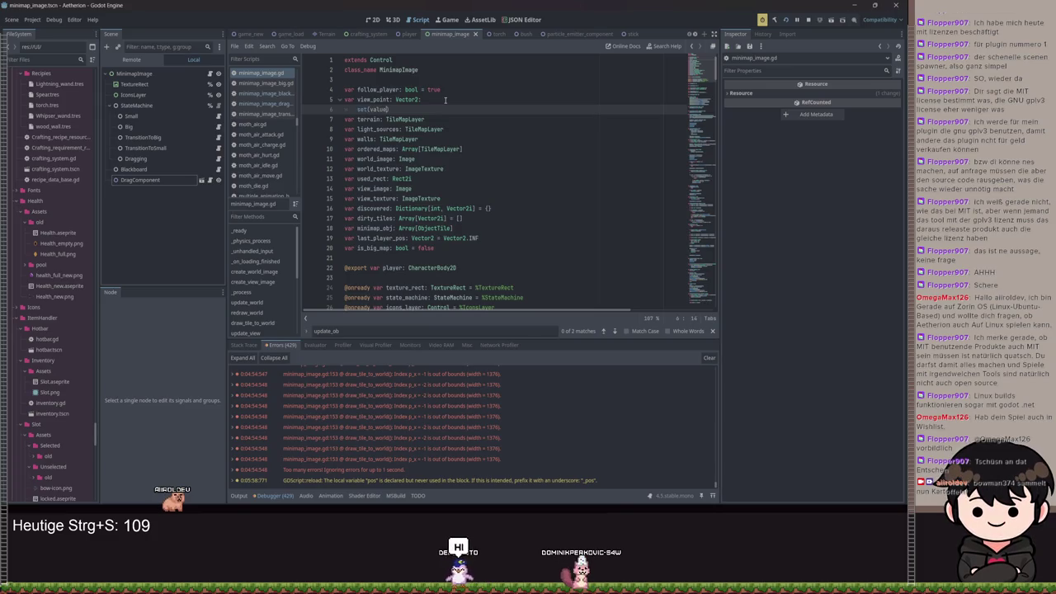
{"action": "type", "text": ":"}
{"action": "key", "text": "Return"}
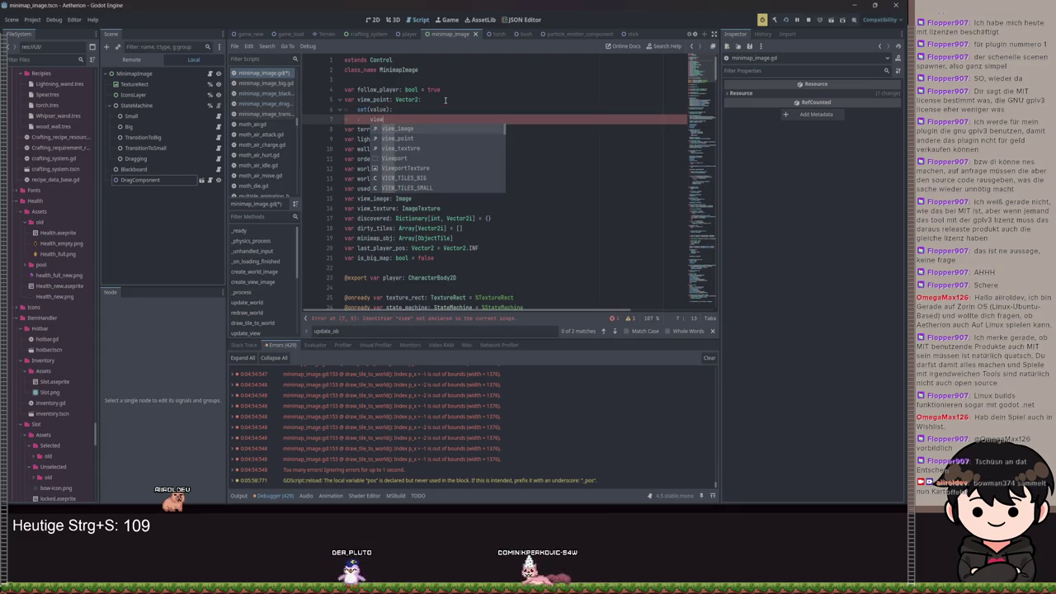
{"action": "key", "text": "Down"}
{"action": "key", "text": "Return"}
{"action": "type", "text": "= va"}
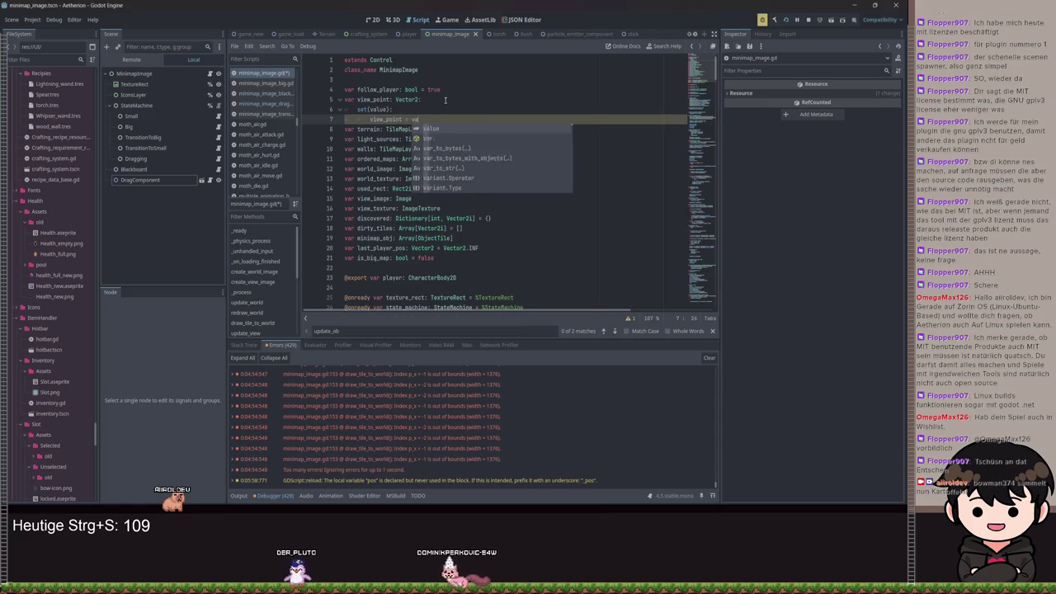
{"action": "type", "text": "lue - Vec"}
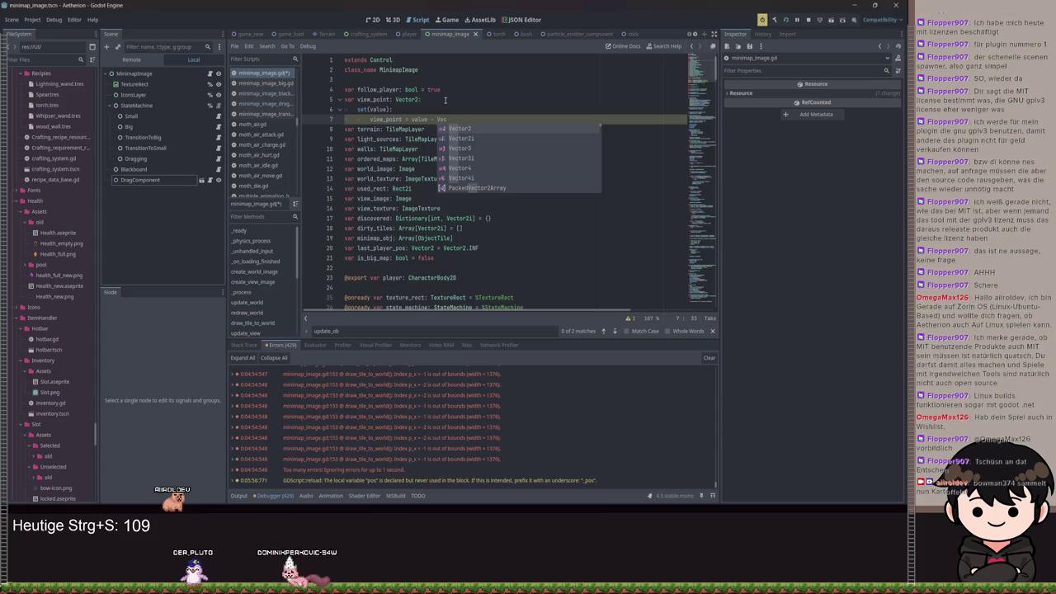
{"action": "key", "text": "Return"}
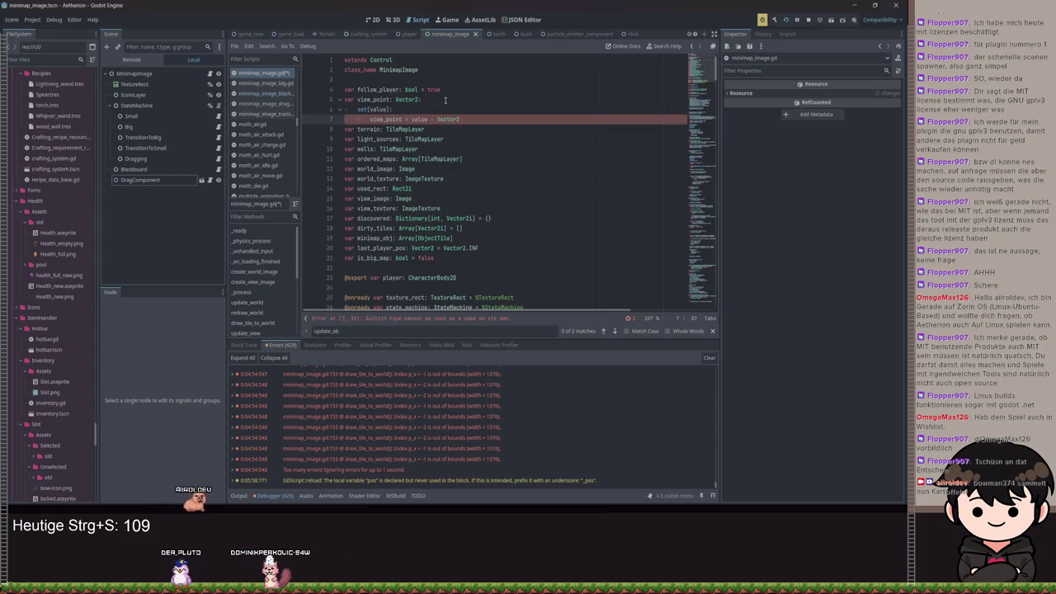
{"action": "type", "text": "3"}
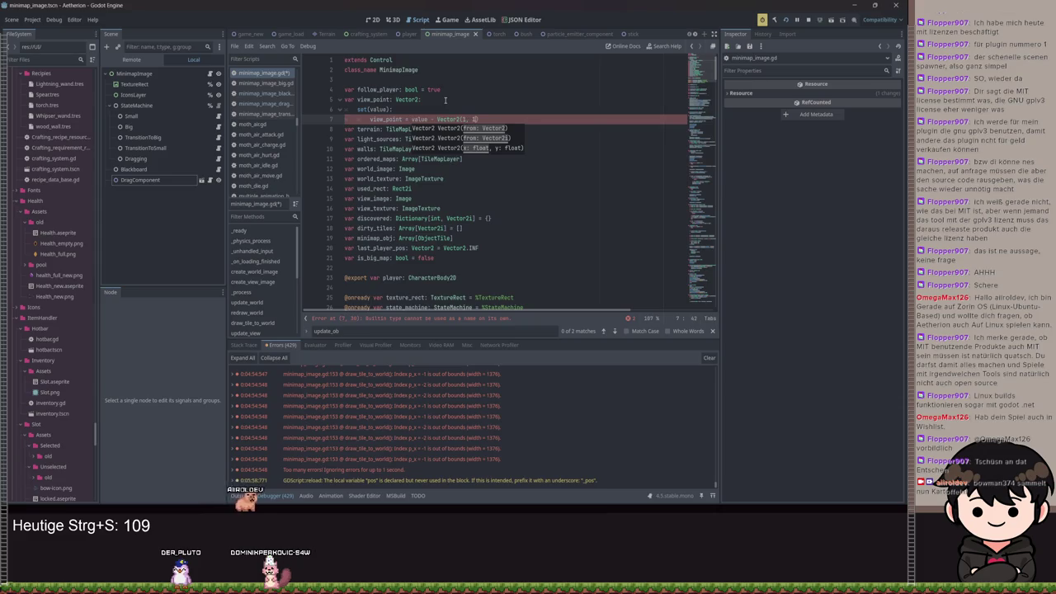
{"action": "key", "text": "ctrl+s"}
{"action": "key", "text": "F5"}
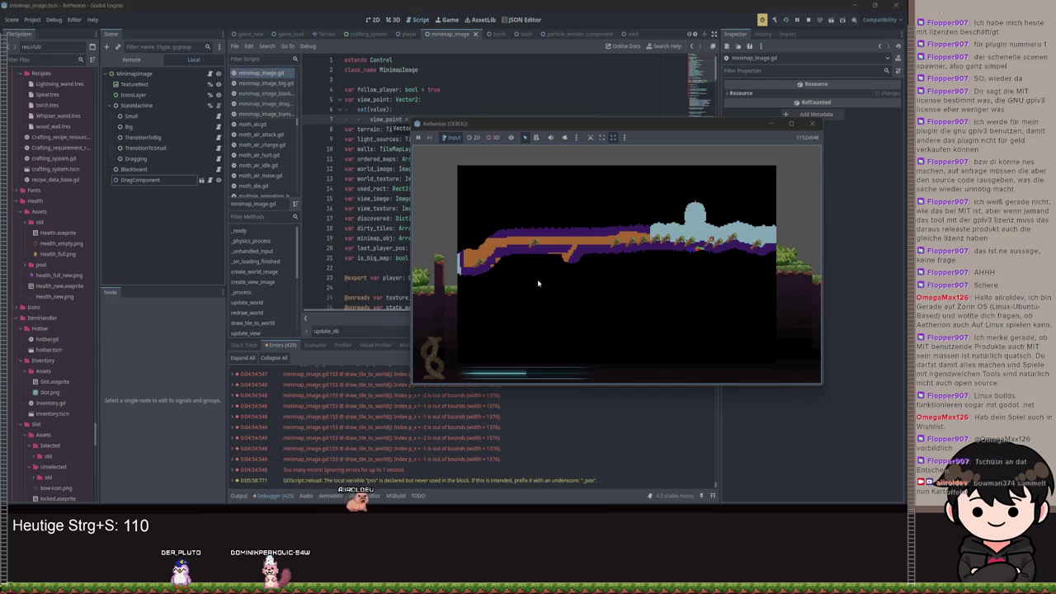
Toggle the pause menu, open the big map and drag it right, then minimize the game.
{"action": "key", "text": "Escape"}
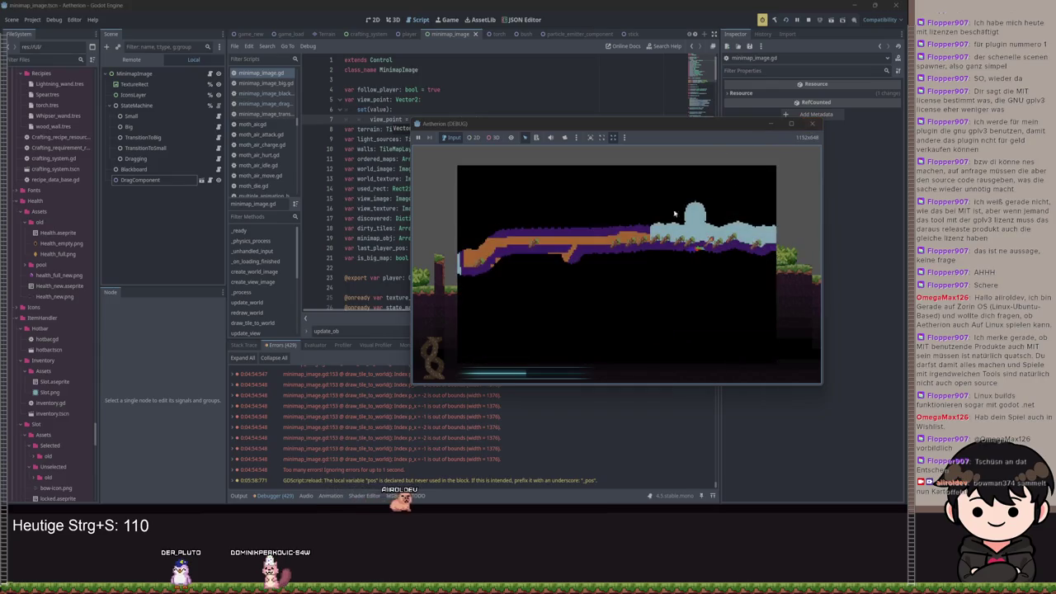
{"action": "key", "text": "Escape"}
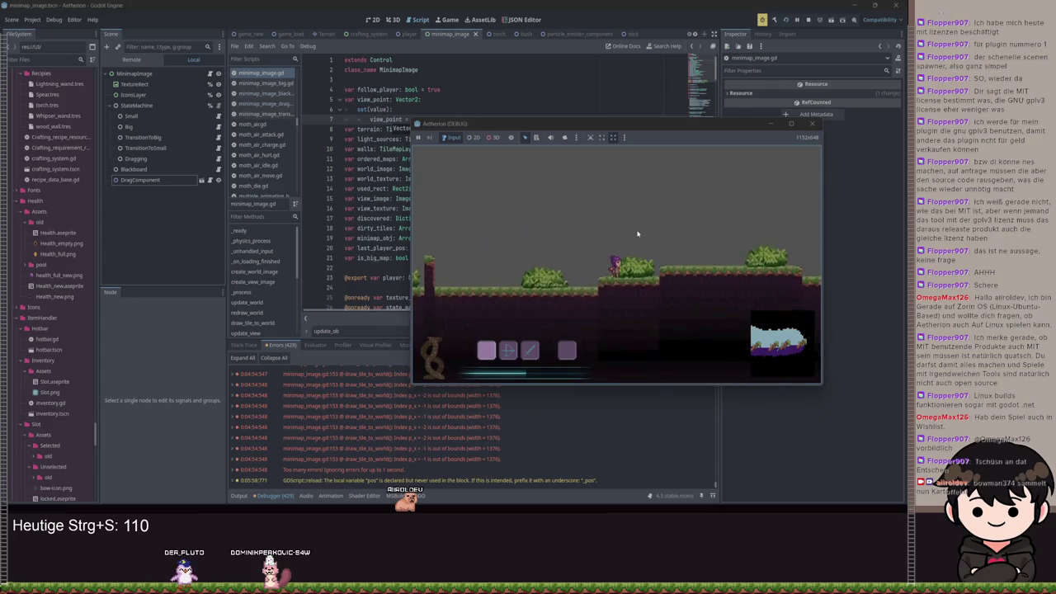
{"action": "key", "text": "m"}
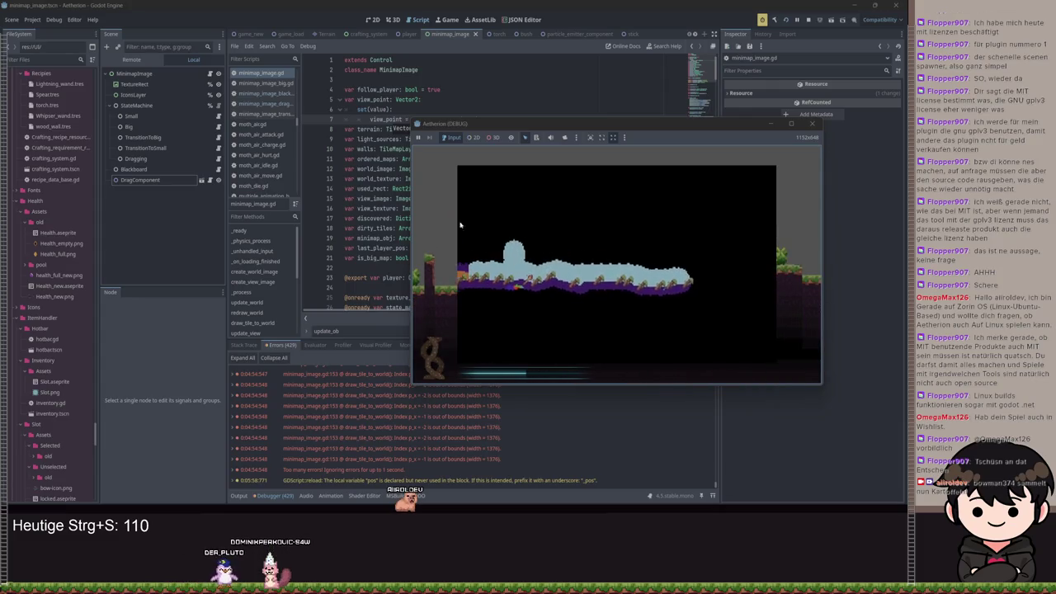
{"action": "left_click_drag", "start_coordinate": [629, 301], "coordinate": [773, 303]}
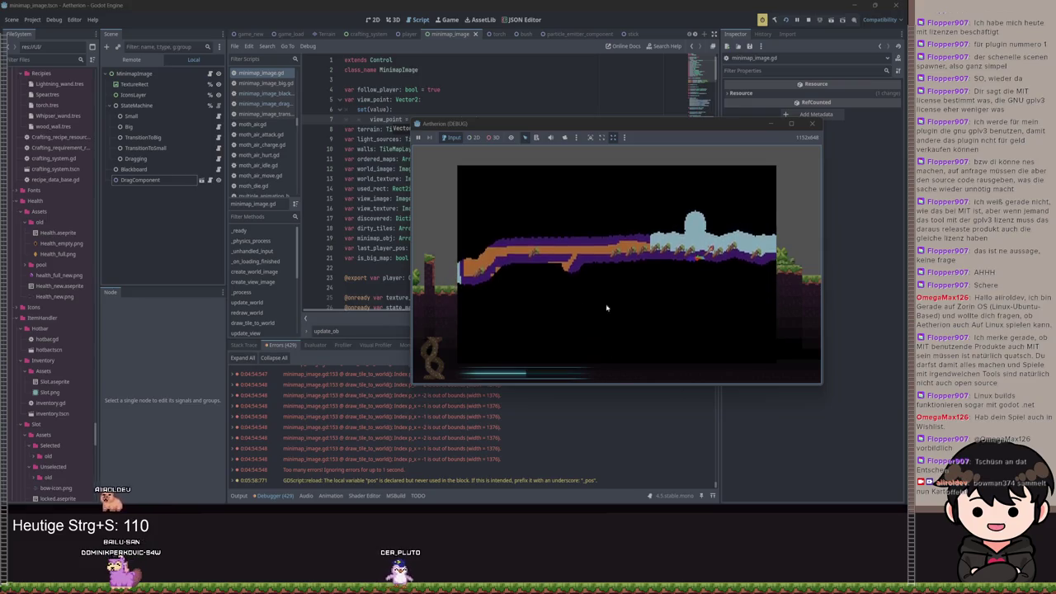
{"action": "left_click", "coordinate": [772, 125]}
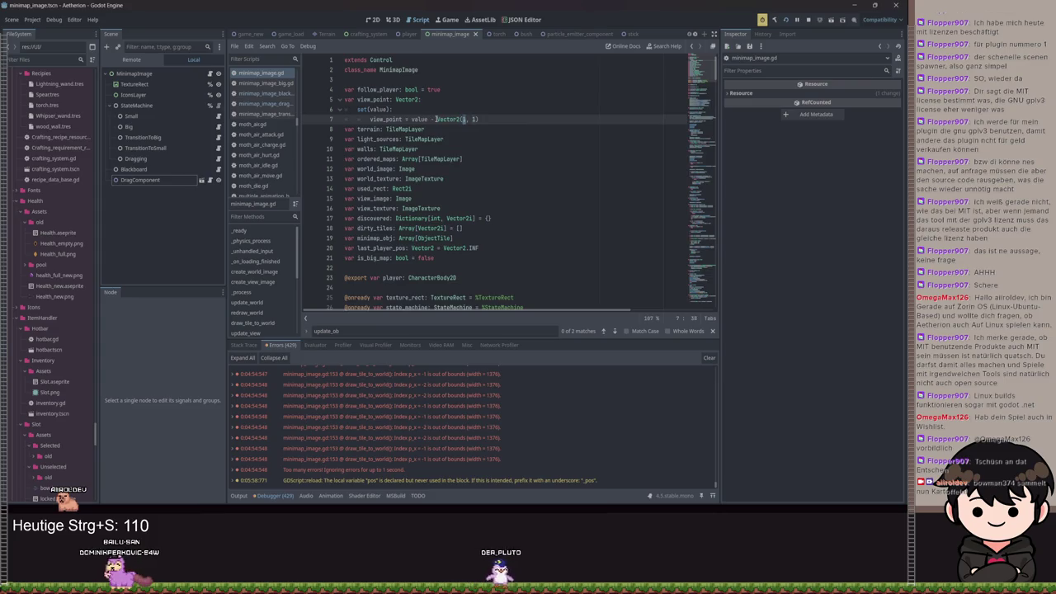
Change the setter's minus to '*', save, relaunch the game, then hide its window.
{"action": "type", "text": "*"}
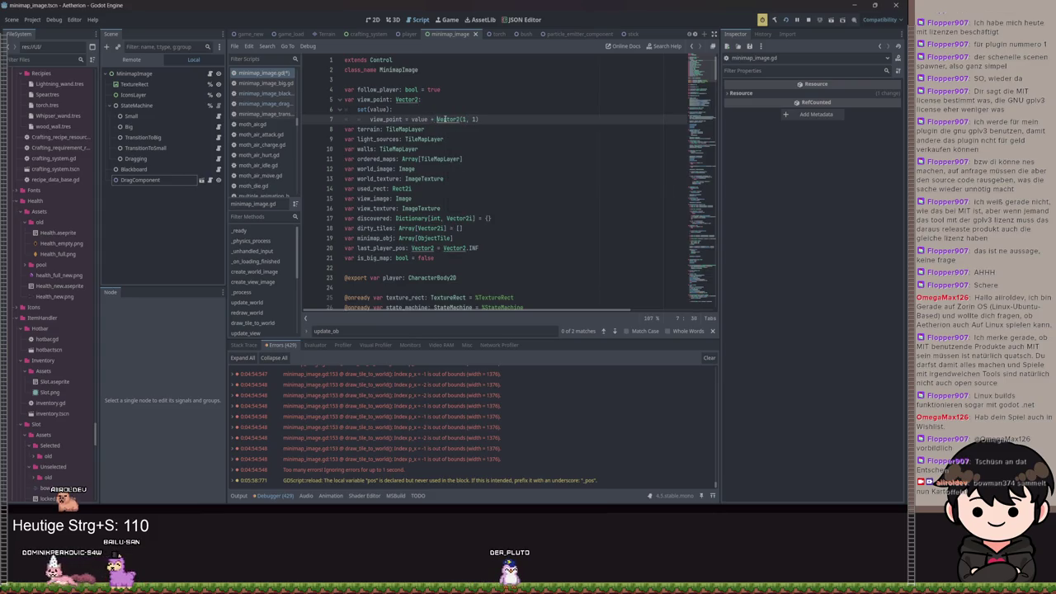
{"action": "key", "text": "ctrl+s"}
{"action": "key", "text": "F5"}
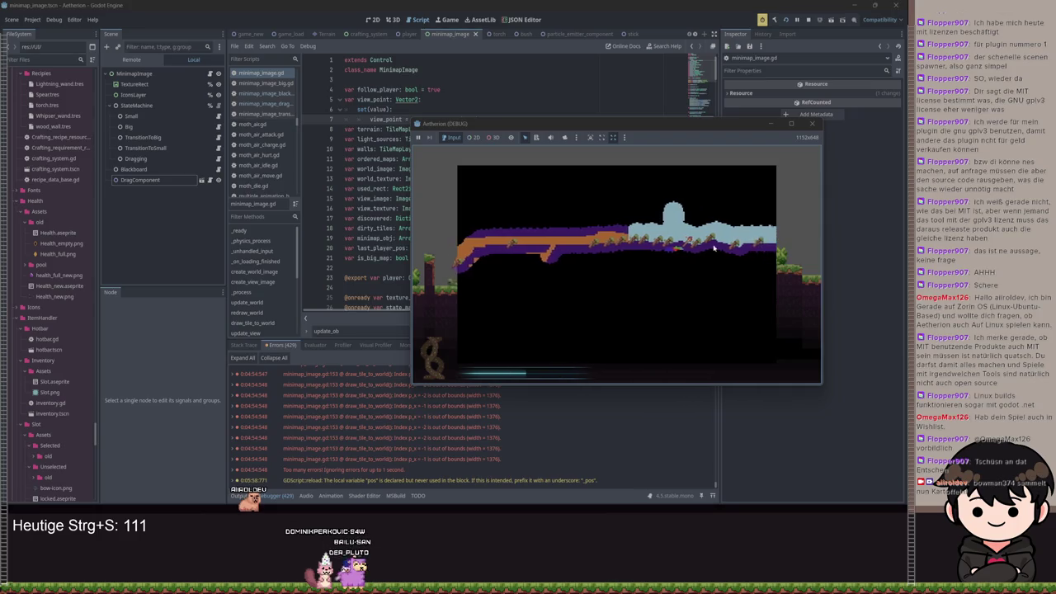
{"action": "left_click", "coordinate": [767, 128]}
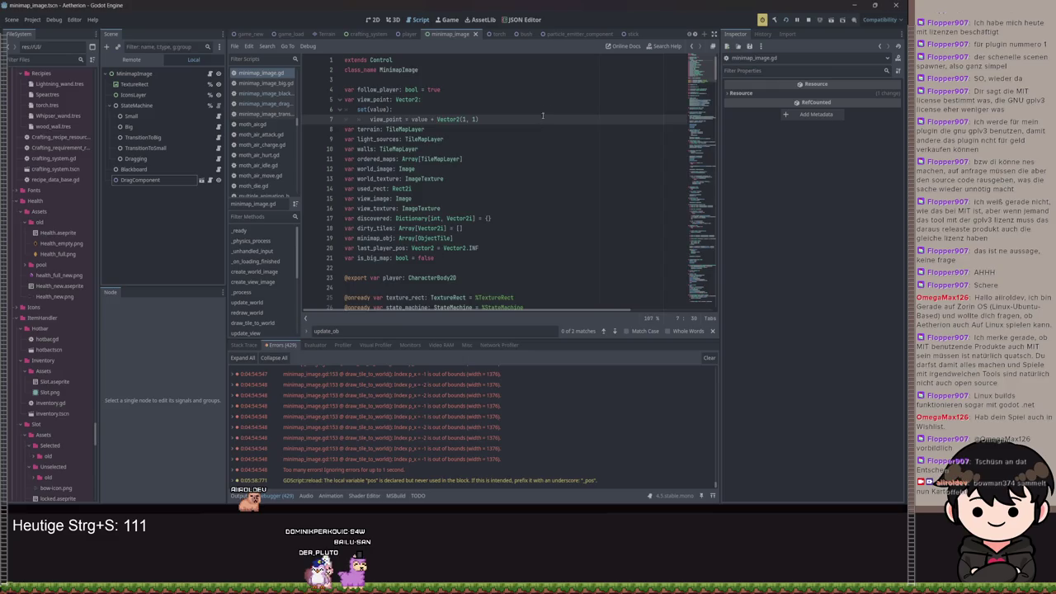
Bring the game back to inspect the big map, close it with F8, and return to the setter line.
{"action": "key", "text": "alt+Tab"}
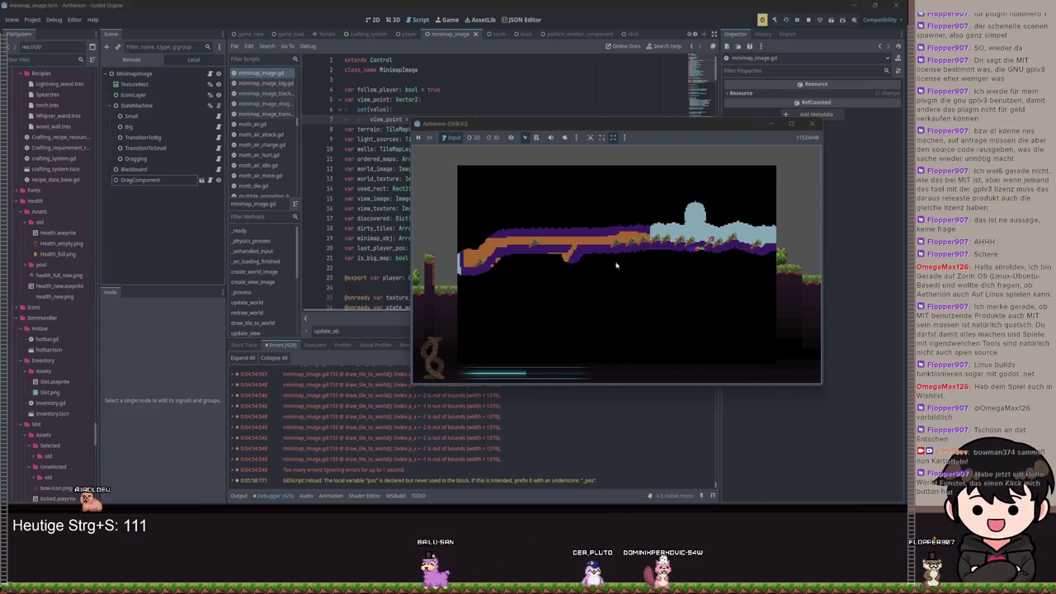
{"action": "key", "text": "F8"}
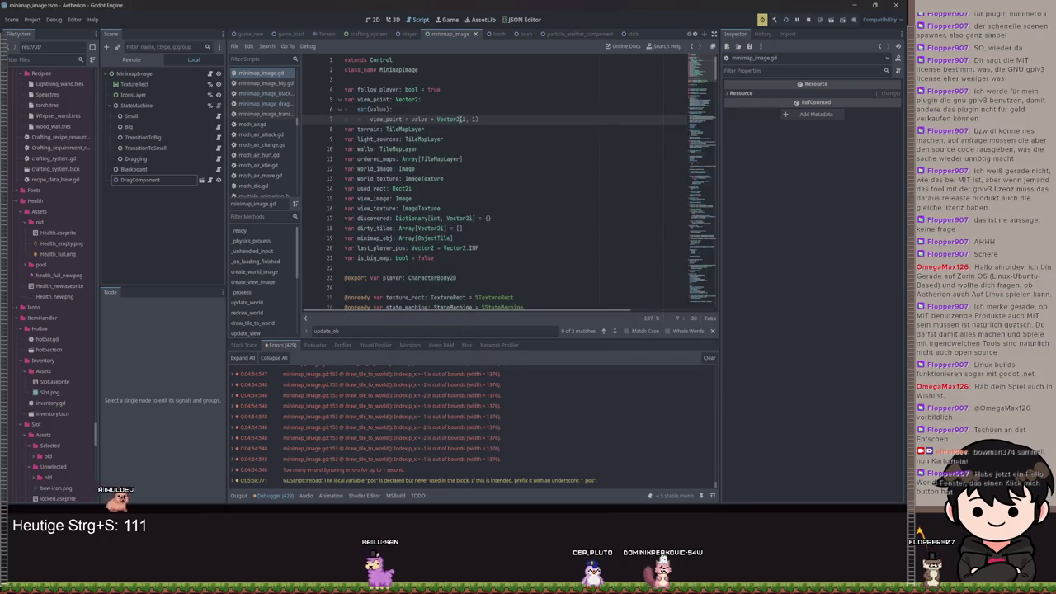
{"action": "left_click", "coordinate": [474, 119]}
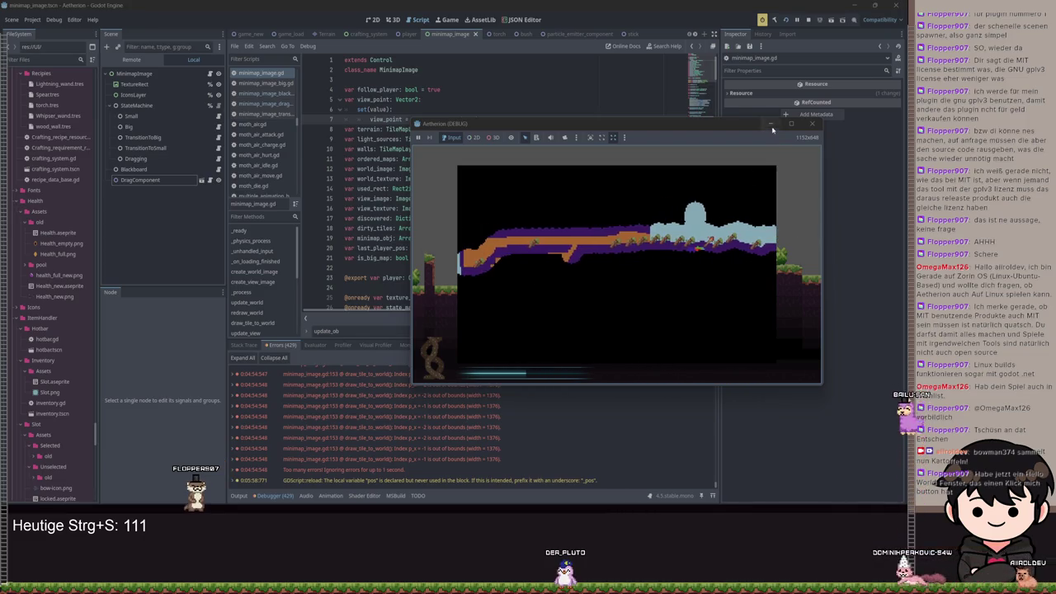
Stop the running game and select the view_point property's setter lines.
{"action": "key", "text": "F8"}
{"action": "key", "text": "shift+Up"}
{"action": "key", "text": "shift+Up"}
{"action": "key", "text": "shift+Home"}
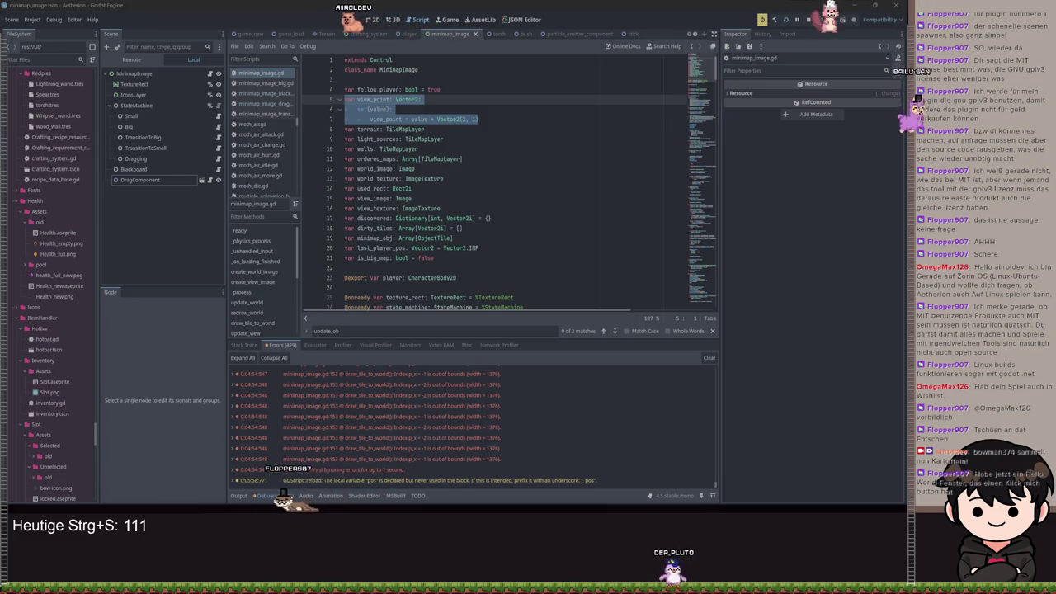
Delete the view_point setter from minimap_image.gd and save.
{"action": "left_click_drag", "start_coordinate": [478, 120], "coordinate": [314, 108]}
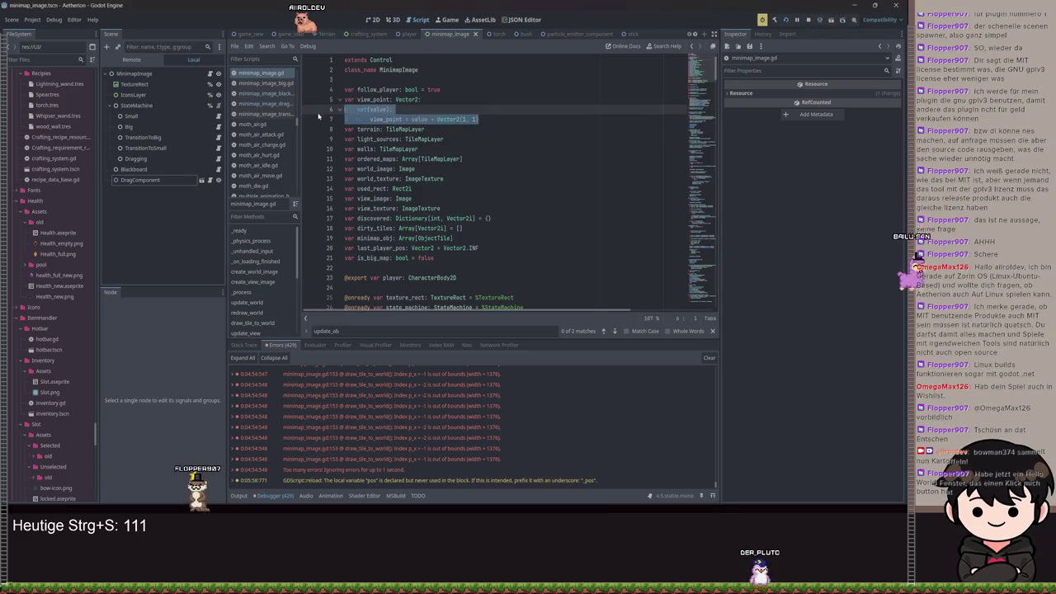
{"action": "key", "text": "BackSpace"}
{"action": "key", "text": "BackSpace"}
{"action": "key", "text": "ctrl+s"}
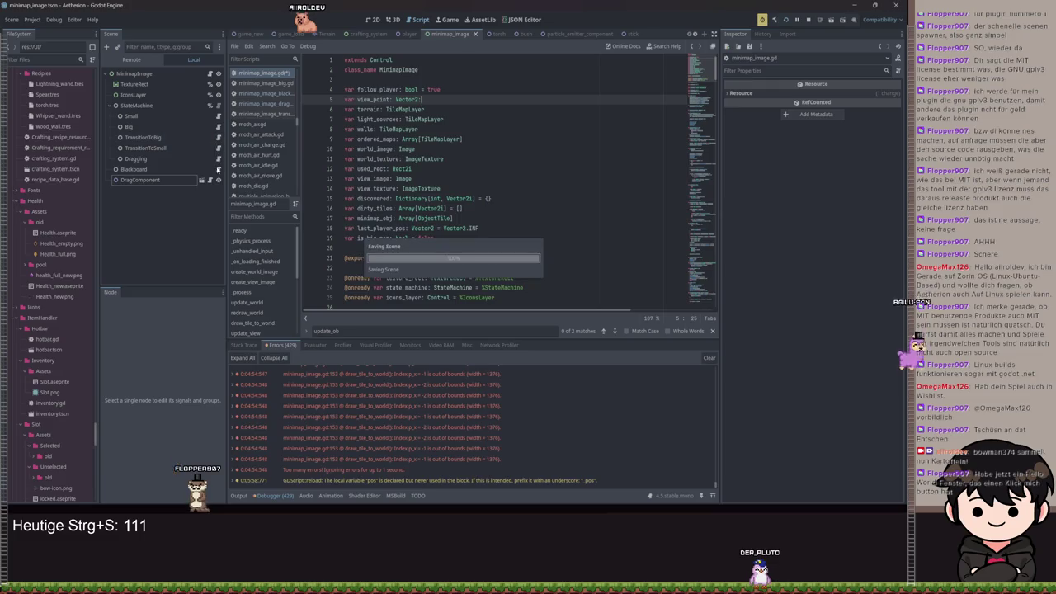
In minimap_image_dragging.gd, add a new line in process_frame declaring a Vector2 variable.
{"action": "key", "text": "alt+Left"}
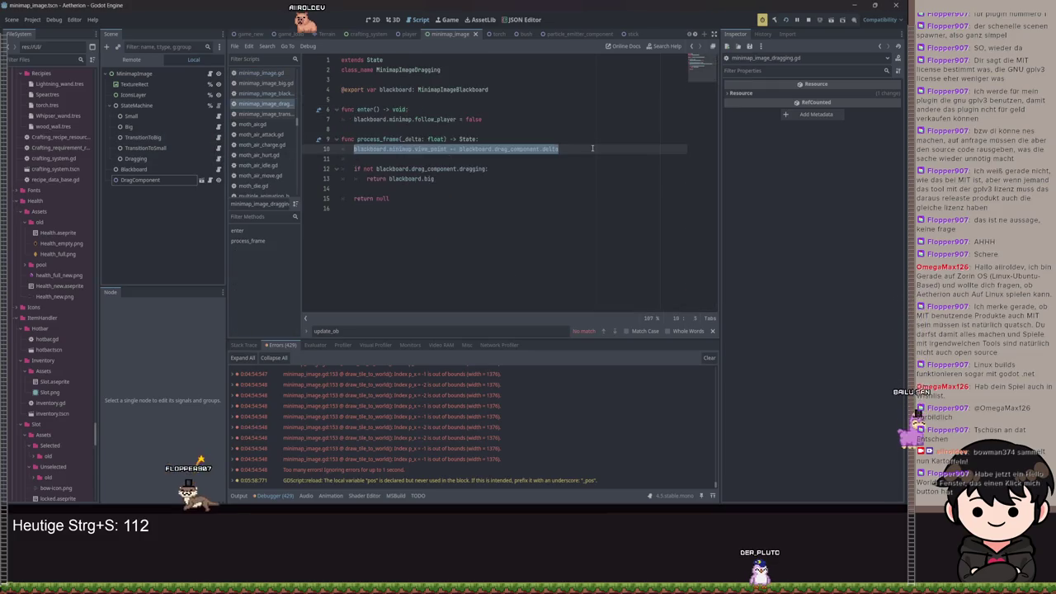
{"action": "left_click", "coordinate": [520, 144]}
{"action": "key", "text": "Home"}
{"action": "key", "text": "BackSpace"}
{"action": "key", "text": "BackSpace"}
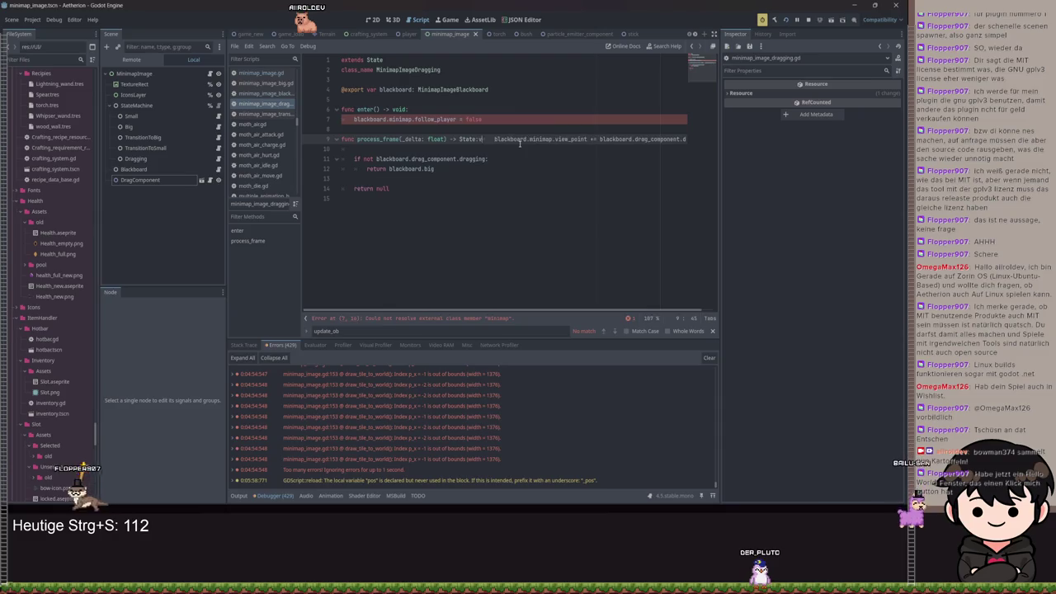
{"action": "key", "text": "ctrl+z"}
{"action": "left_click", "coordinate": [496, 139]}
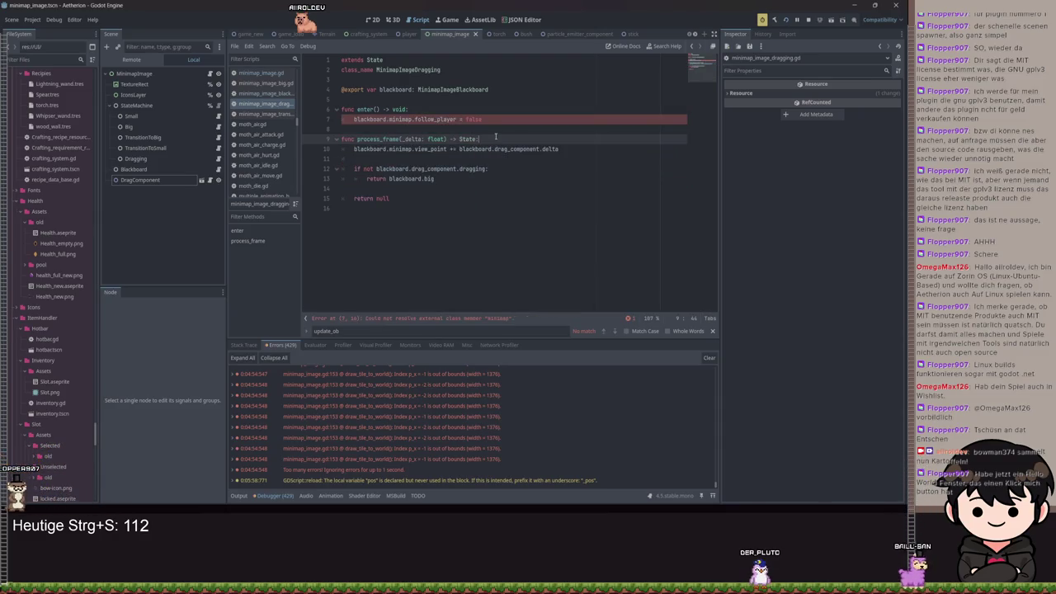
{"action": "key", "text": "Return"}
{"action": "type", "text": "var new_pos: V"}
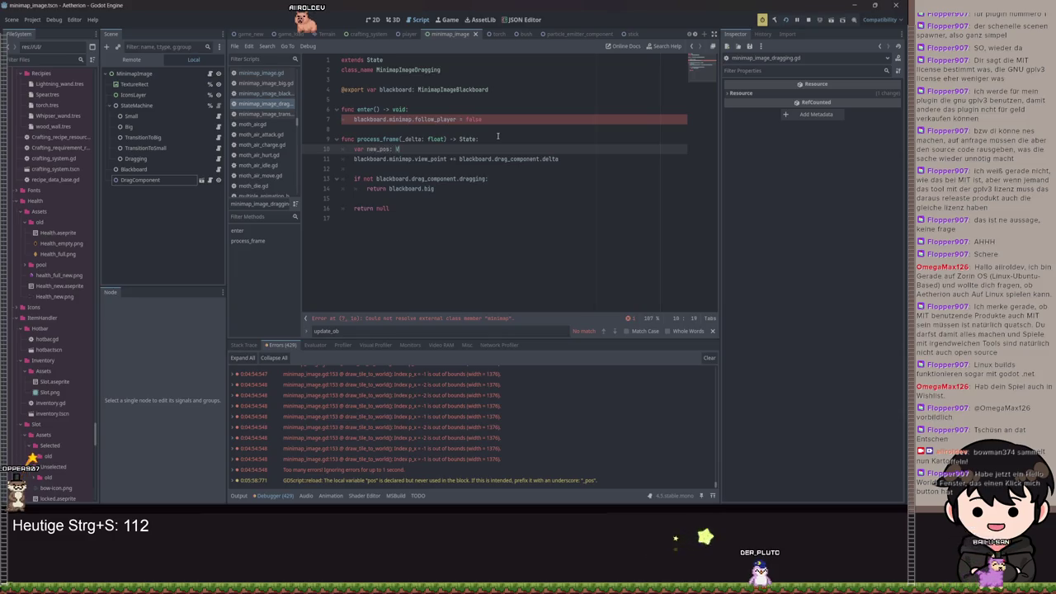
{"action": "type", "text": "ector2 ="}
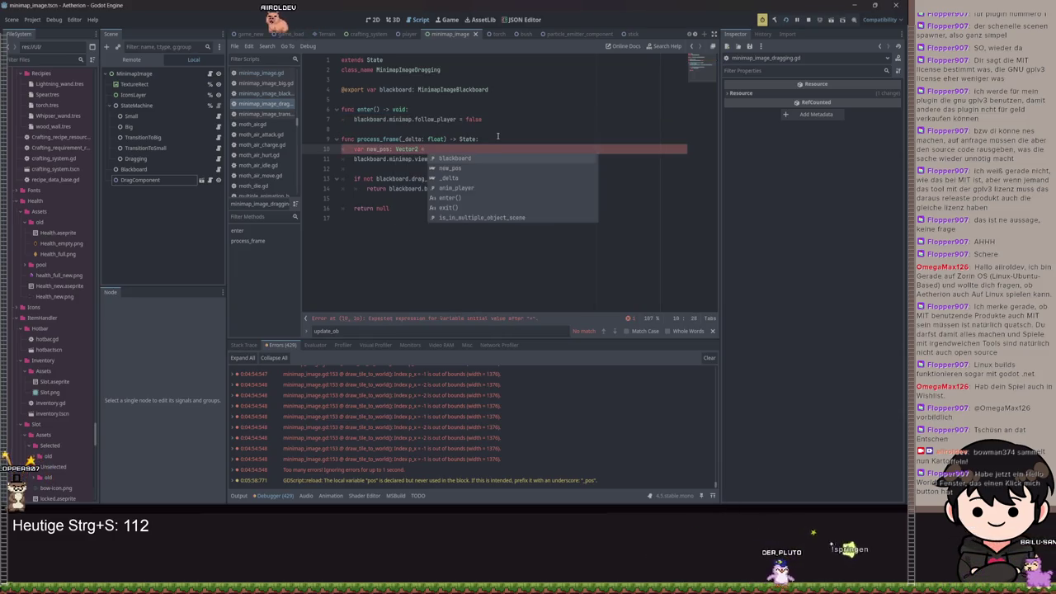
Declare new_pos as view_point + delta, reusing the copied update expression.
{"action": "left_click_drag", "start_coordinate": [354, 159], "coordinate": [558, 158]}
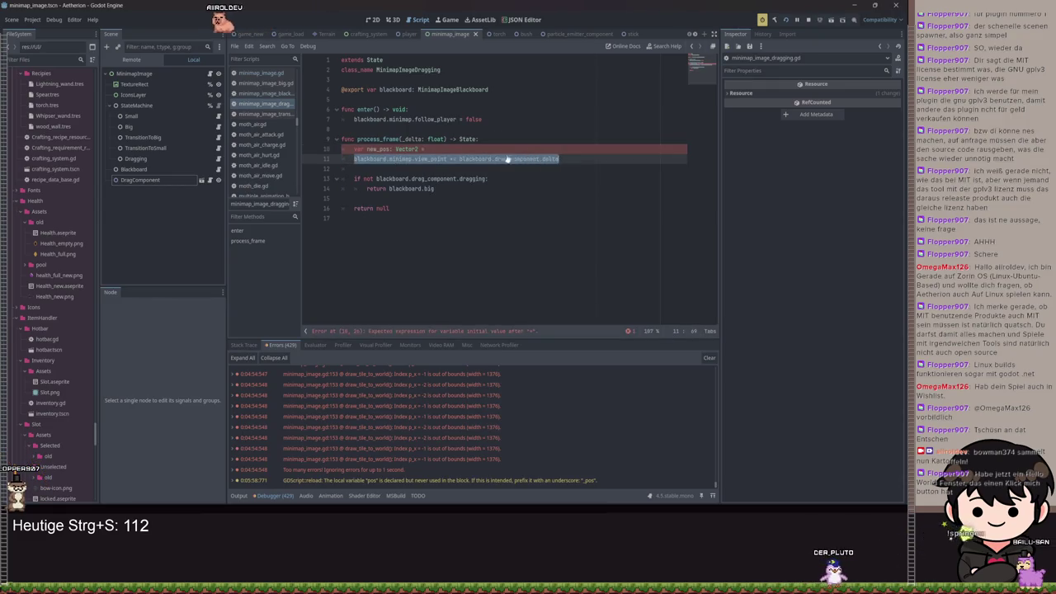
{"action": "key", "text": "ctrl+c"}
{"action": "left_click", "coordinate": [530, 149]}
{"action": "key", "text": "ctrl+v"}
{"action": "left_click", "coordinate": [530, 150]}
{"action": "key", "text": "BackSpace"}
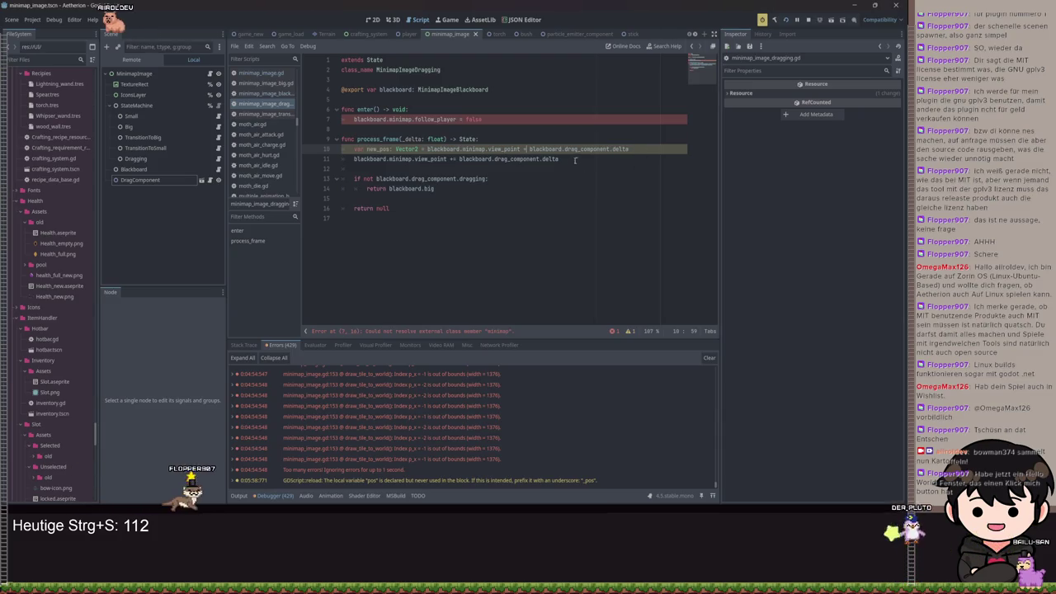
Add the line new_pos = clamp(new_pos, Vector2i(1, 1), ...).
{"action": "left_click", "coordinate": [651, 149]}
{"action": "key", "text": "Return"}
{"action": "type", "text": "new"}
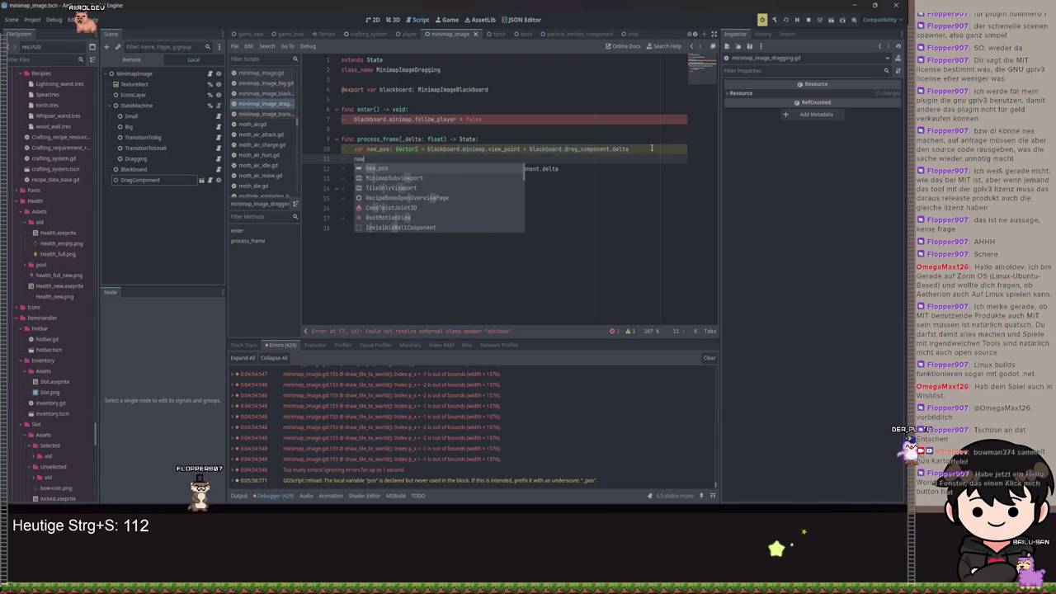
{"action": "type", "text": "_pos = clamp(new_pos)"}
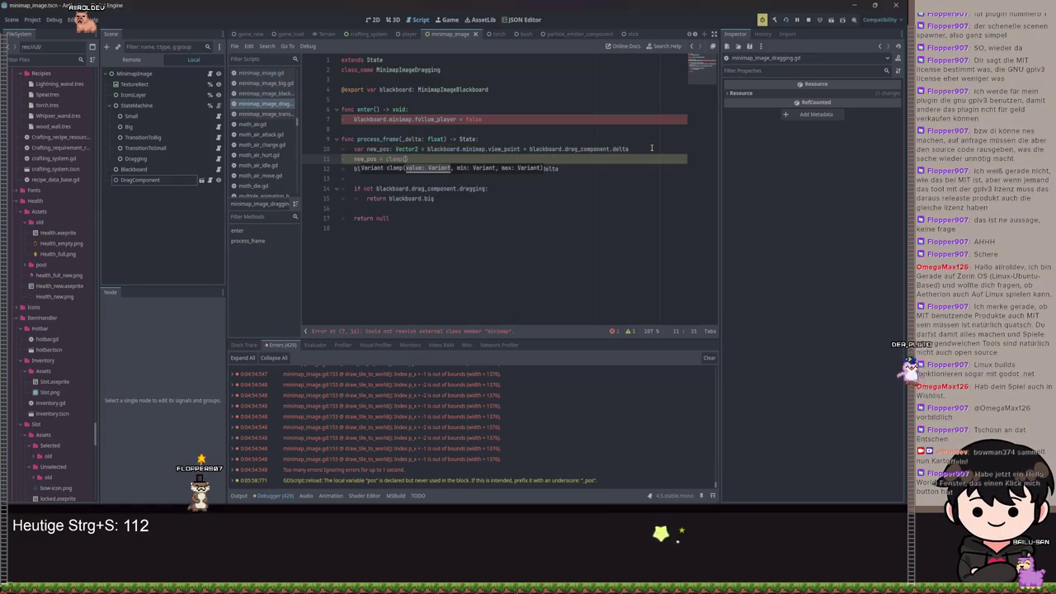
{"action": "type", "text": ","}
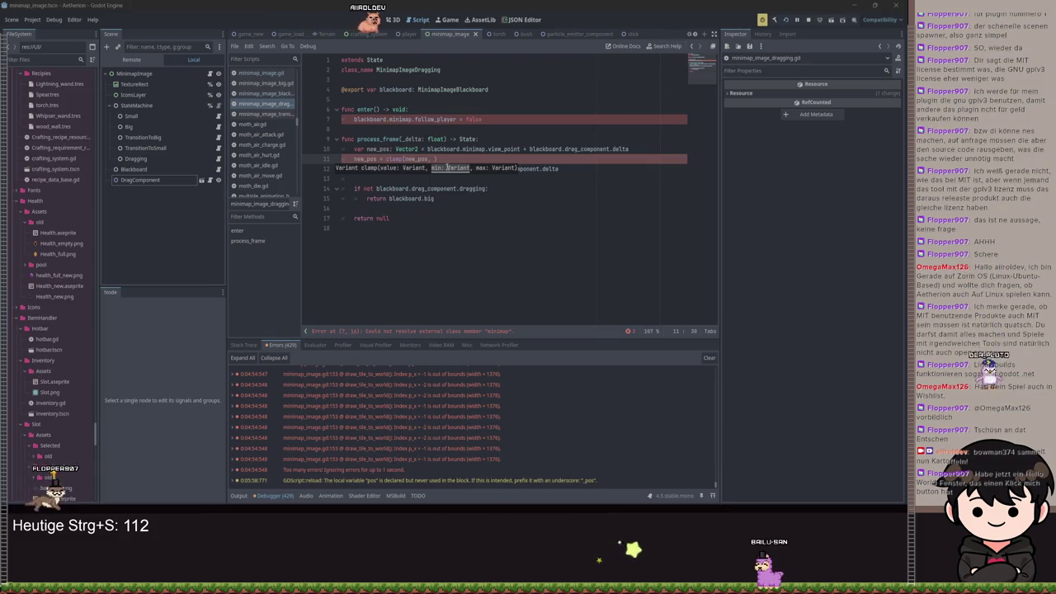
{"action": "key", "text": "BackSpace"}
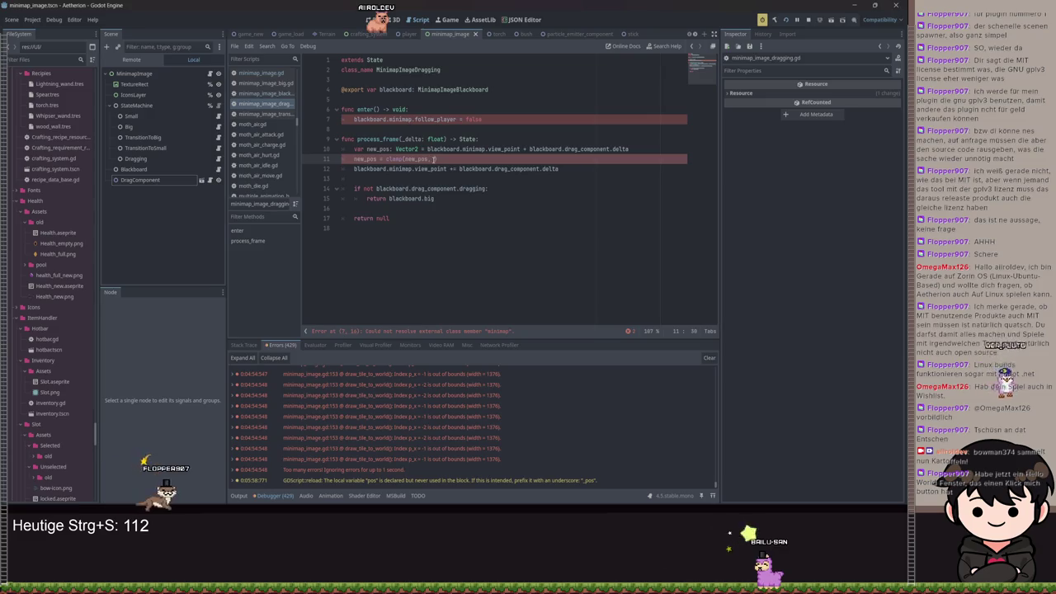
{"action": "type", "text": "Vec"}
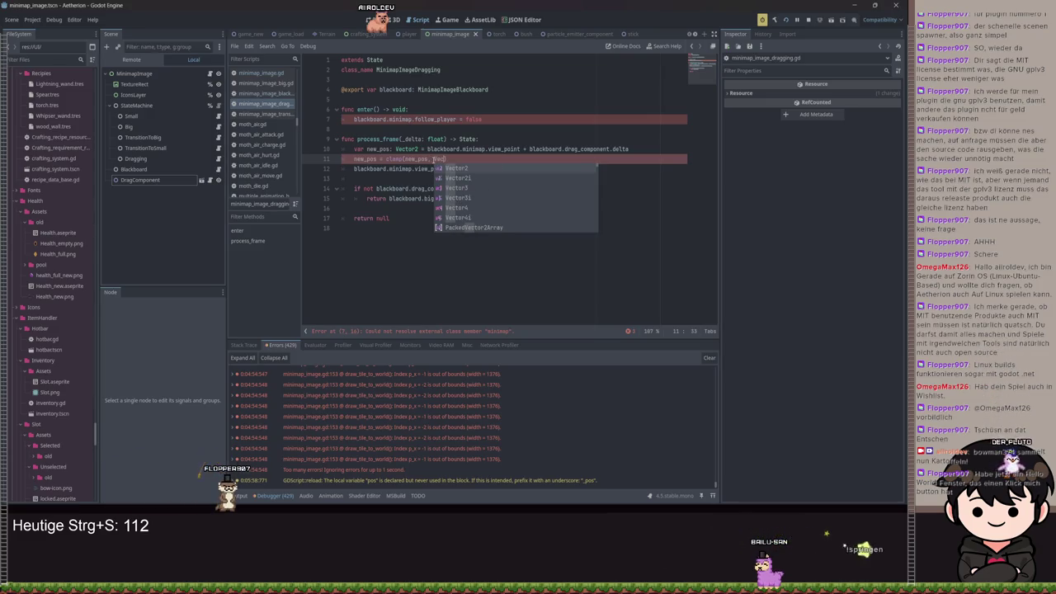
{"action": "type", "text": "tor2i(1, 1),"}
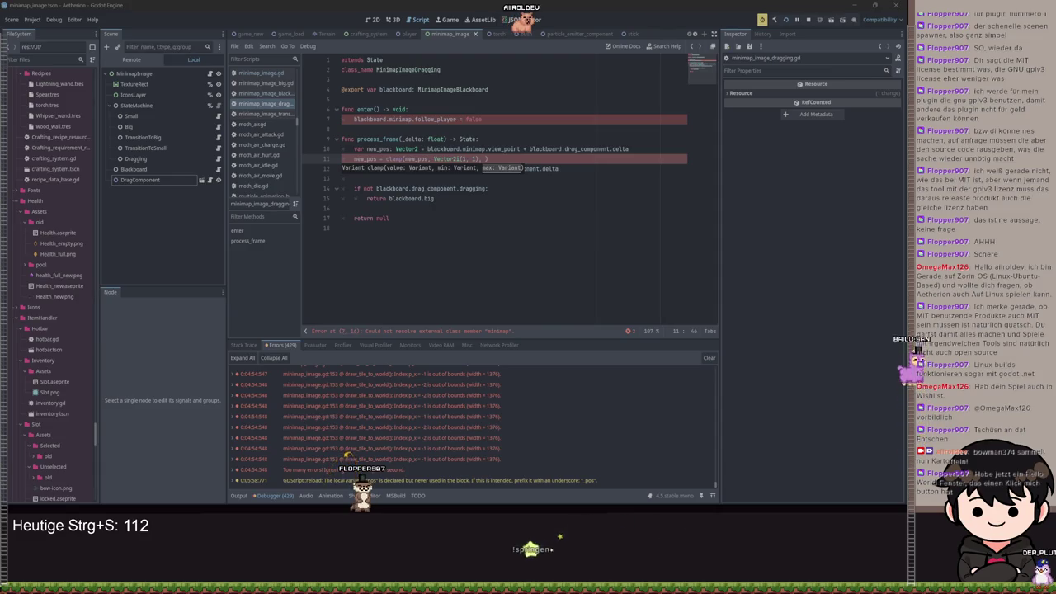
Declare var world_max: Vector2i = Vector2i(blackboard.minimap.world... above the clamp line.
{"action": "left_click", "coordinate": [648, 149]}
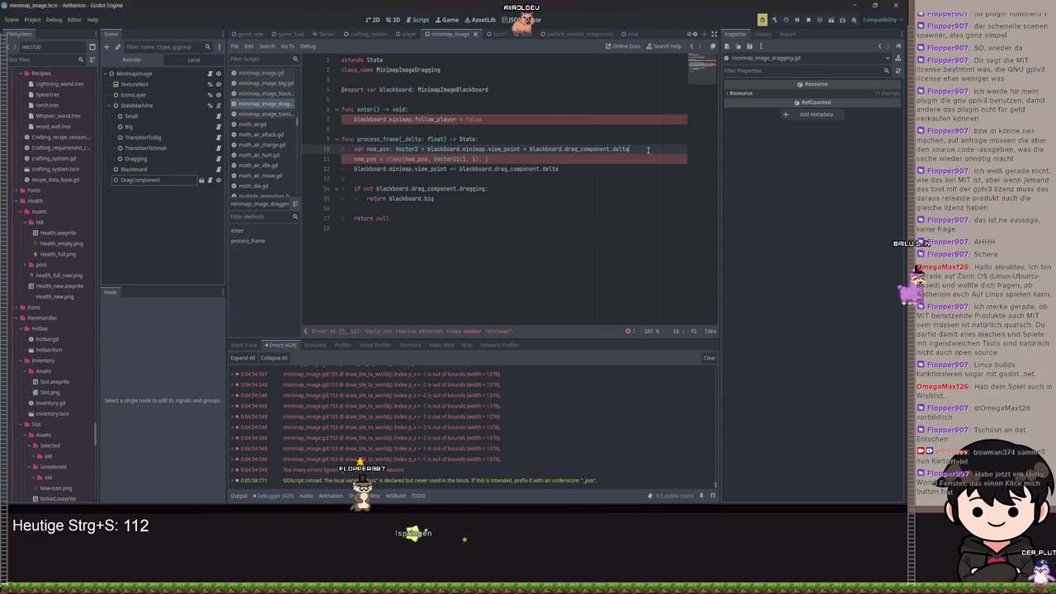
{"action": "key", "text": "Return"}
{"action": "type", "text": "var"}
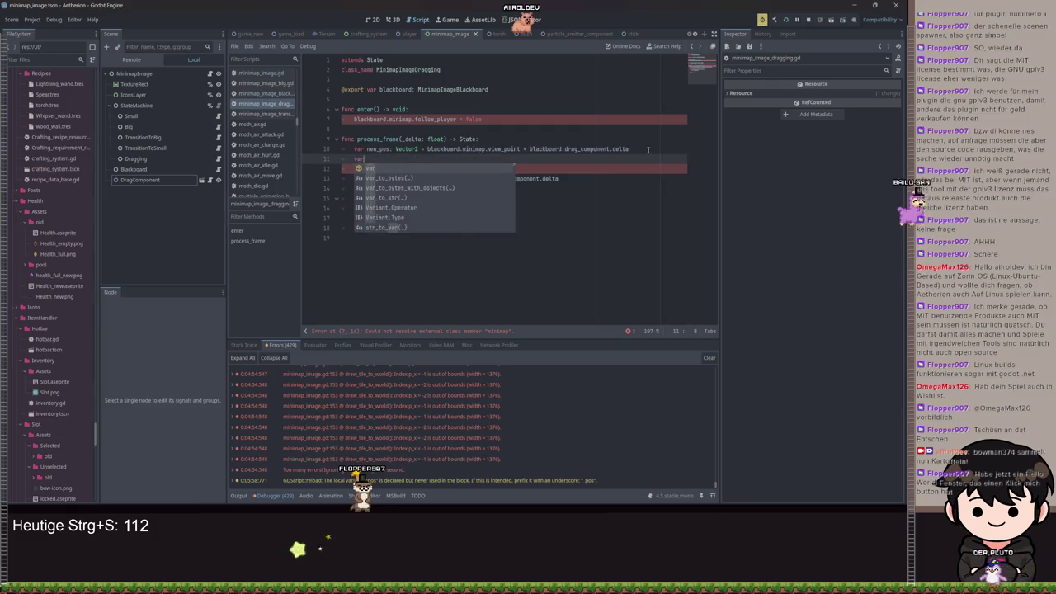
{"action": "type", "text": " world_"}
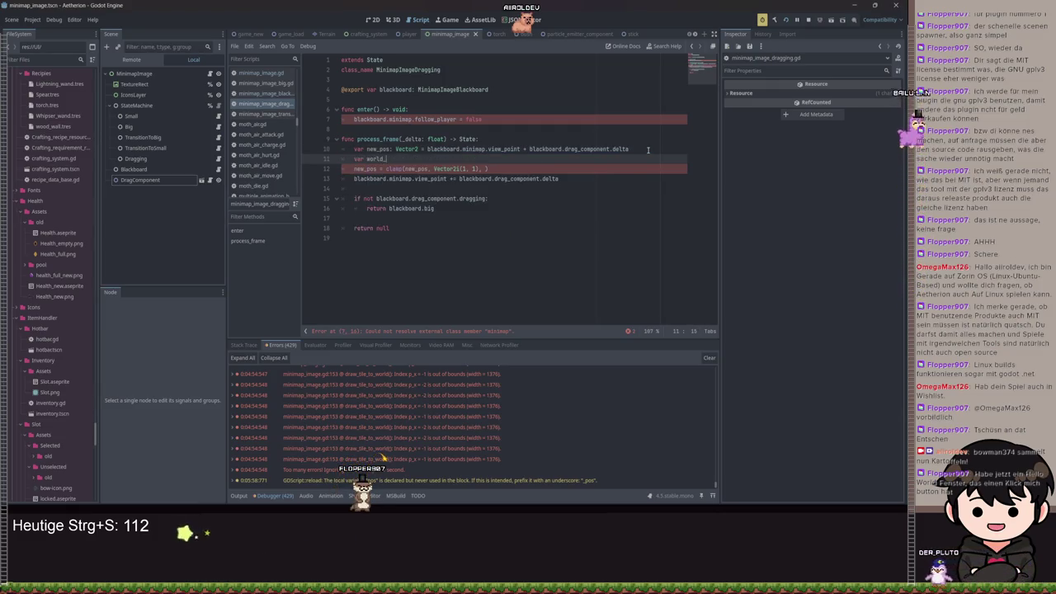
{"action": "type", "text": "max: Vec"}
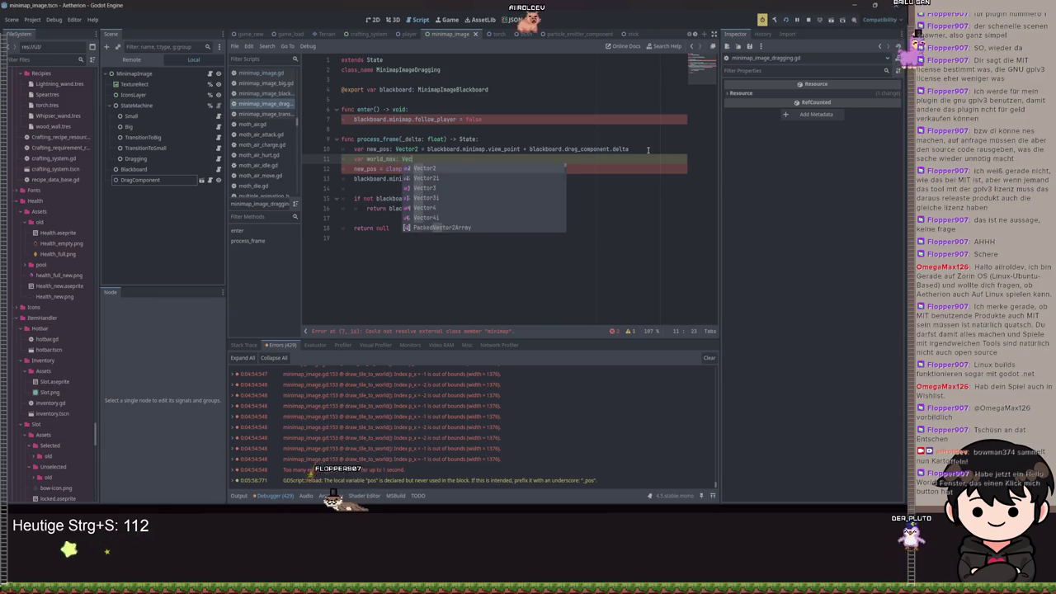
{"action": "key", "text": "Down"}
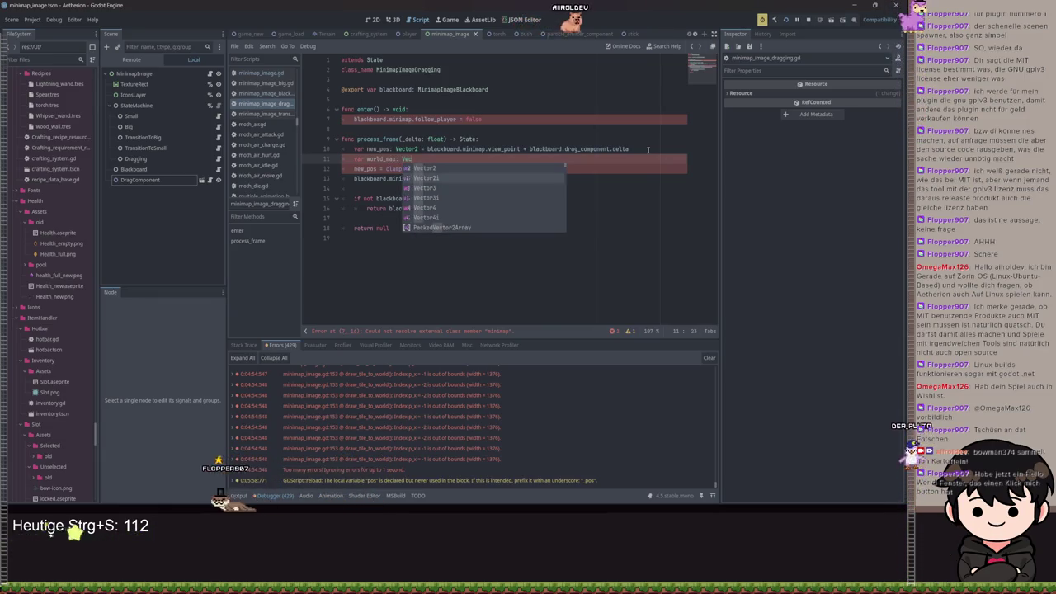
{"action": "key", "text": "Return"}
{"action": "type", "text": "= blackboard."}
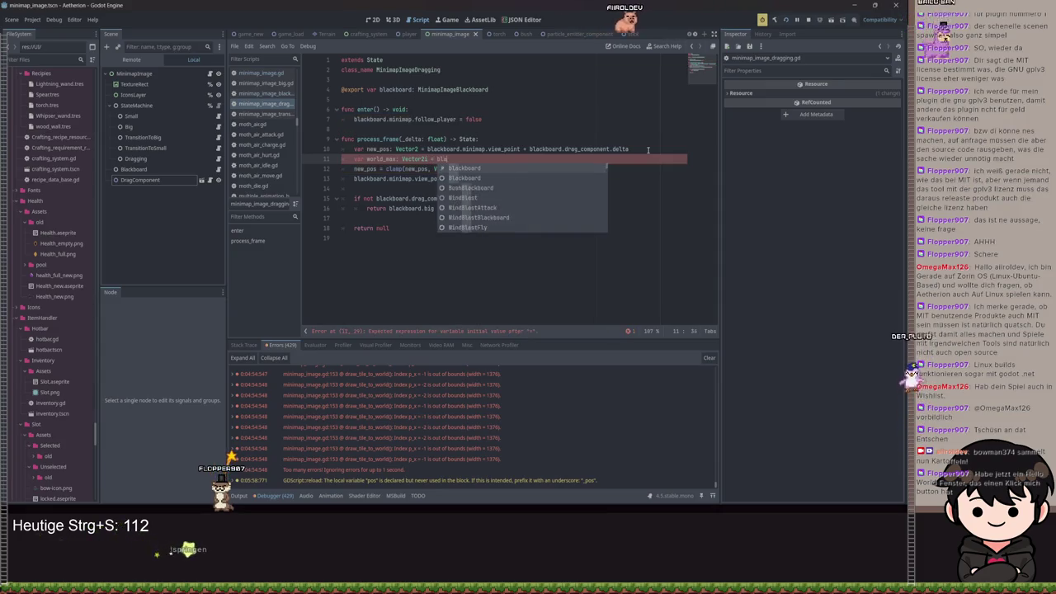
{"action": "key", "text": "BackSpace"}
{"action": "key", "text": "BackSpace"}
{"action": "key", "text": "BackSpace"}
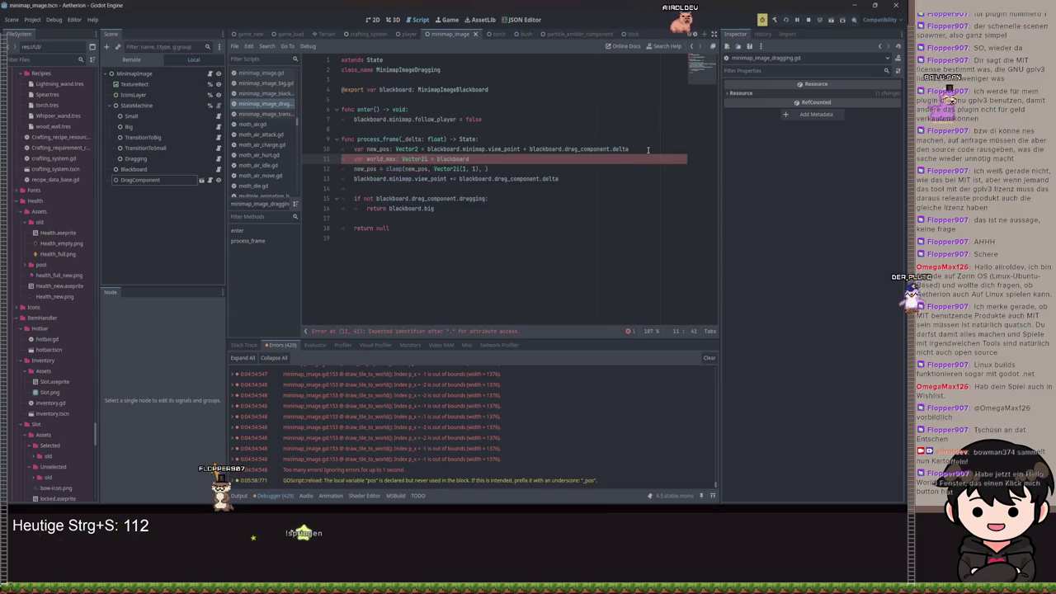
{"action": "key", "text": "BackSpace"}
{"action": "type", "text": "Vector2i"}
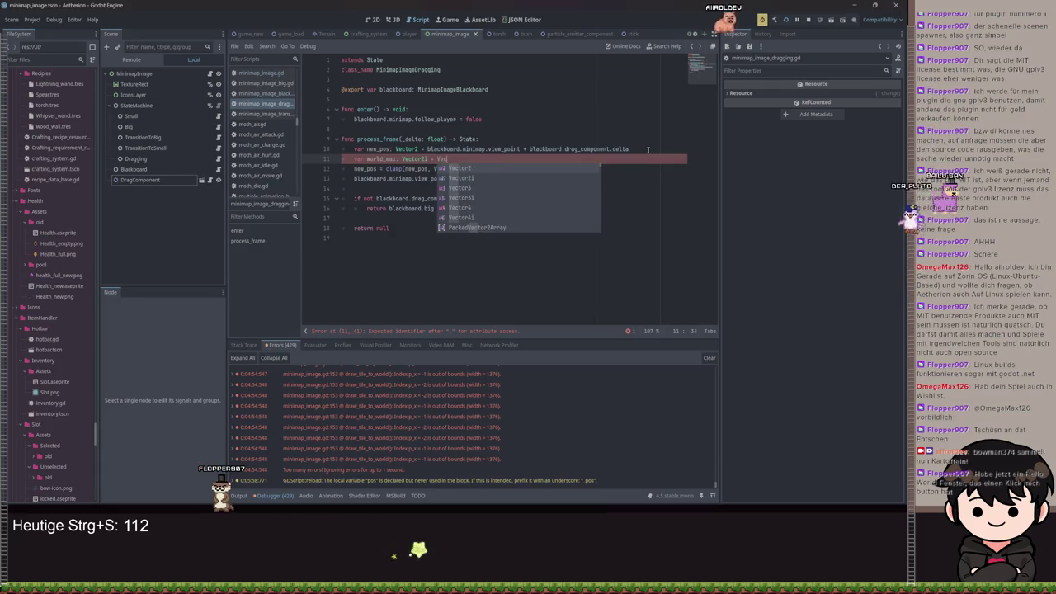
{"action": "type", "text": "(blackboard."}
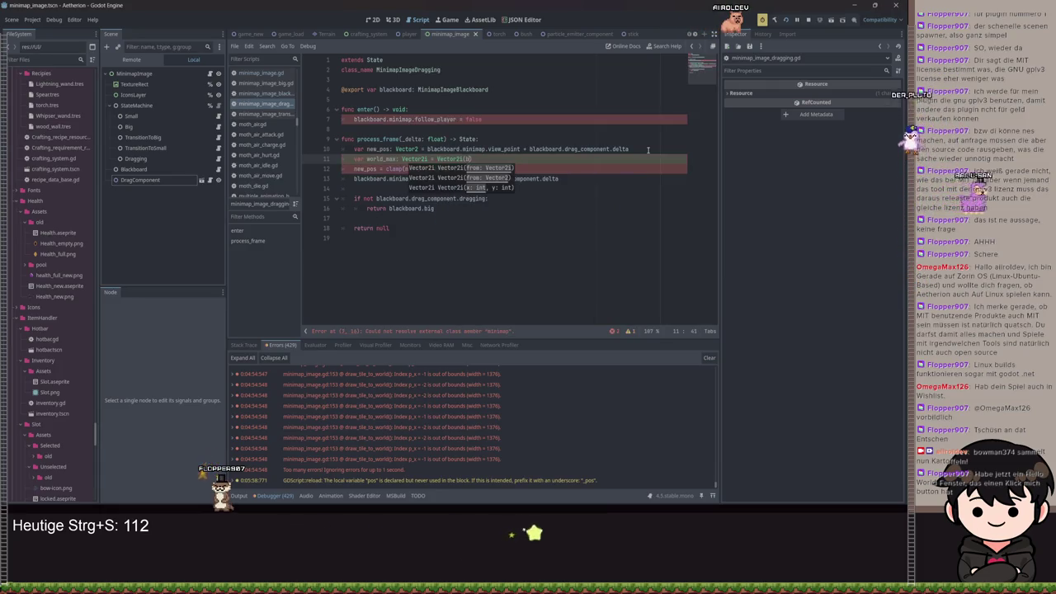
{"action": "type", "text": "minimap."}
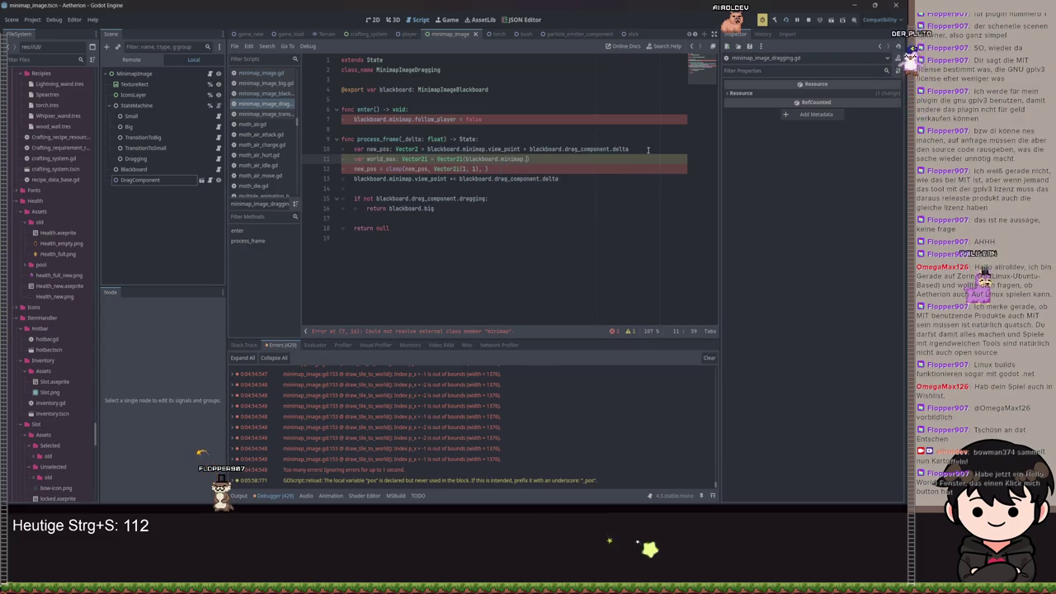
{"action": "type", "text": "world"}
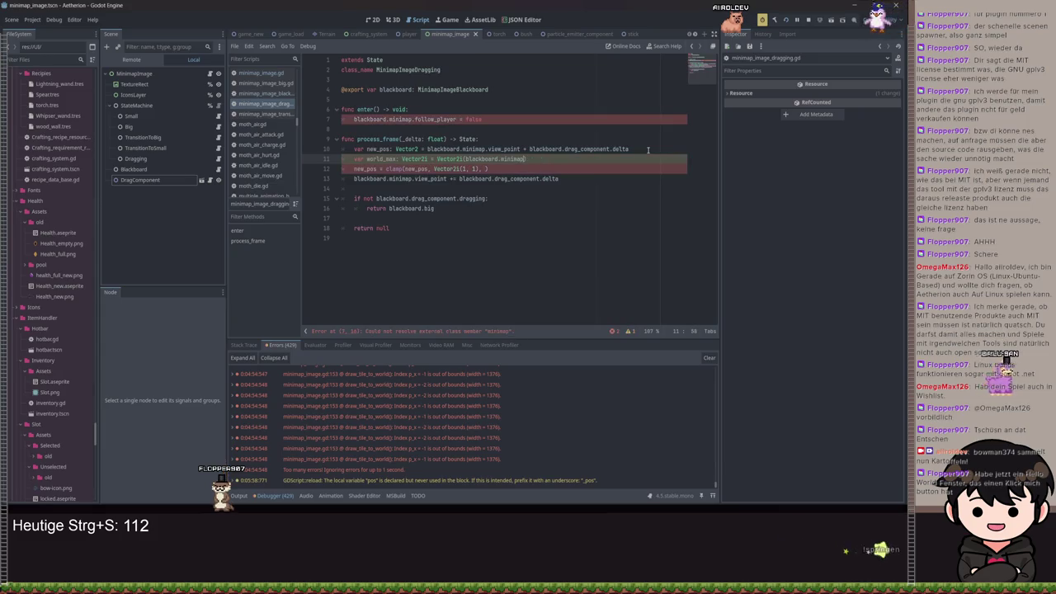
Use world_max as the clamp's upper bound, then jump to the minimap definition.
{"action": "left_click", "coordinate": [482, 168]}
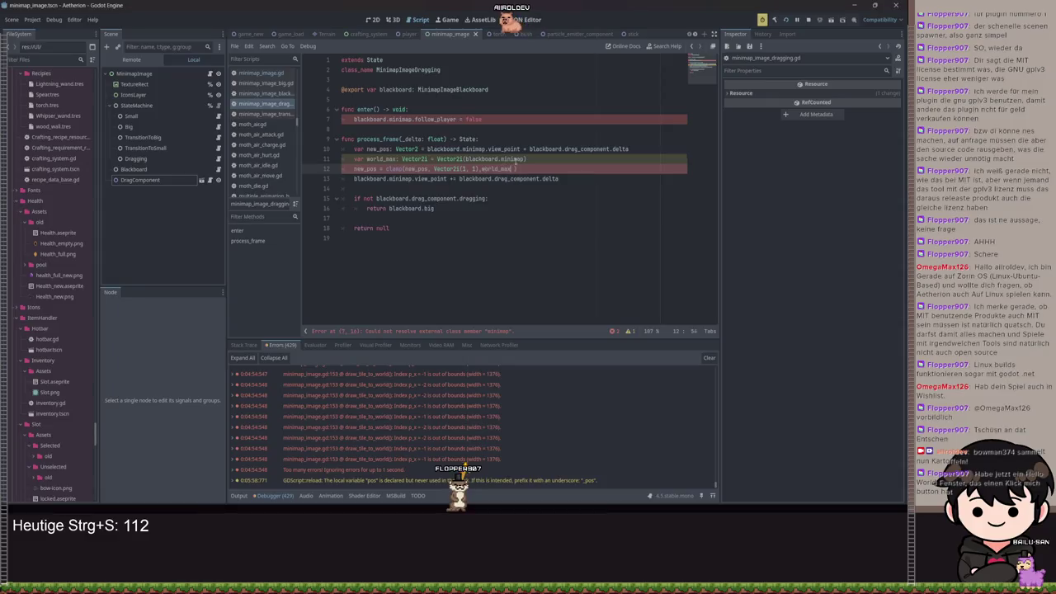
{"action": "type", "text": "world_max"}
{"action": "left_click", "coordinate": [444, 120]}
{"action": "left_click", "coordinate": [401, 122], "text": "ctrl"}
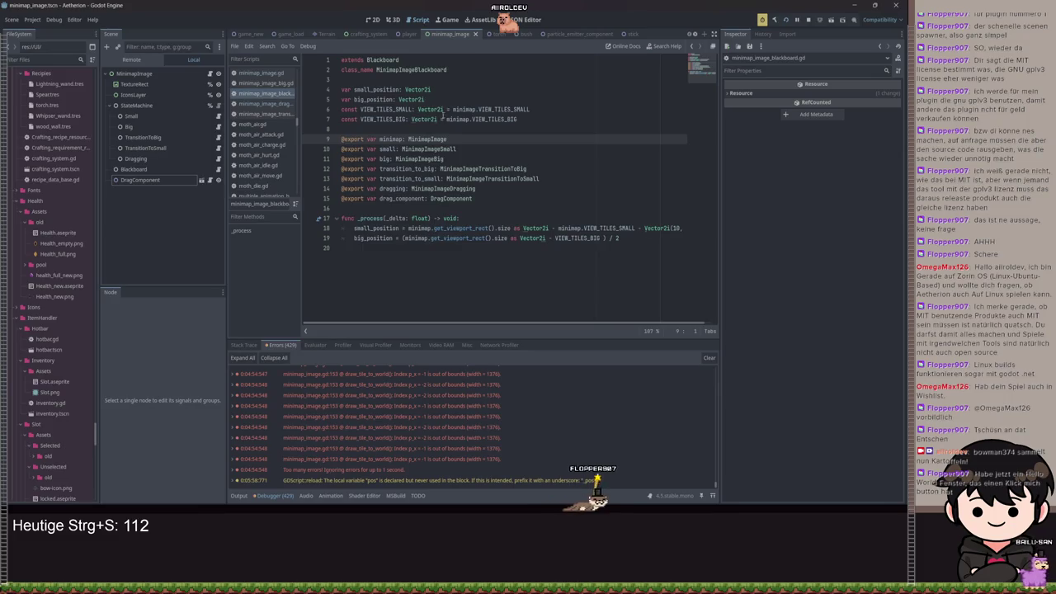
Check the MinimapImage script's variables, then return to minimap_image_dragging.gd line 11.
{"action": "left_click", "coordinate": [430, 140], "text": "ctrl"}
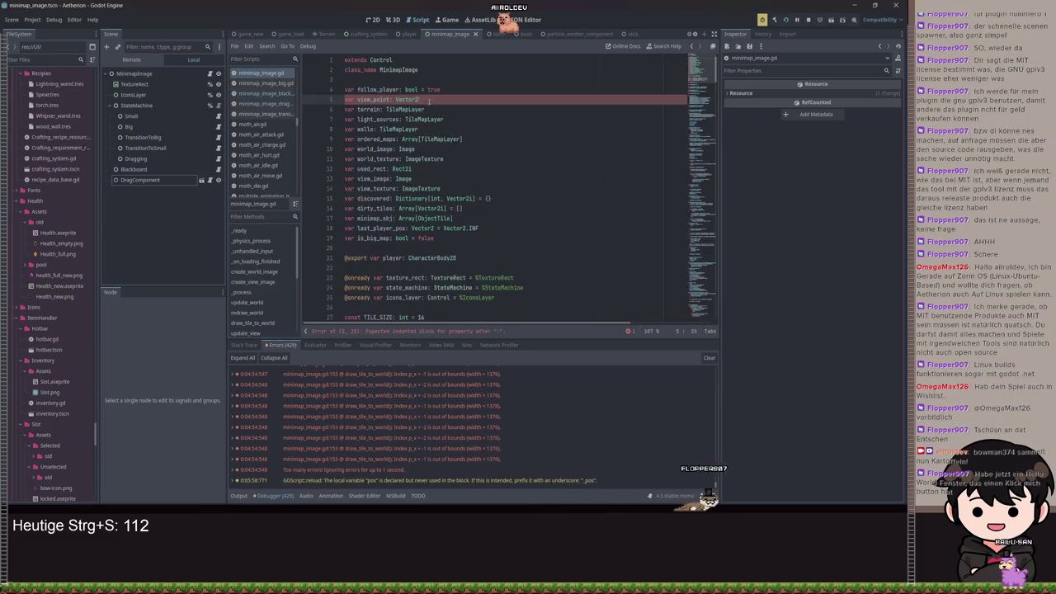
{"action": "key", "text": "ctrl+s"}
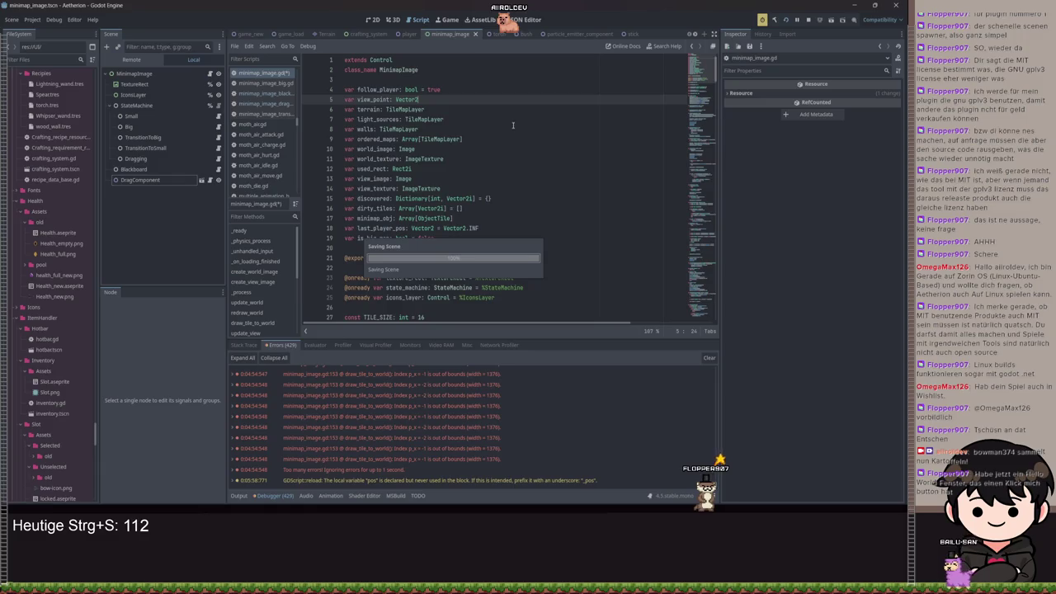
{"action": "key", "text": "Down"}
{"action": "key", "text": "Down"}
{"action": "key", "text": "End"}
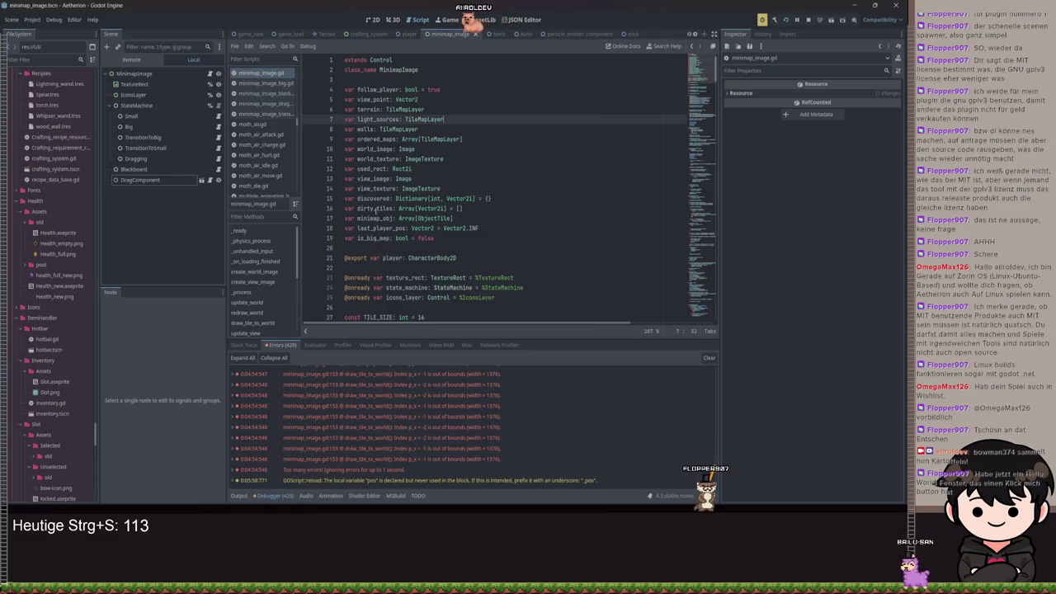
{"action": "key", "text": "alt+Left"}
{"action": "key", "text": "alt+Left"}
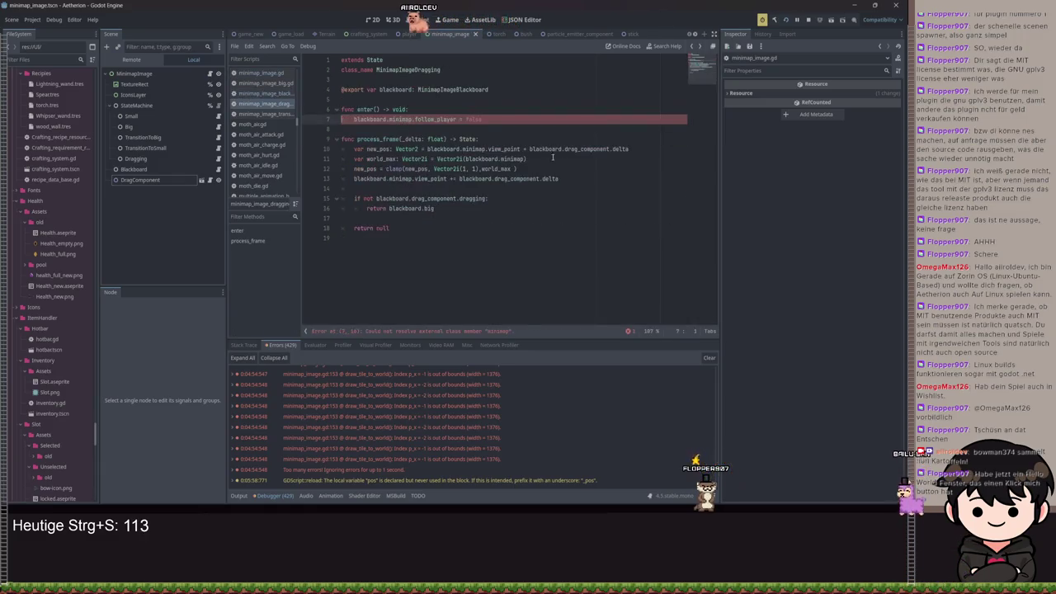
{"action": "key", "text": "alt+Left"}
{"action": "key", "text": "alt+Left"}
{"action": "key", "text": "alt+Right"}
{"action": "key", "text": "alt+Right"}
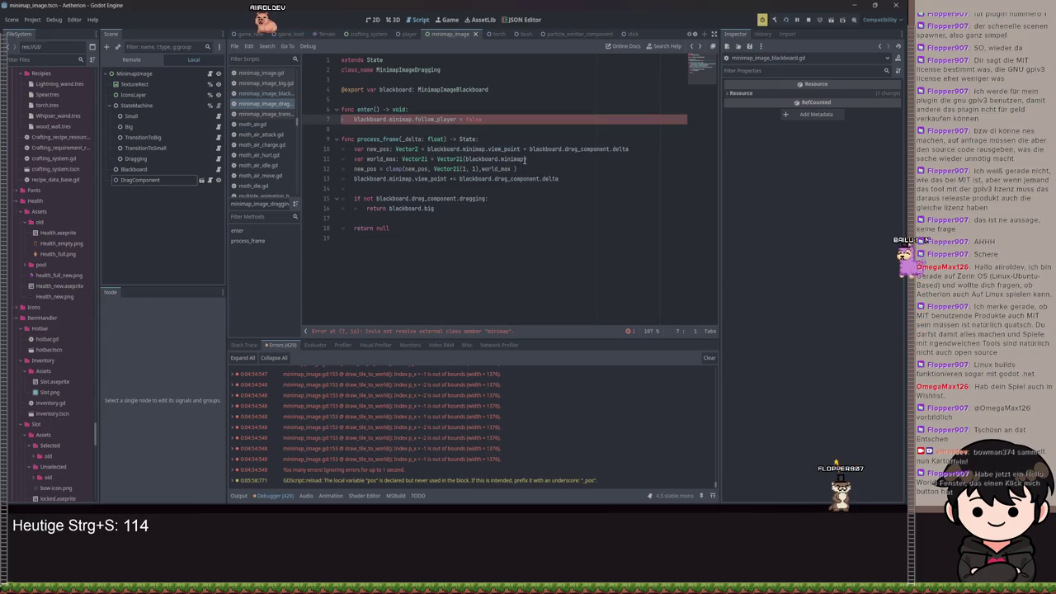
{"action": "left_click", "coordinate": [526, 160]}
Build world_max from minimap world_image.get_width() and get_height().
{"action": "type", "text": "world_image.ge"}
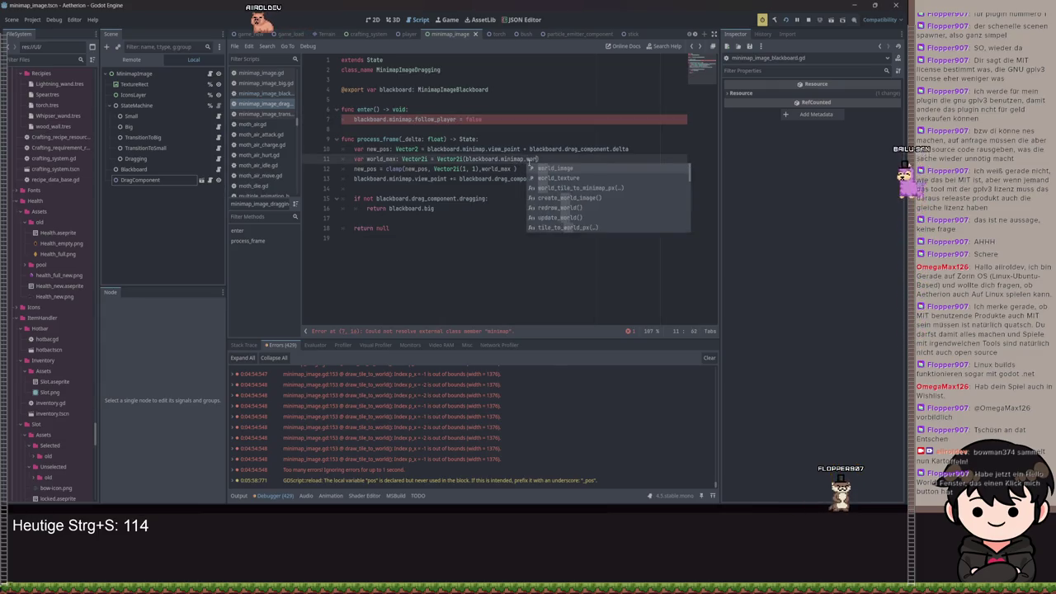
{"action": "type", "text": "t_width()"}
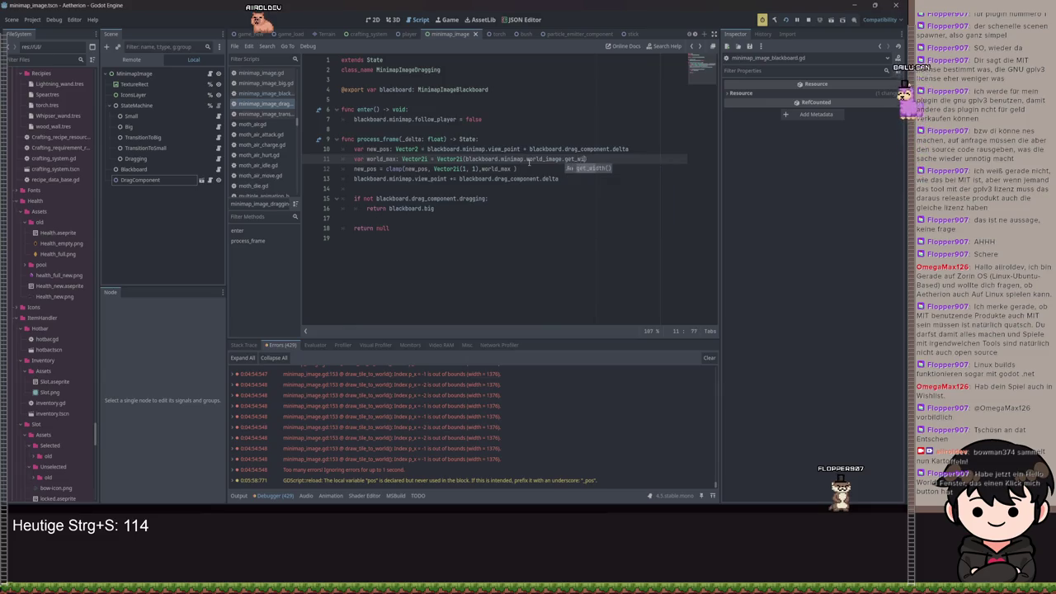
{"action": "type", "text": ", blackboard.min"}
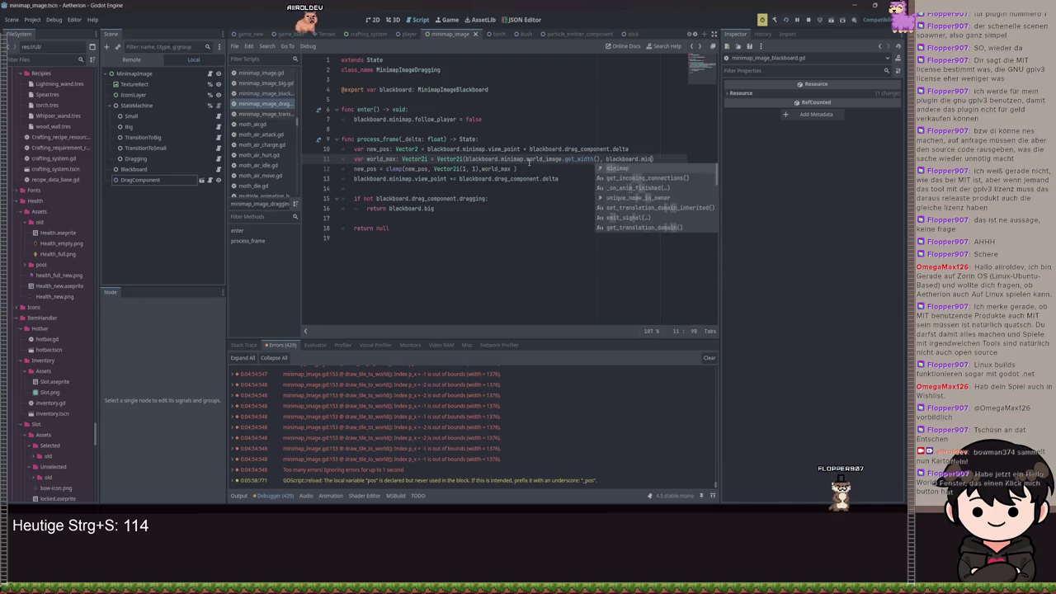
{"action": "type", "text": "imap.world_image.gwet"}
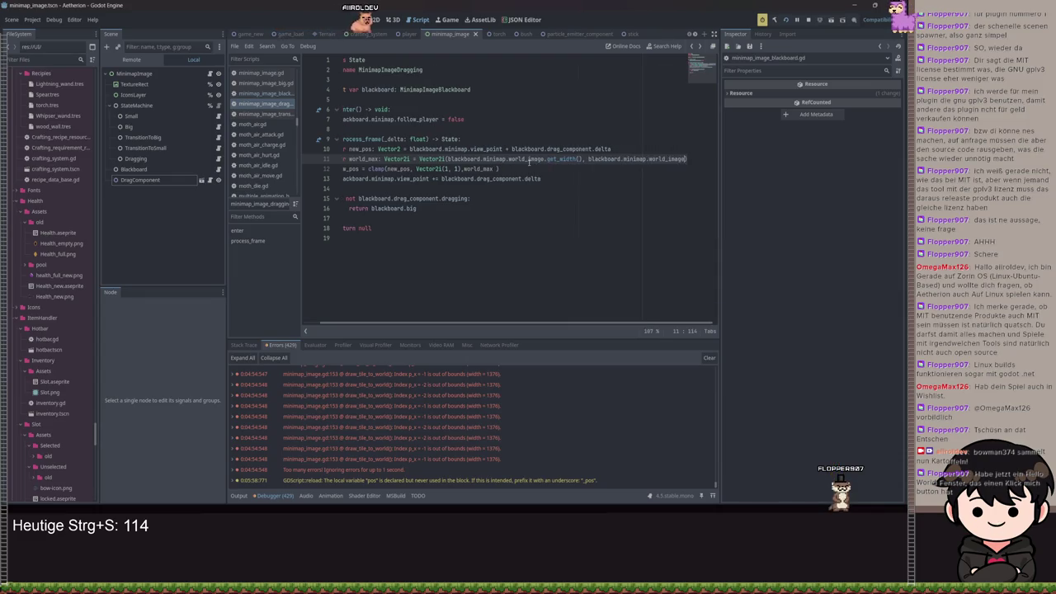
{"action": "type", "text": "t_height())"}
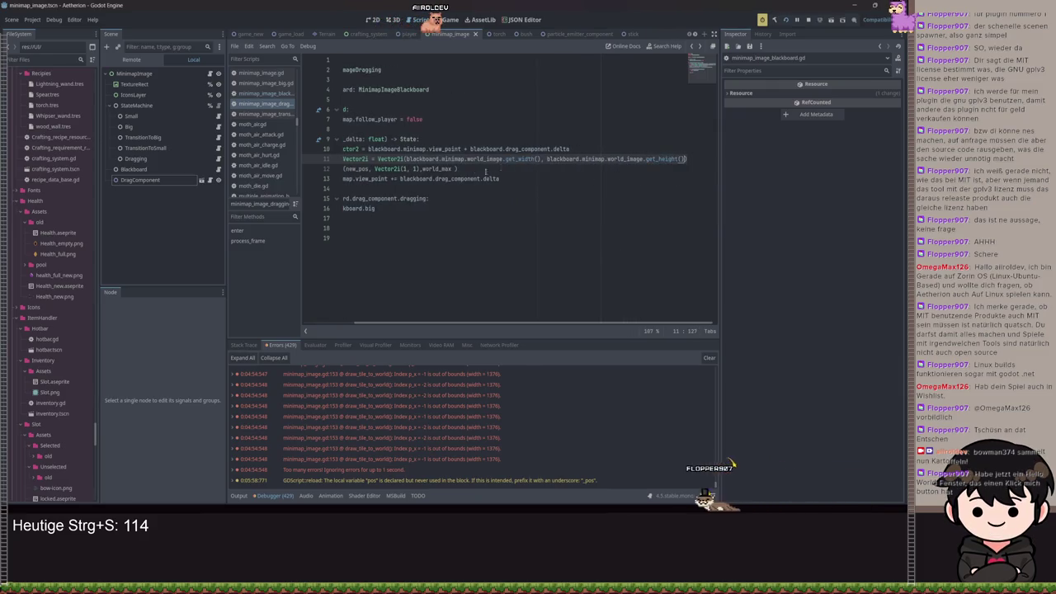
{"action": "left_click", "coordinate": [454, 168]}
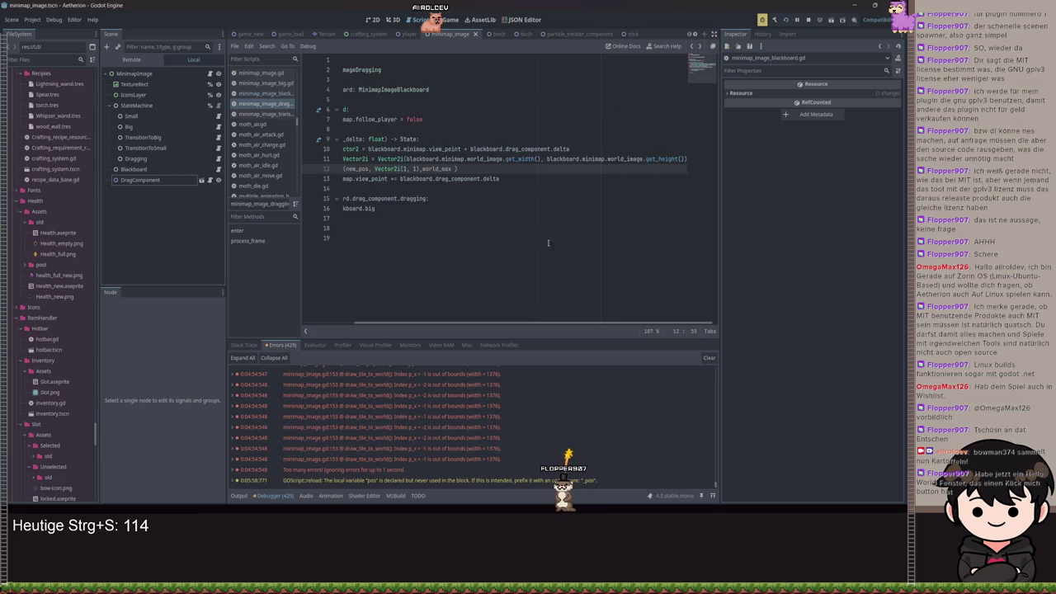
Save the dragging script and run the game with F5.
{"action": "left_click_drag", "start_coordinate": [508, 329], "coordinate": [435, 318]}
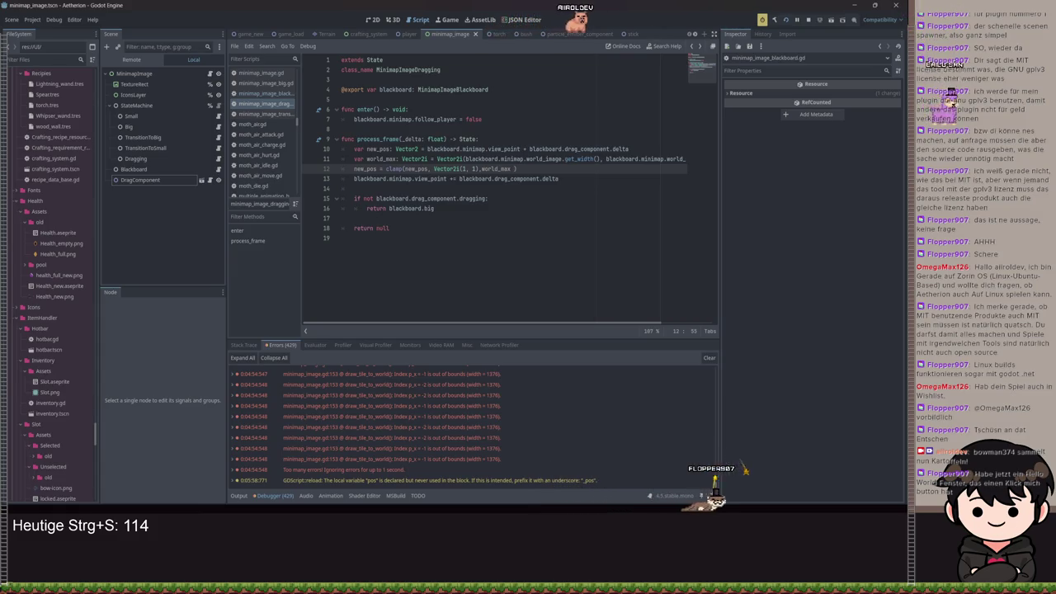
{"action": "left_click", "coordinate": [569, 228]}
{"action": "key", "text": "ctrl+s"}
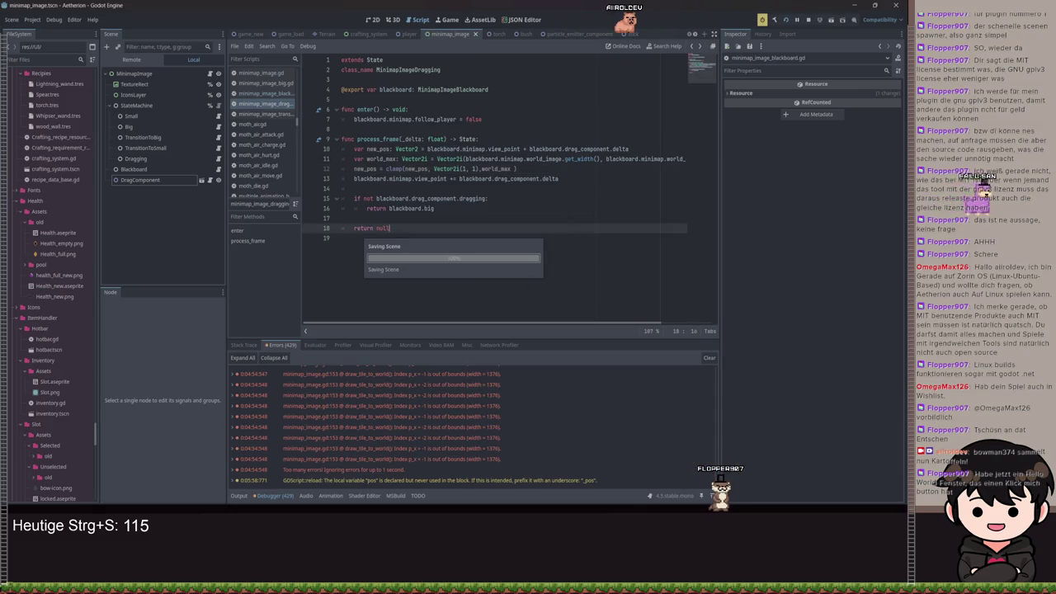
{"action": "key", "text": "F5"}
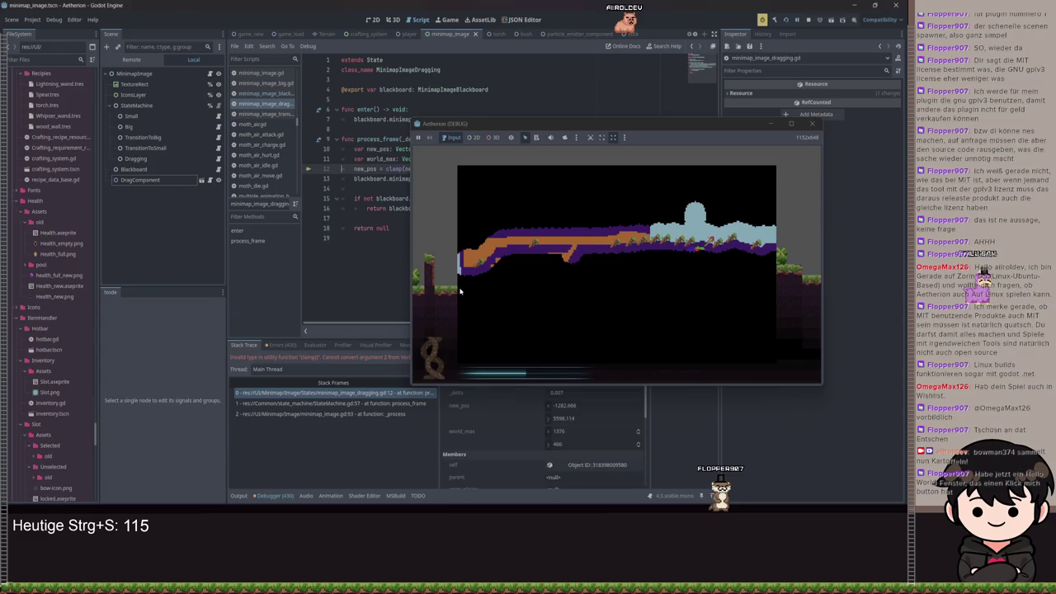
Change the clamp's lower bound to Vector2(1, 1) and inspect world_max's value.
{"action": "left_click", "coordinate": [779, 127]}
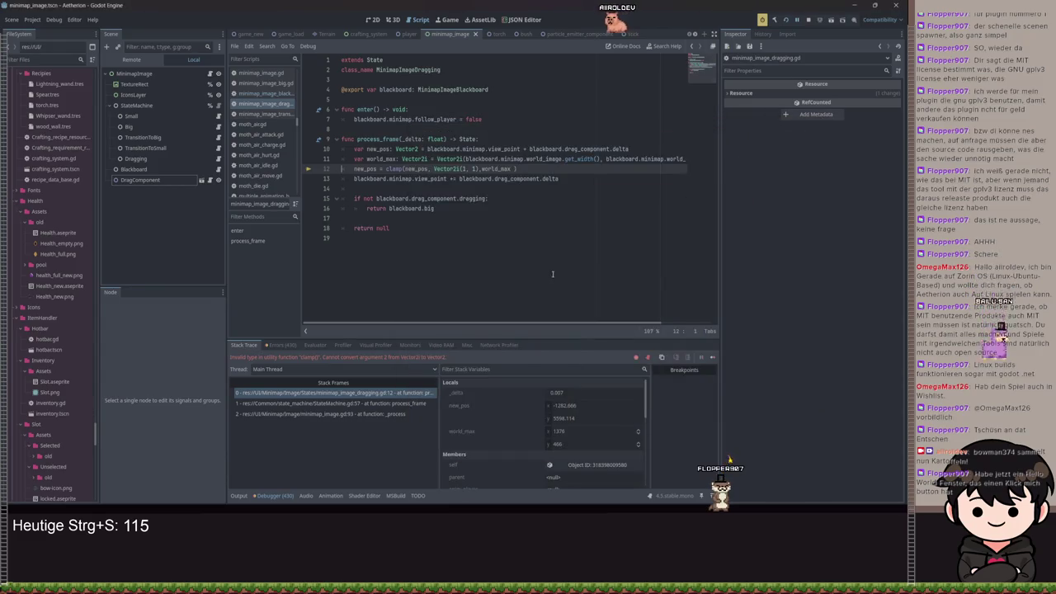
{"action": "left_click", "coordinate": [459, 168]}
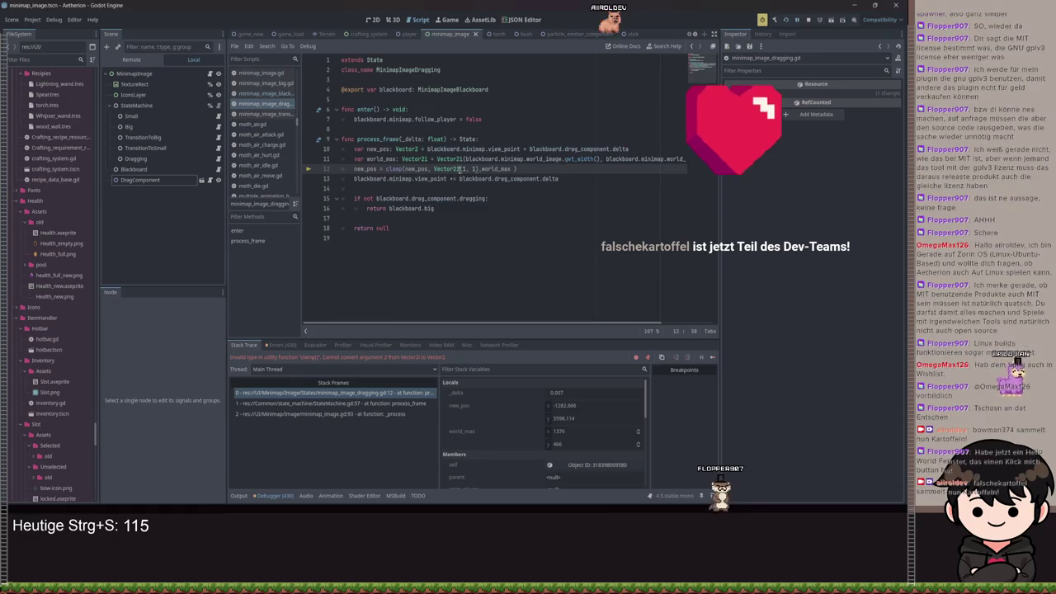
{"action": "key", "text": "BackSpace"}
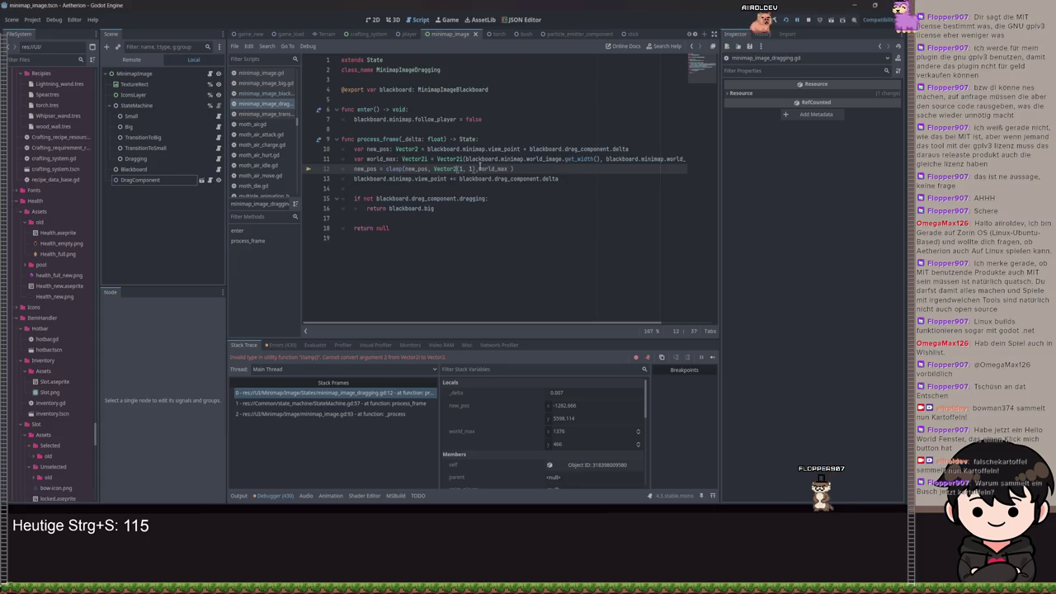
{"action": "left_click", "coordinate": [479, 169]}
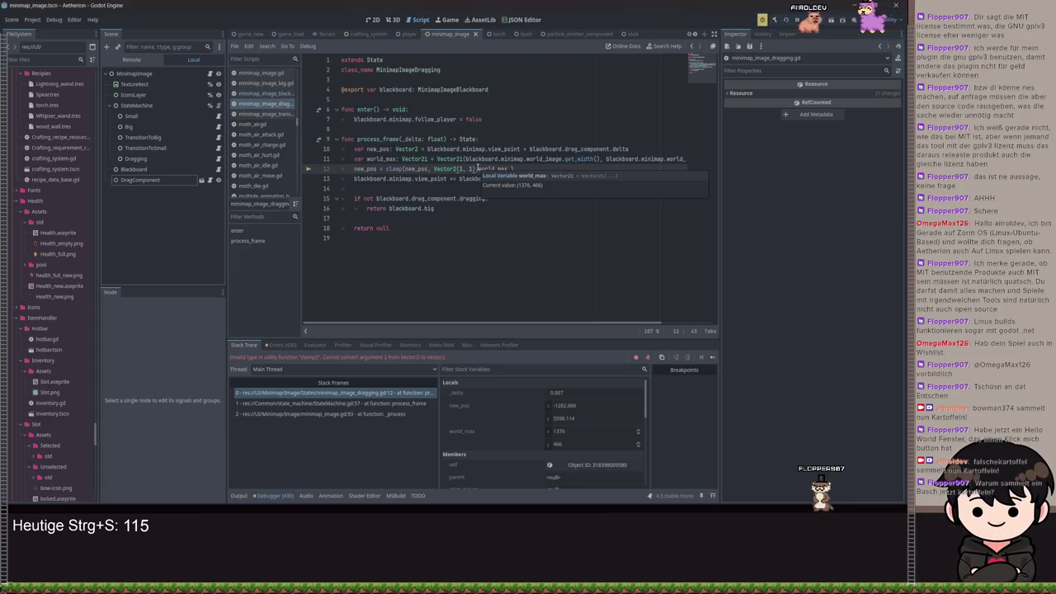
{"action": "type", "text": ","}
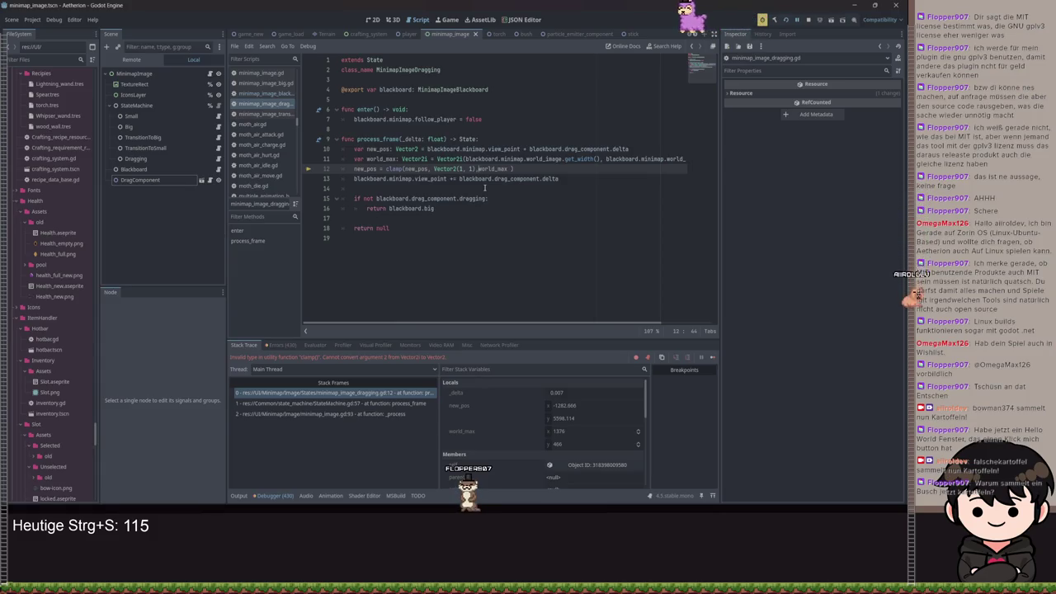
Fix the clamp line's stray characters, save, and resume the game.
{"action": "type", "text": ","}
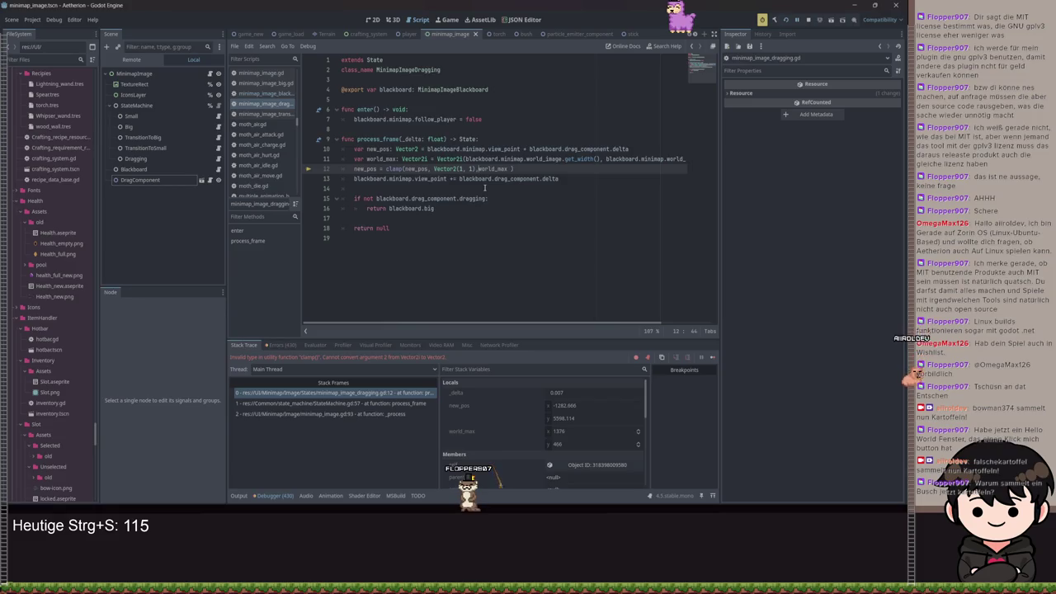
{"action": "key", "text": "ctrl+s"}
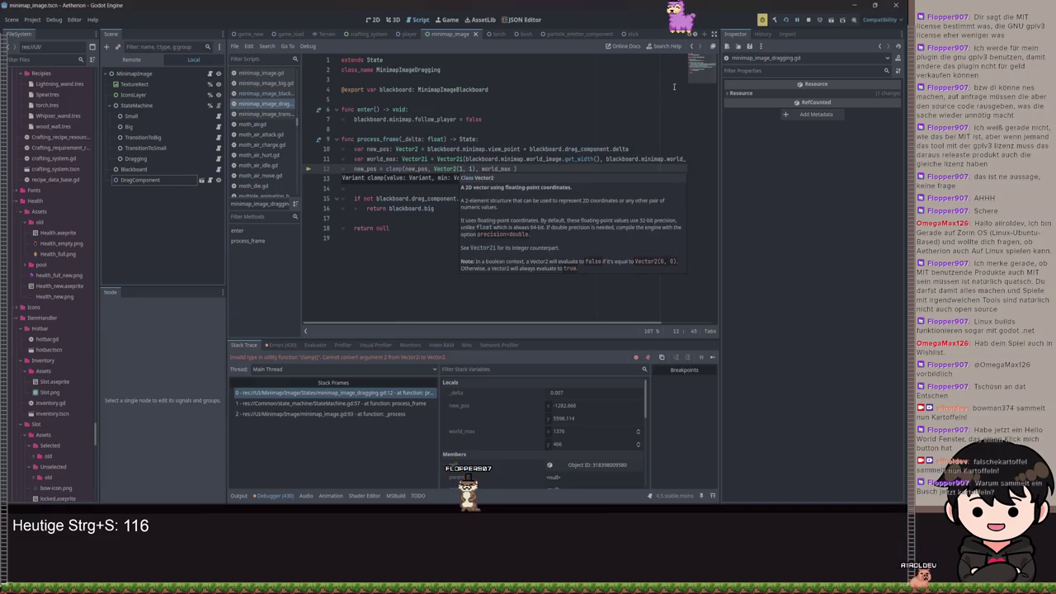
{"action": "left_click", "coordinate": [794, 21]}
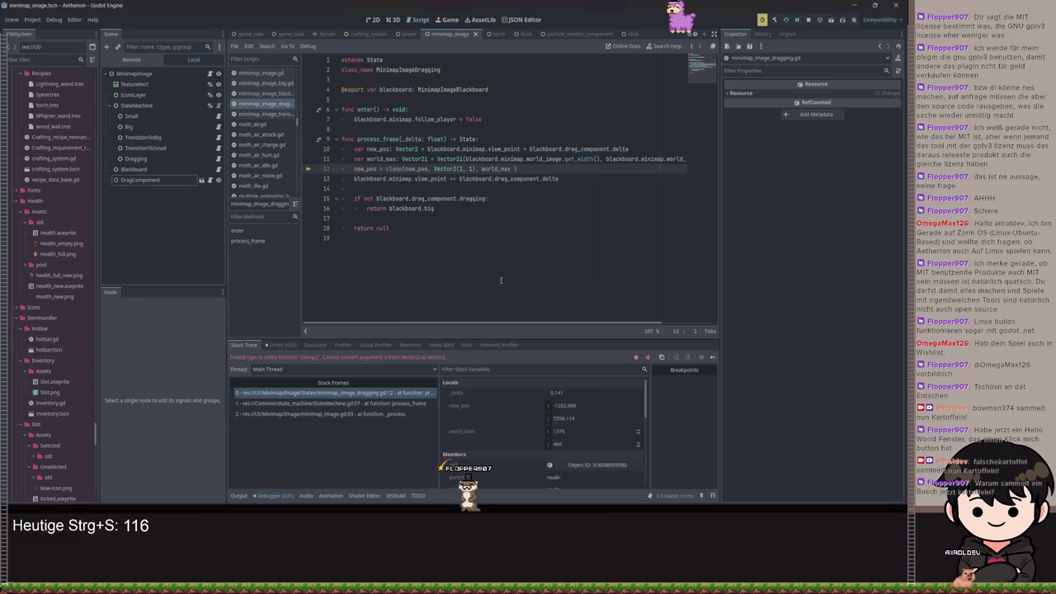
{"action": "left_click", "coordinate": [565, 159]}
{"action": "left_click", "coordinate": [513, 169]}
{"action": "key", "text": "BackSpace"}
{"action": "key", "text": "BackSpace"}
{"action": "key", "text": "BackSpace"}
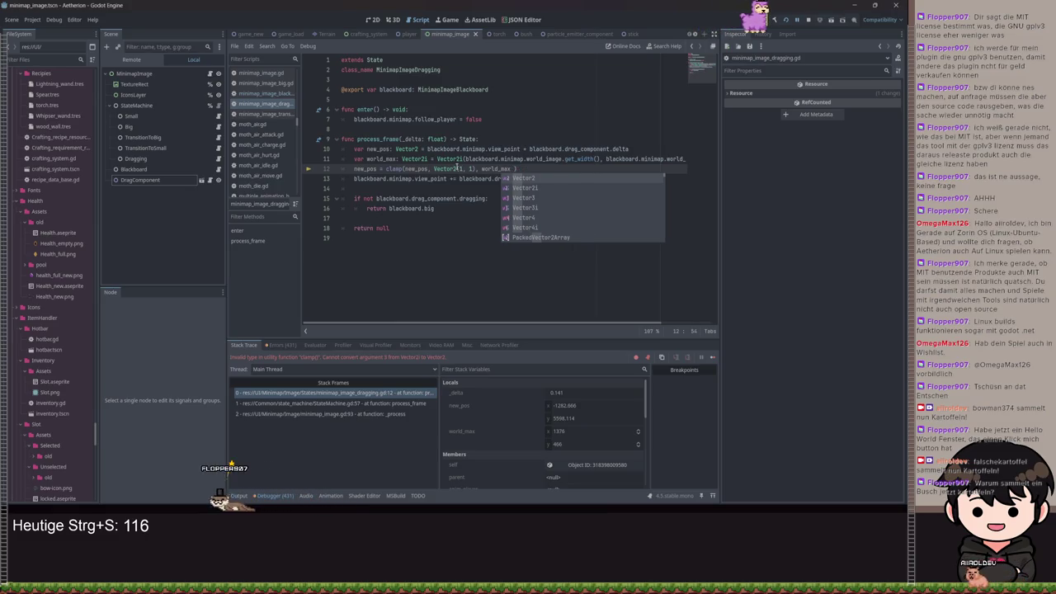
Type new_pos as Vector2i, save, and resume the game with its window in front.
{"action": "left_click", "coordinate": [457, 169]}
{"action": "left_click", "coordinate": [421, 148]}
{"action": "type", "text": "i"}
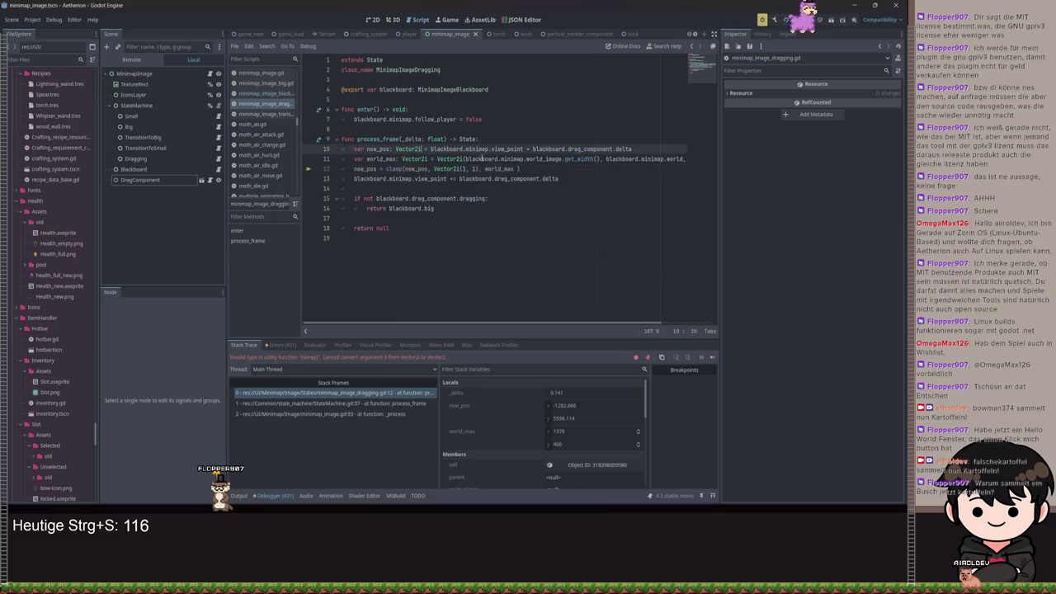
{"action": "left_click", "coordinate": [561, 178]}
{"action": "key", "text": "ctrl+s"}
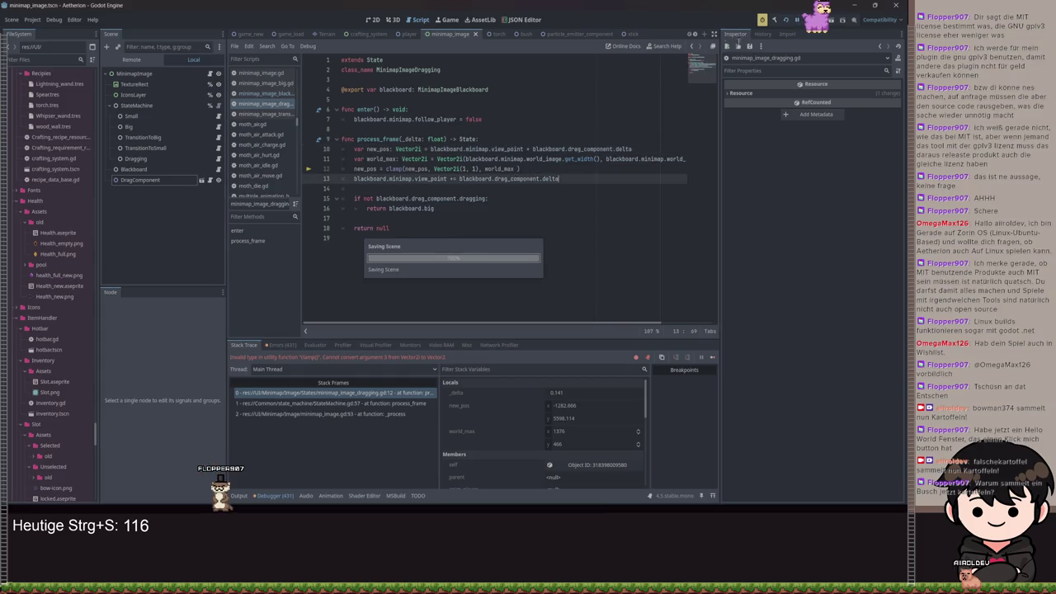
{"action": "left_click", "coordinate": [797, 20]}
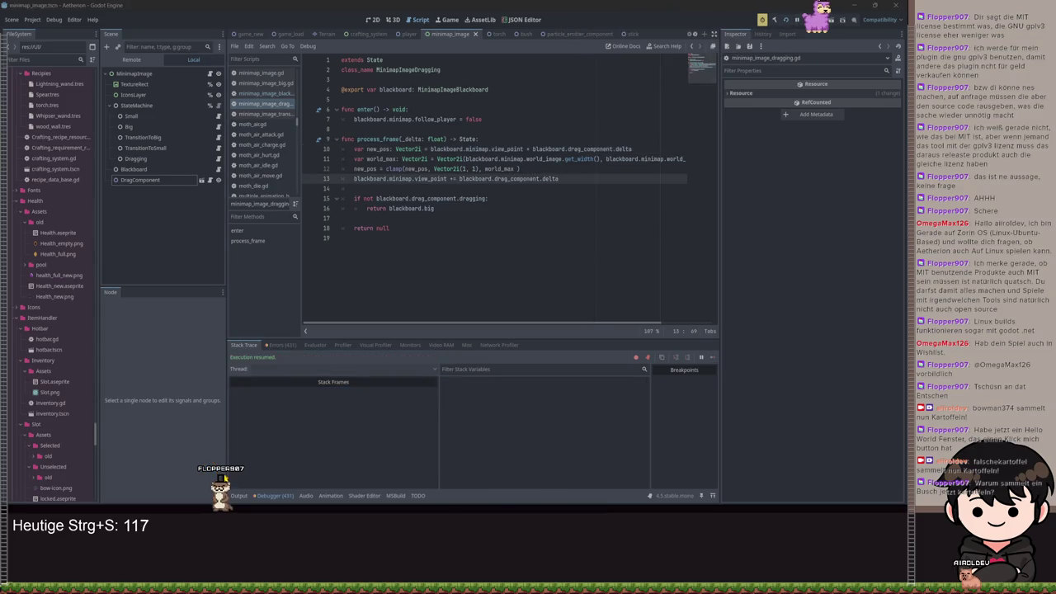
{"action": "left_click", "coordinate": [460, 472]}
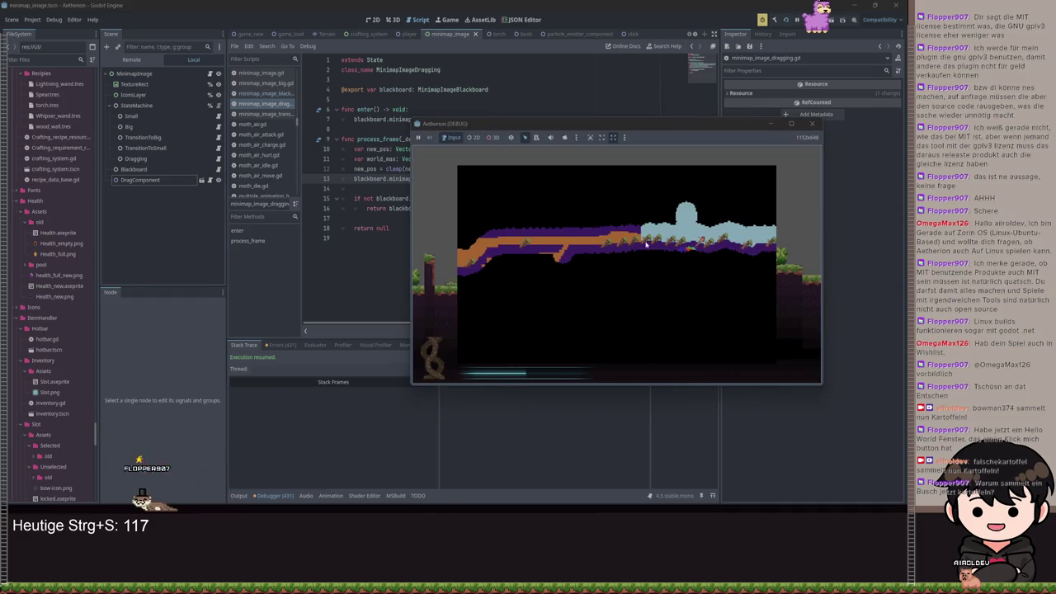
Drag the big map left to test the clamped view, then minimize the game.
{"action": "mouse_move", "coordinate": [625, 254]}
{"action": "left_mouse_down"}
{"action": "mouse_move", "coordinate": [526, 276]}
{"action": "mouse_move", "coordinate": [590, 259]}
{"action": "mouse_move", "coordinate": [371, 256]}
{"action": "left_mouse_up"}
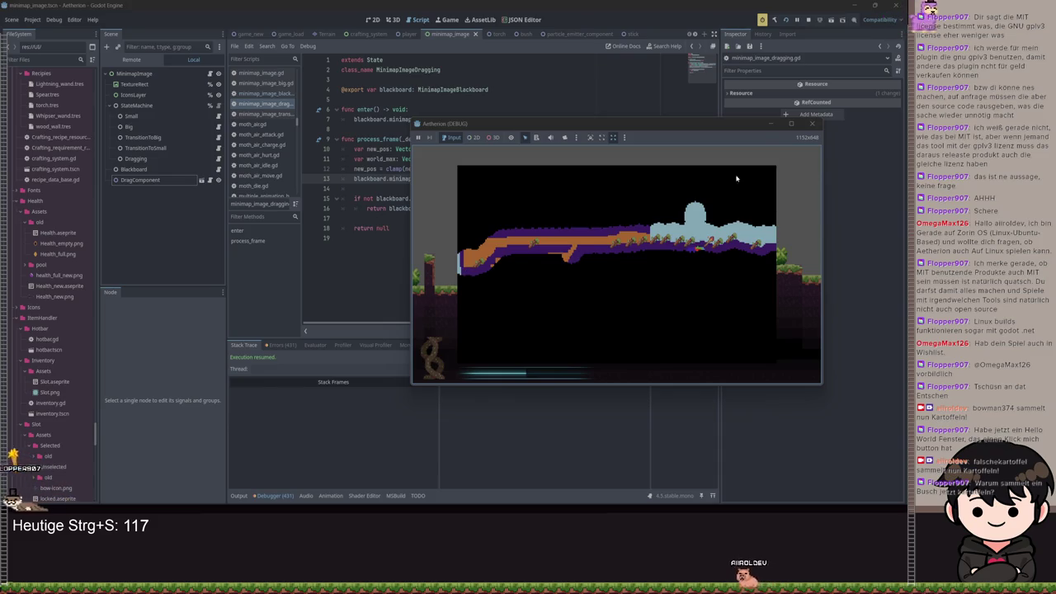
{"action": "left_click", "coordinate": [812, 123]}
Change the clamp's upper bound to world_max - Vector2i(1, 1) and save.
{"action": "left_click", "coordinate": [517, 168]}
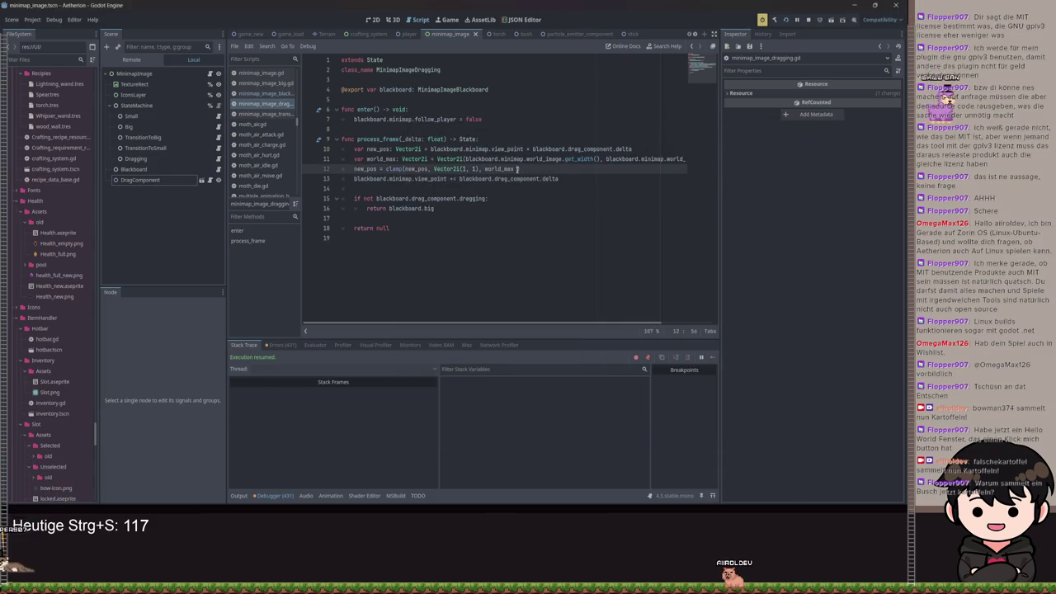
{"action": "left_click", "coordinate": [516, 168]}
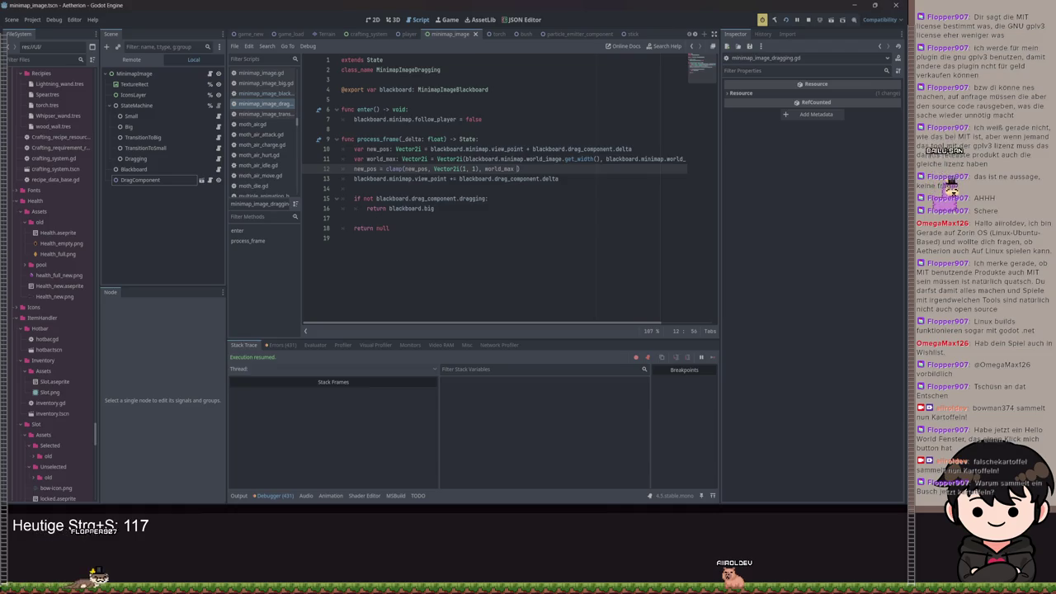
{"action": "type", "text": "- Vec"}
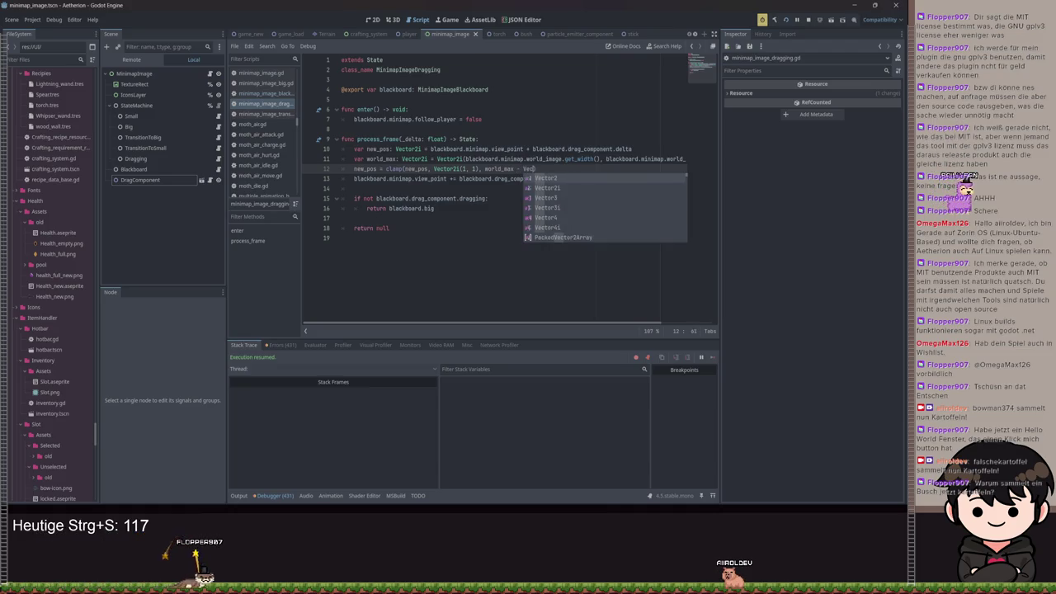
{"action": "type", "text": "tor2i(1, 1"}
{"action": "key", "text": "ctrl+s"}
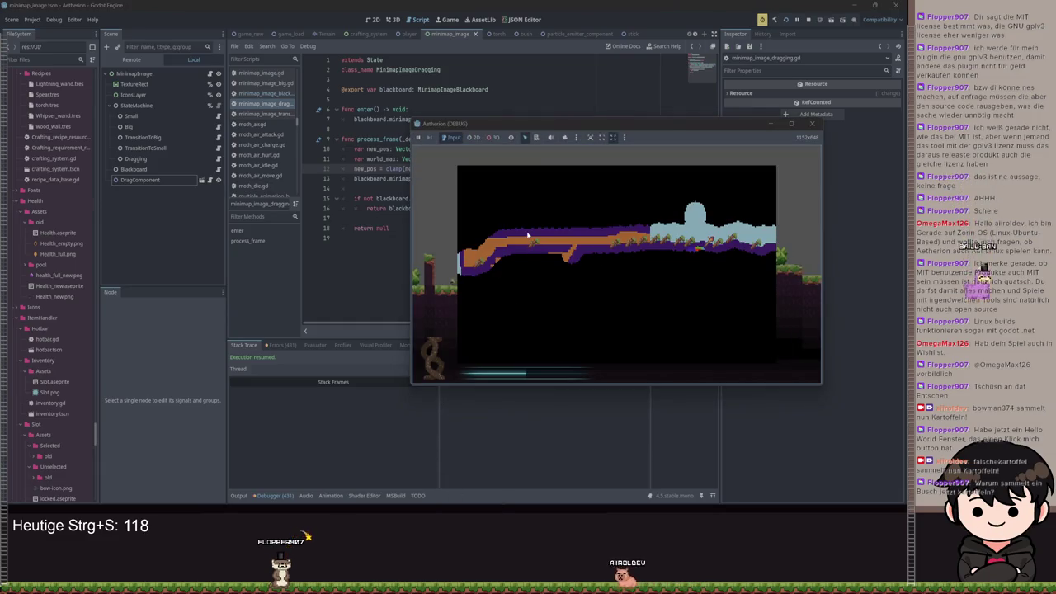
Stop and rerun the game with F5 to check the map, then minimize the game window.
{"action": "key", "text": "F8"}
{"action": "left_click", "coordinate": [517, 168]}
{"action": "left_click", "coordinate": [592, 178]}
{"action": "key", "text": "F5"}
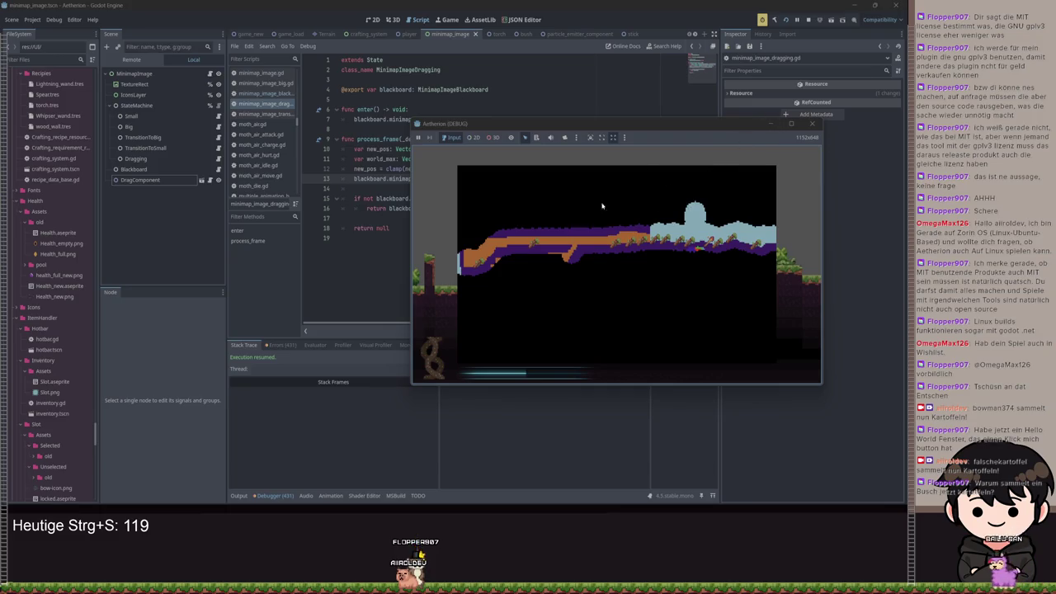
{"action": "left_click", "coordinate": [772, 126]}
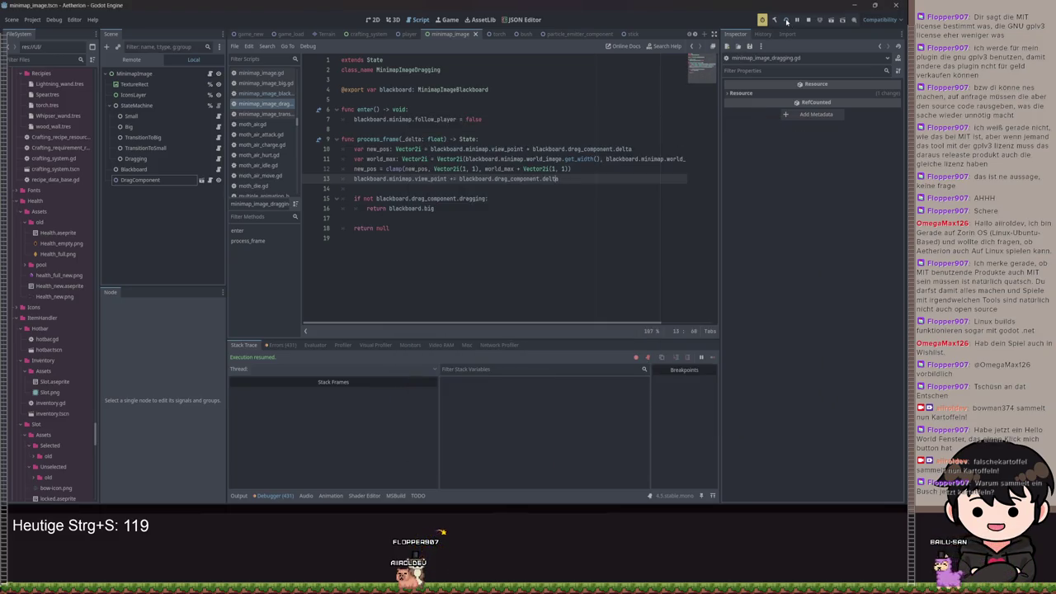
Relaunch the game and load the first save slot, Spielstand 1.
{"action": "left_click", "coordinate": [786, 22]}
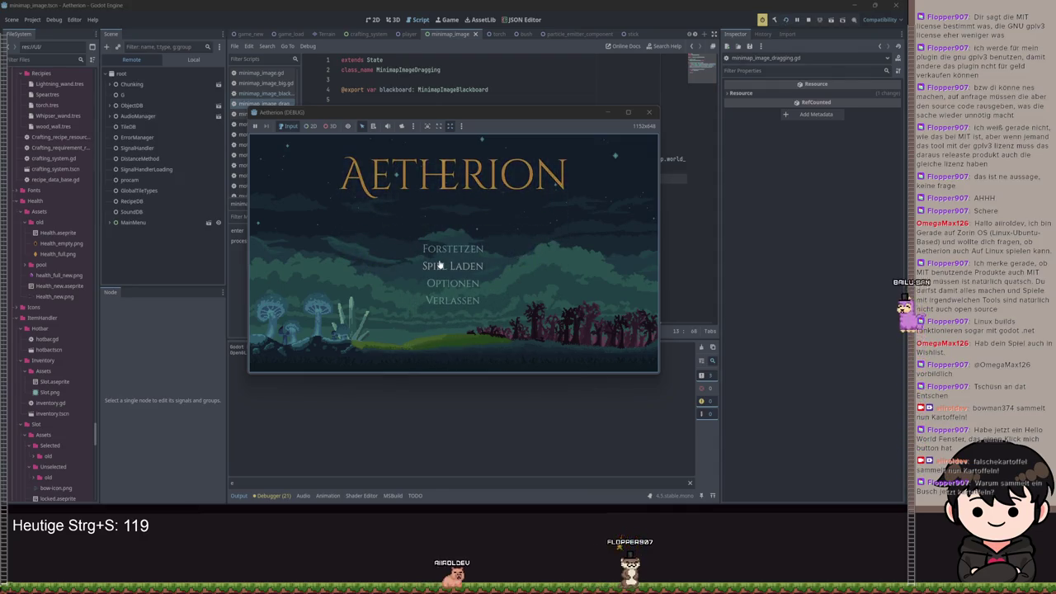
{"action": "left_click", "coordinate": [430, 264]}
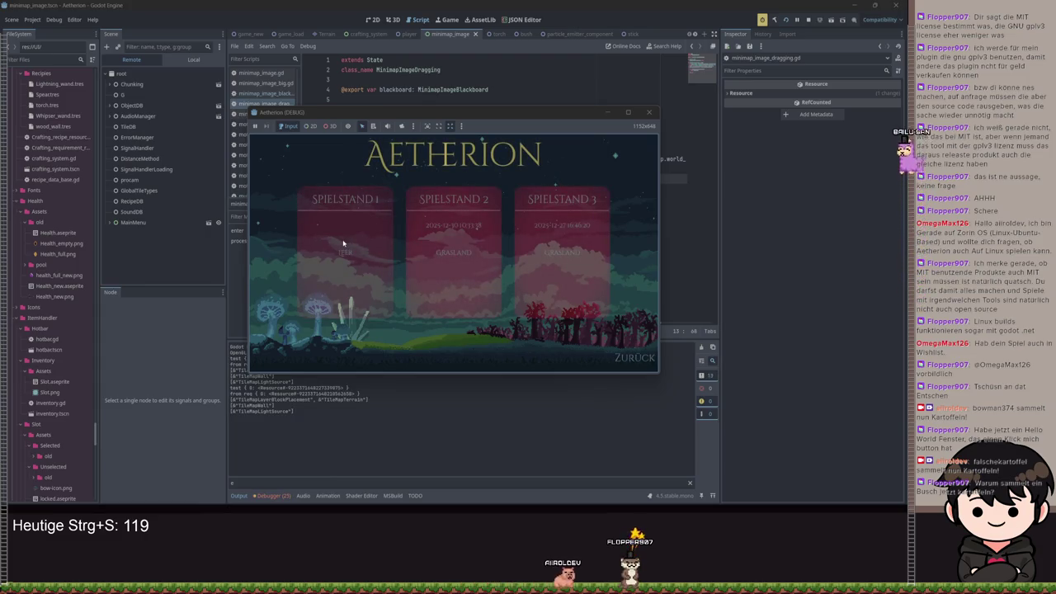
{"action": "left_click", "coordinate": [323, 222]}
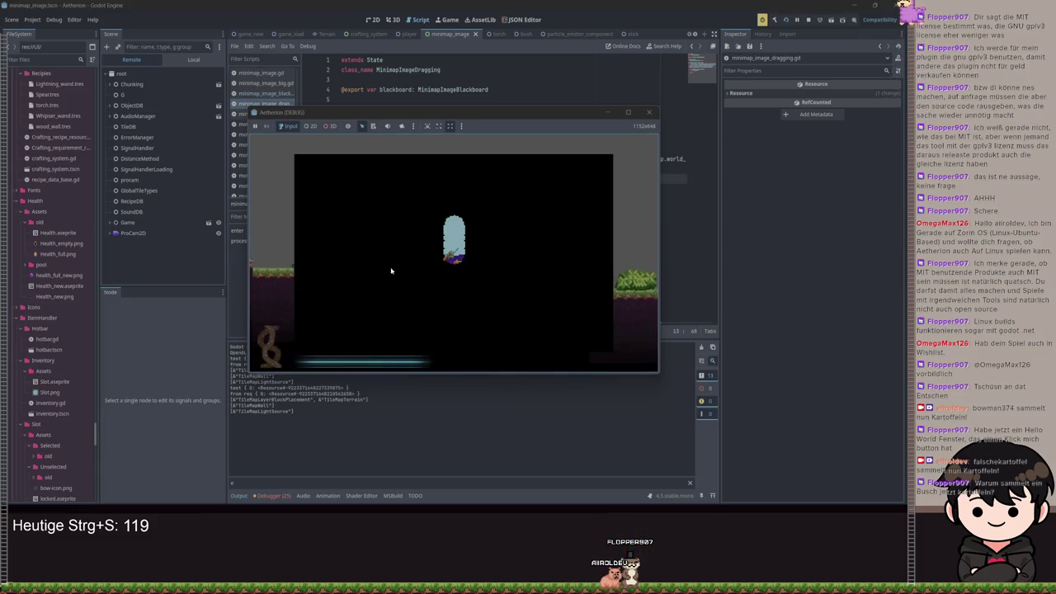
Walk and jump the character left and right, quit, and select the offset after world_max.
{"action": "key", "text": "d"}
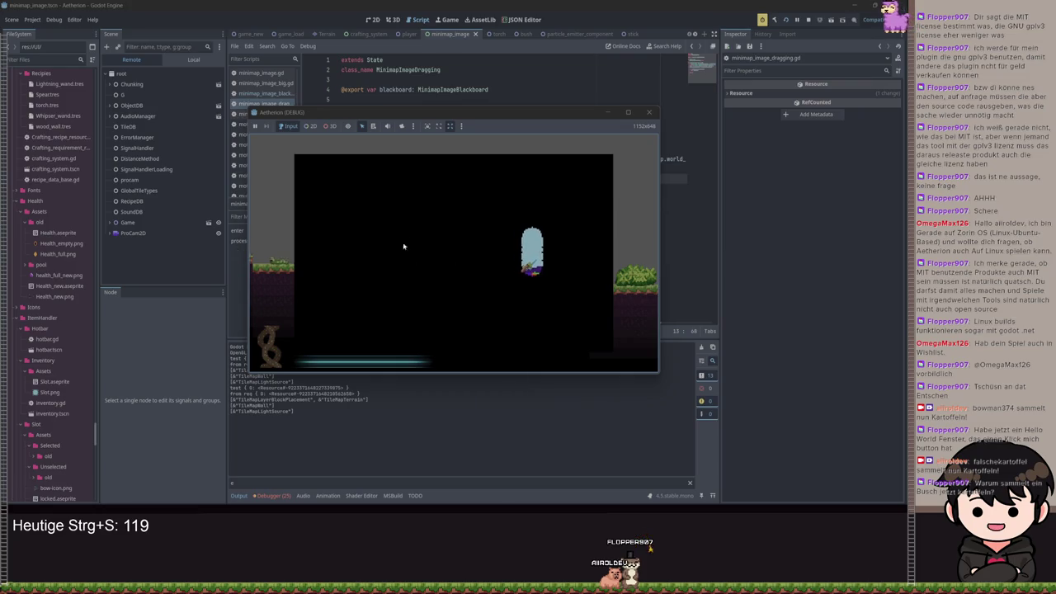
{"action": "key", "text": "d"}
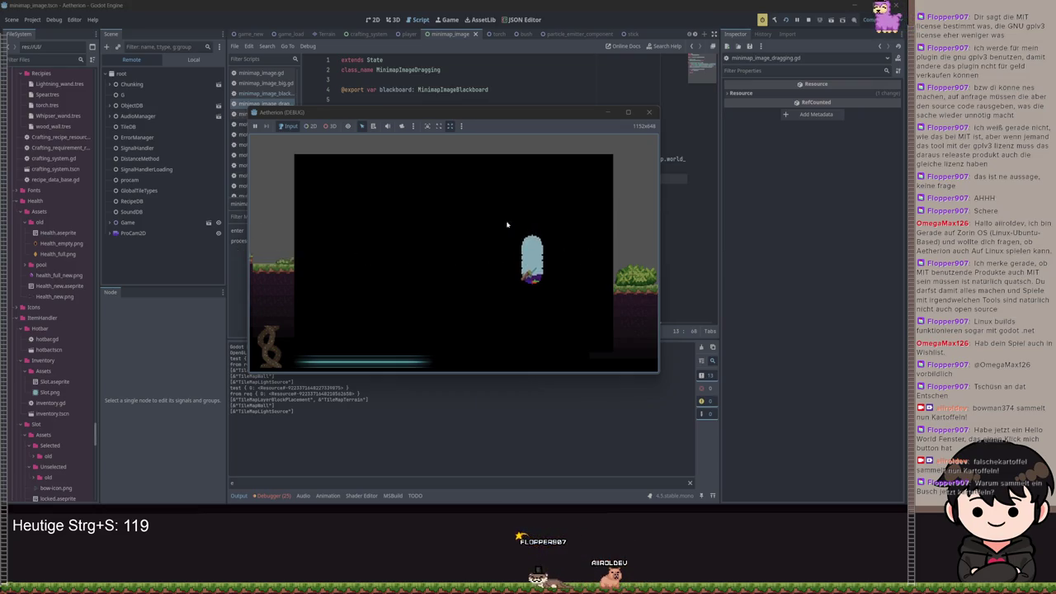
{"action": "key", "text": "a"}
{"action": "key", "text": "w"}
{"action": "key", "text": "a"}
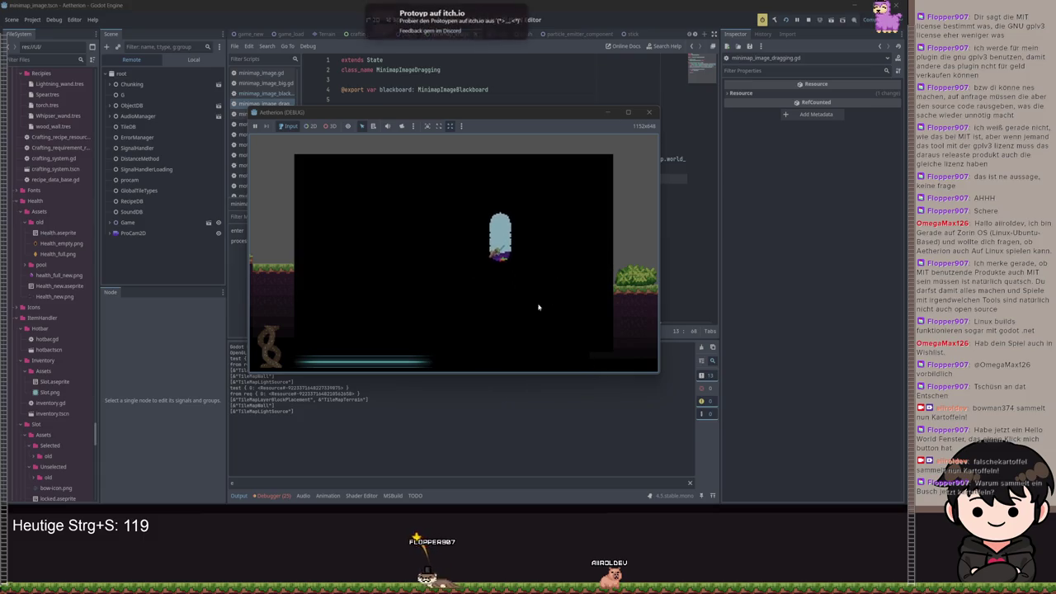
{"action": "key", "text": "a"}
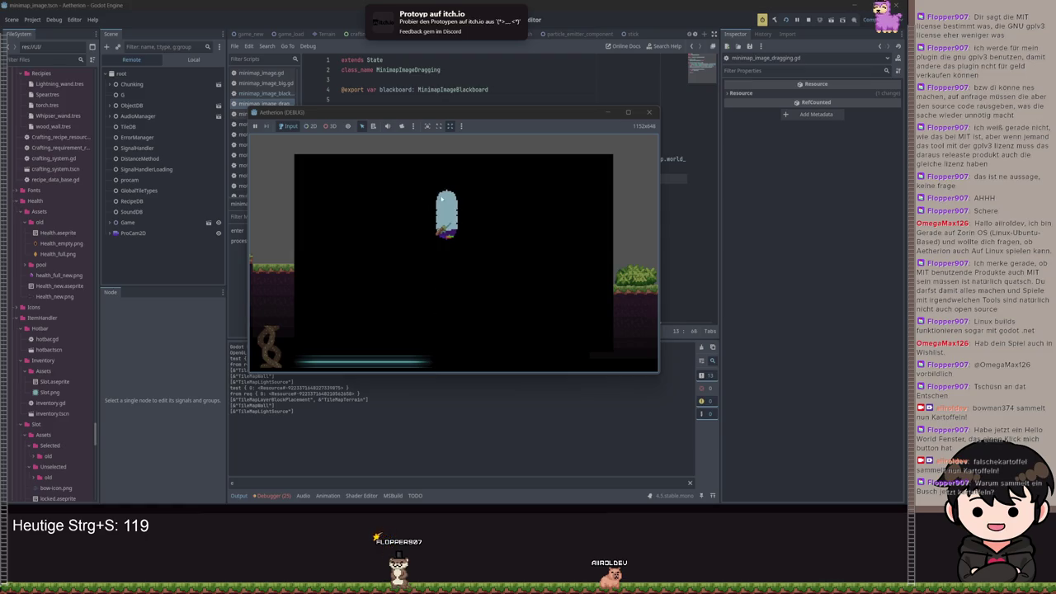
{"action": "key", "text": "d"}
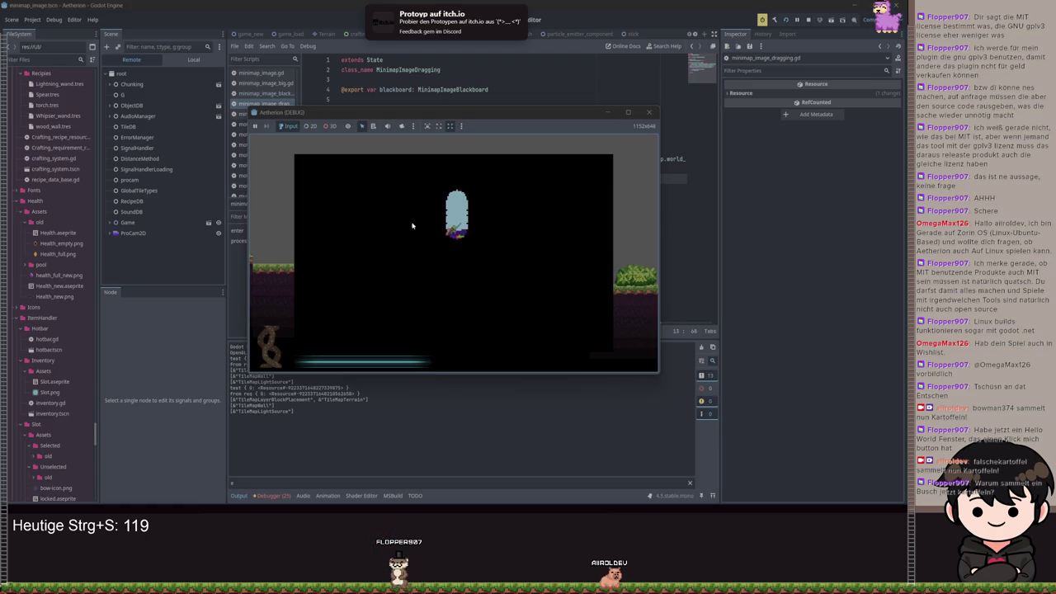
{"action": "key", "text": "F8"}
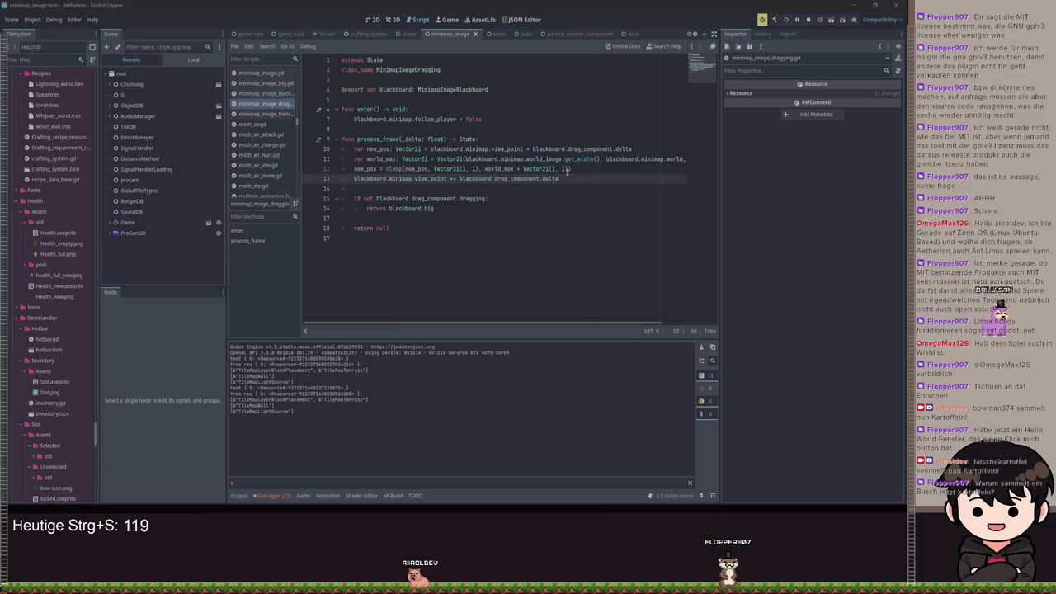
{"action": "left_click_drag", "start_coordinate": [570, 169], "coordinate": [518, 168]}
Start the new upper bound as world_max - (MinimapImage.VIEW_TILES_BIG using autocomplete.
{"action": "type", "text": "- 1"}
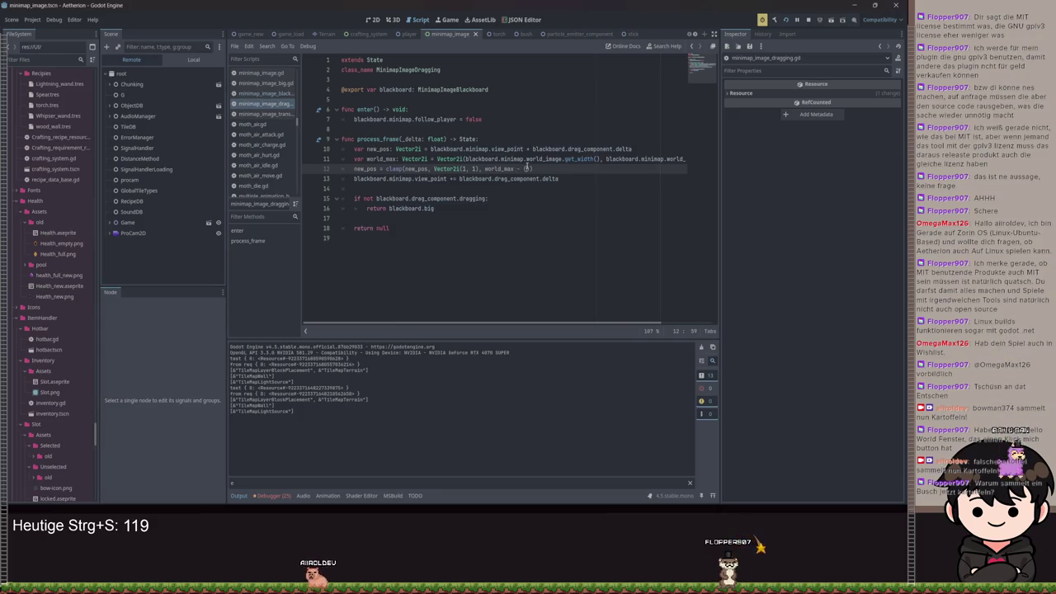
{"action": "key", "text": "BackSpace"}
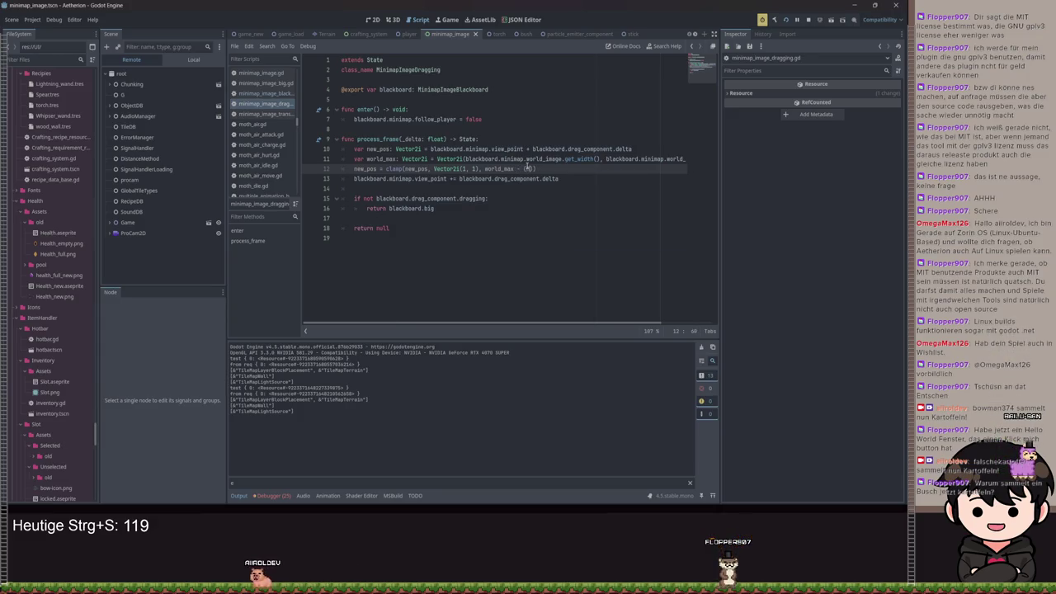
{"action": "type", "text": "Minimap"}
{"action": "key", "text": "Return"}
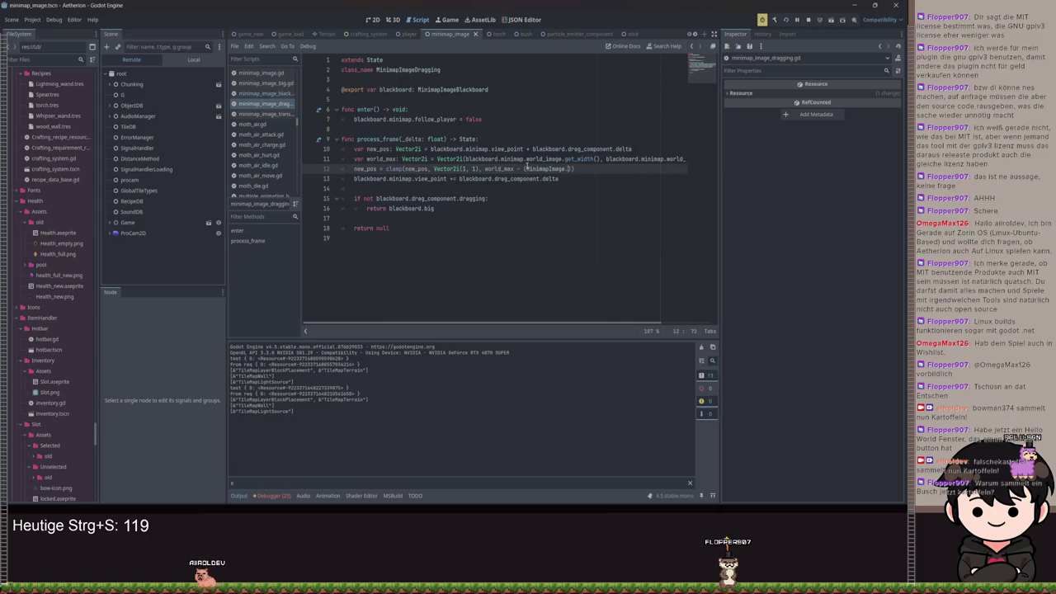
{"action": "type", "text": ".VIE"}
{"action": "key", "text": "Return"}
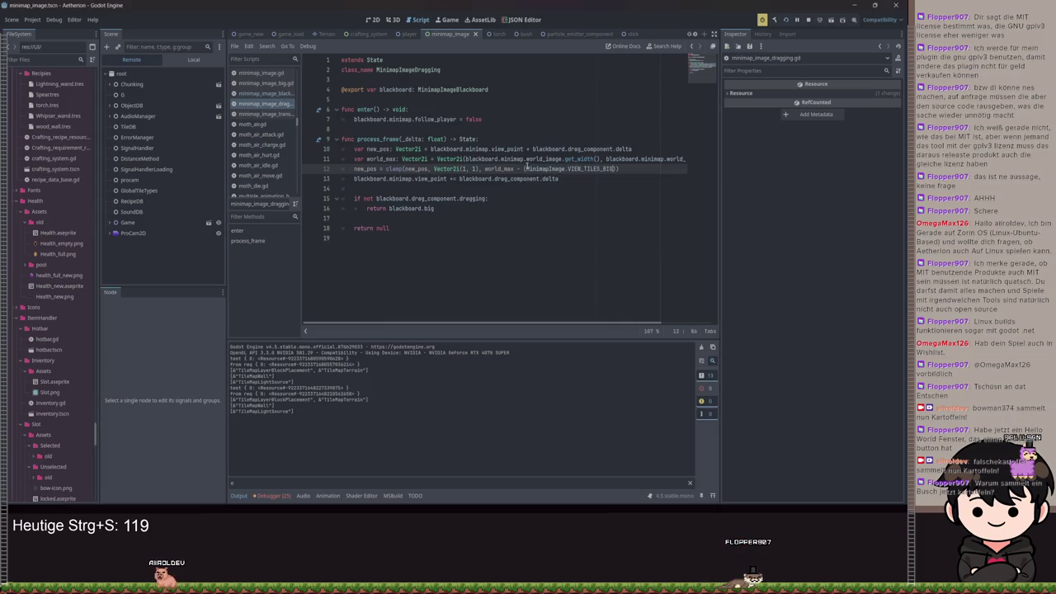
Multiply by MinimapImage.PIXEL_PER_TILE, save the dragging script, and rerun the game.
{"action": "type", "text": "MiniMap"}
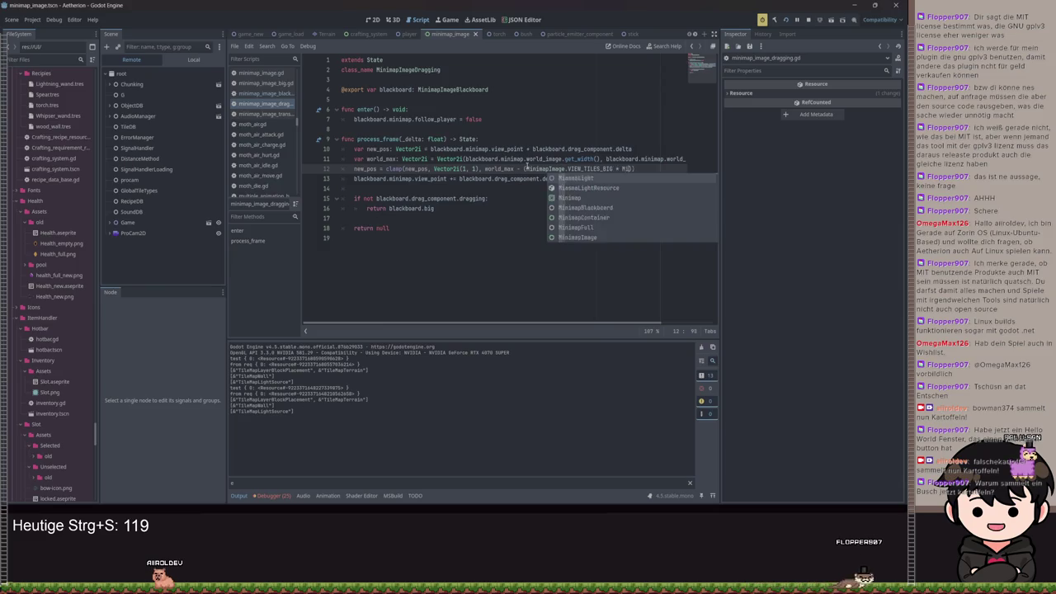
{"action": "key", "text": "Down"}
{"action": "key", "text": "Down"}
{"action": "key", "text": "Down"}
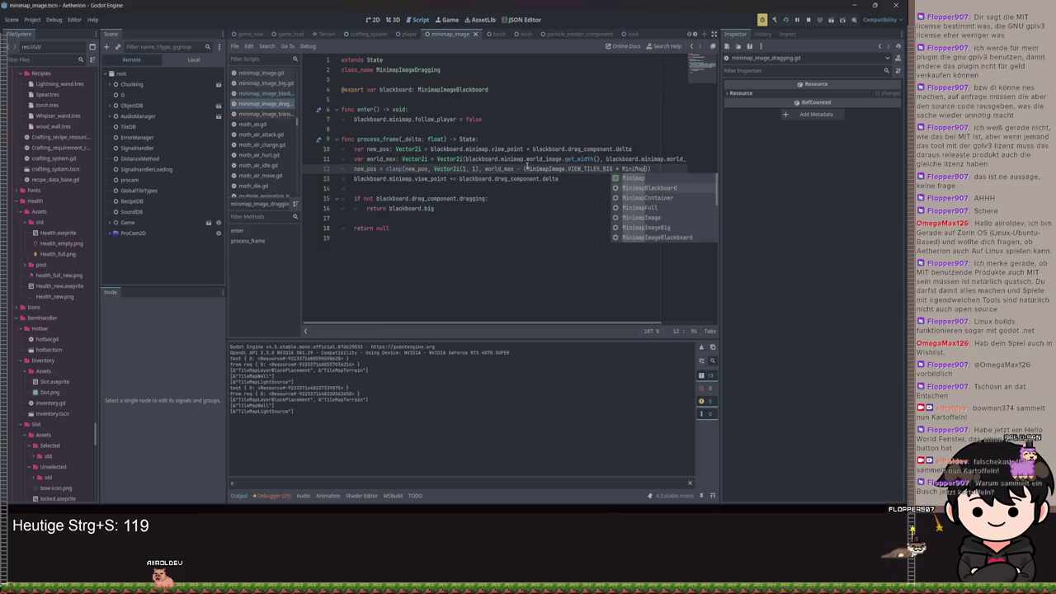
{"action": "key", "text": "Return"}
{"action": "type", "text": "."}
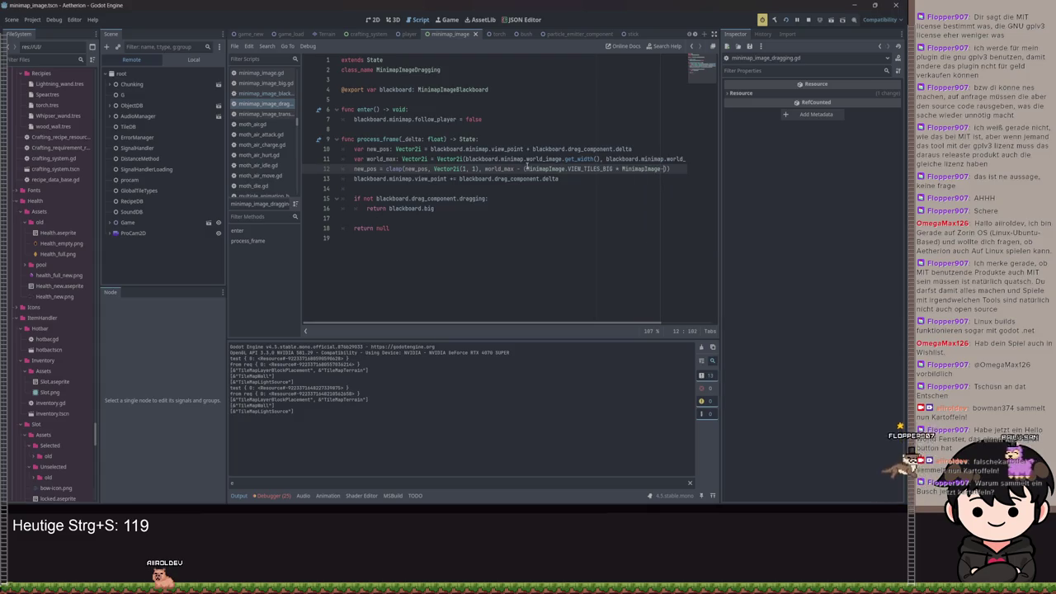
{"action": "type", "text": "PI"}
{"action": "key", "text": "Return"}
{"action": "key", "text": "ctrl+s"}
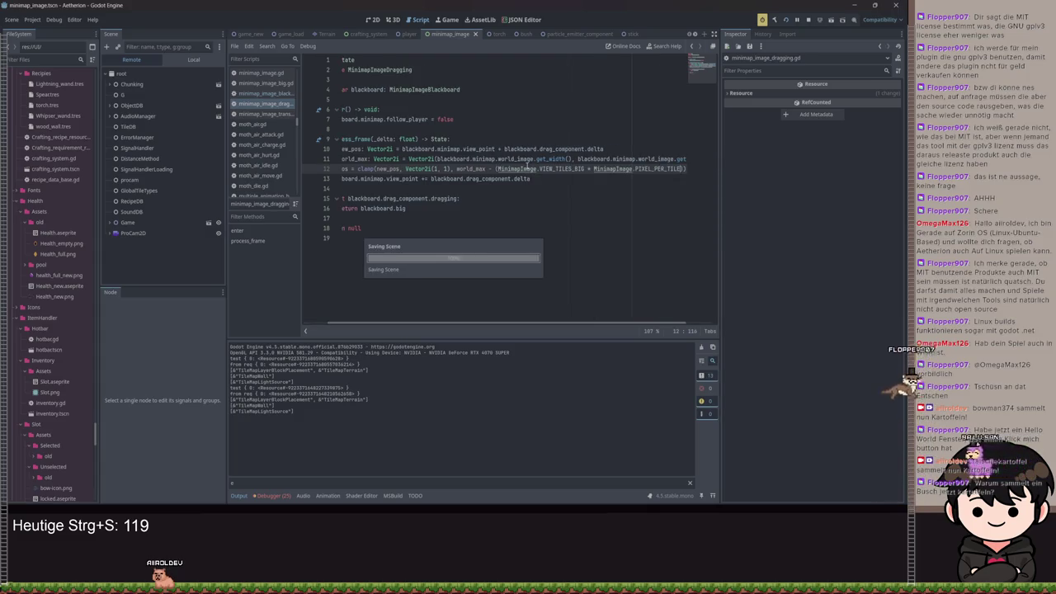
{"action": "key", "text": "F5"}
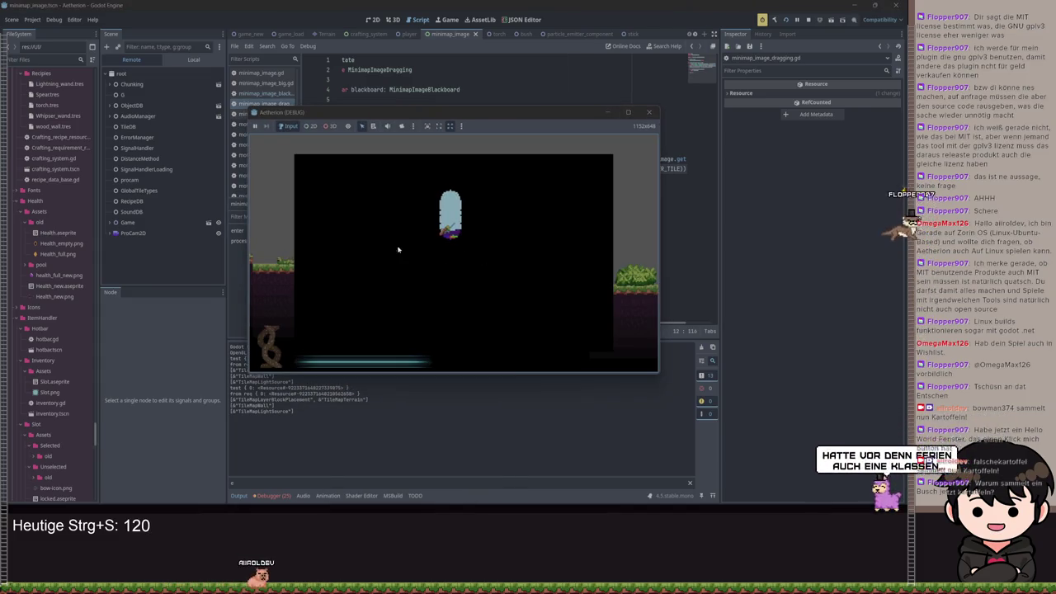
Open the big map with M, drag it to test the bounds, then close it.
{"action": "key", "text": "m"}
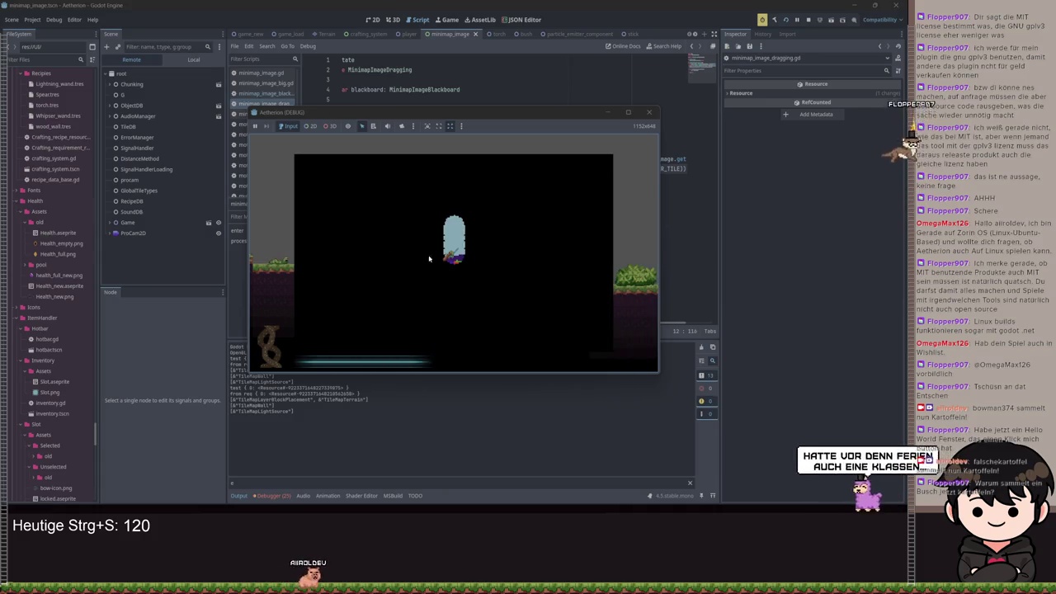
{"action": "left_click_drag", "start_coordinate": [318, 240], "coordinate": [259, 238]}
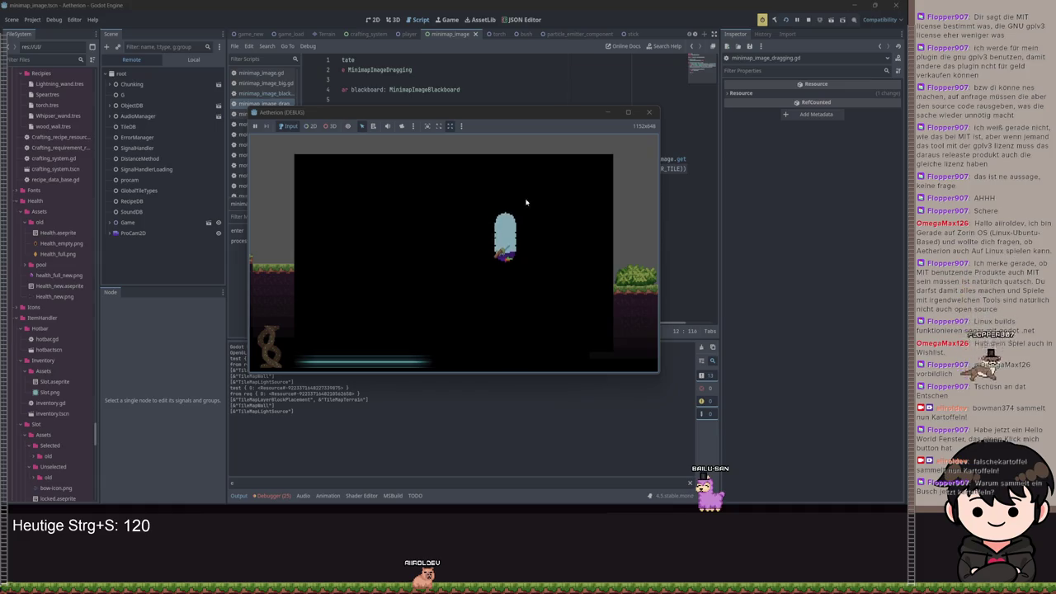
{"action": "left_click", "coordinate": [513, 233]}
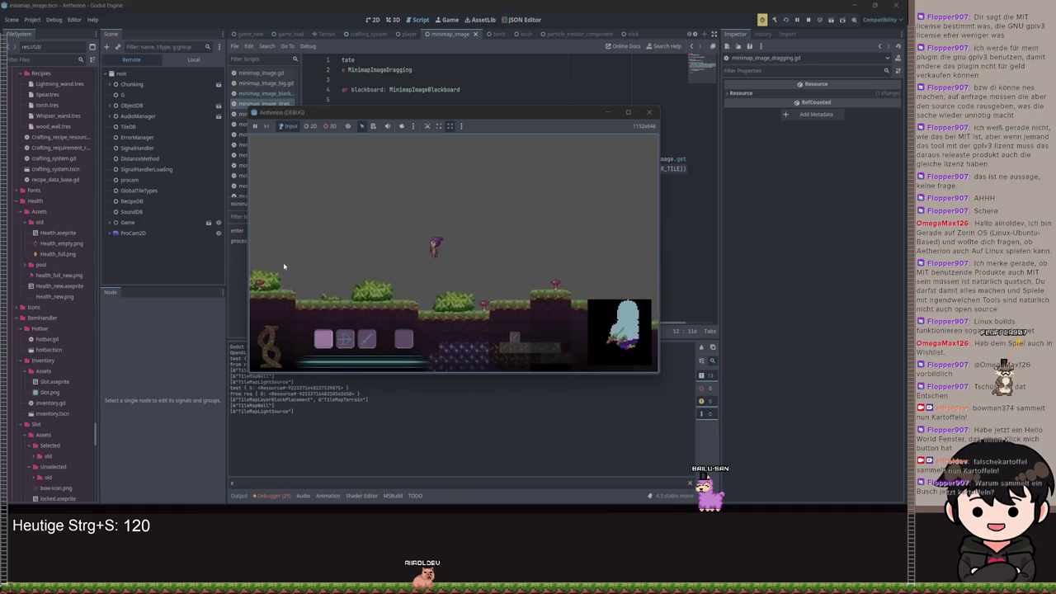
Walk the character left past the candles into the unexplored darkness.
{"action": "key", "text": "a"}
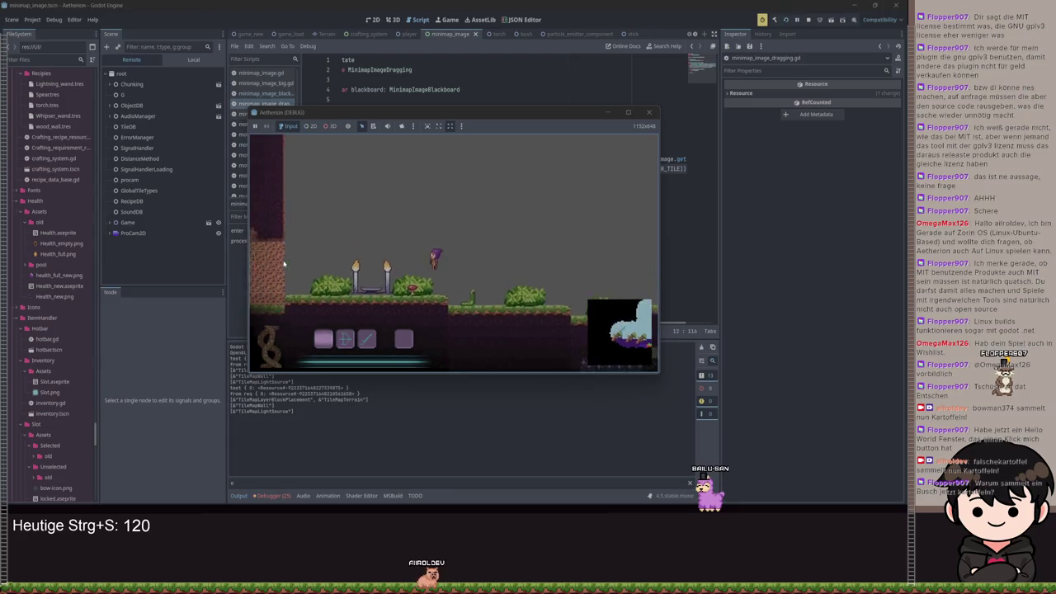
{"action": "key", "text": "a"}
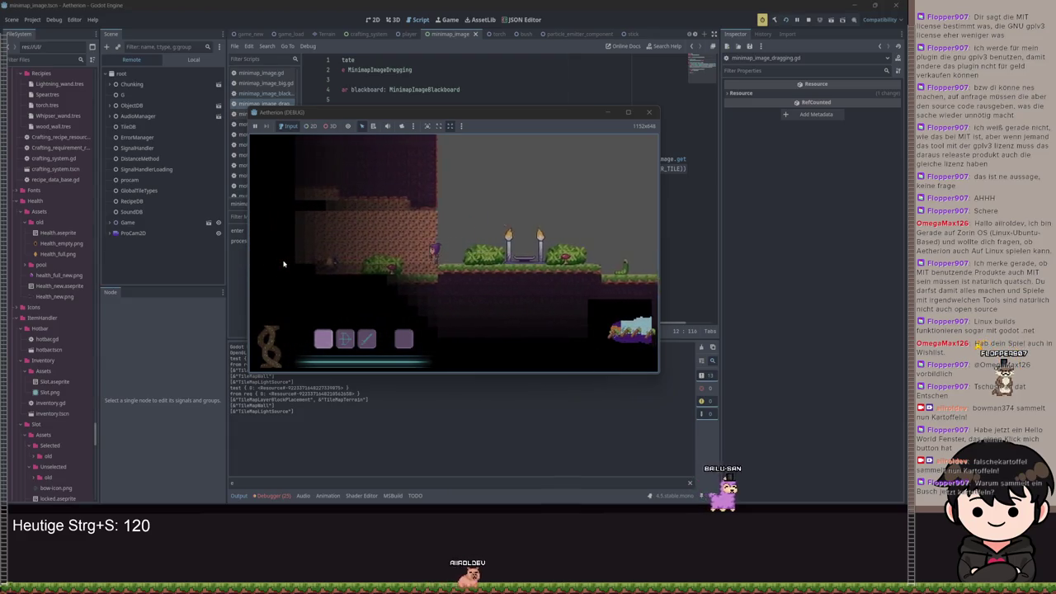
{"action": "key", "text": "a"}
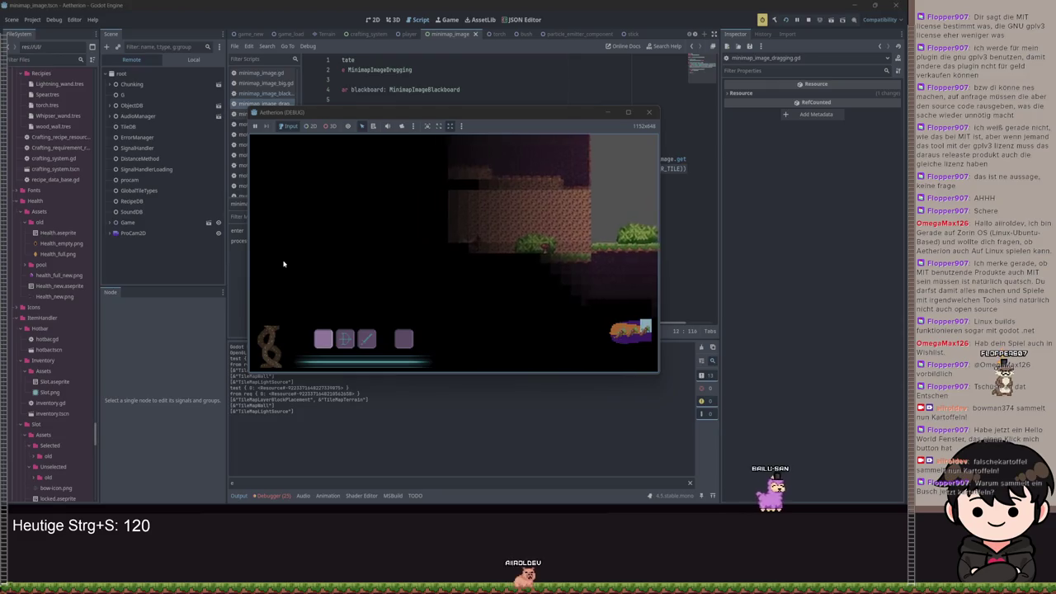
{"action": "key", "text": "a"}
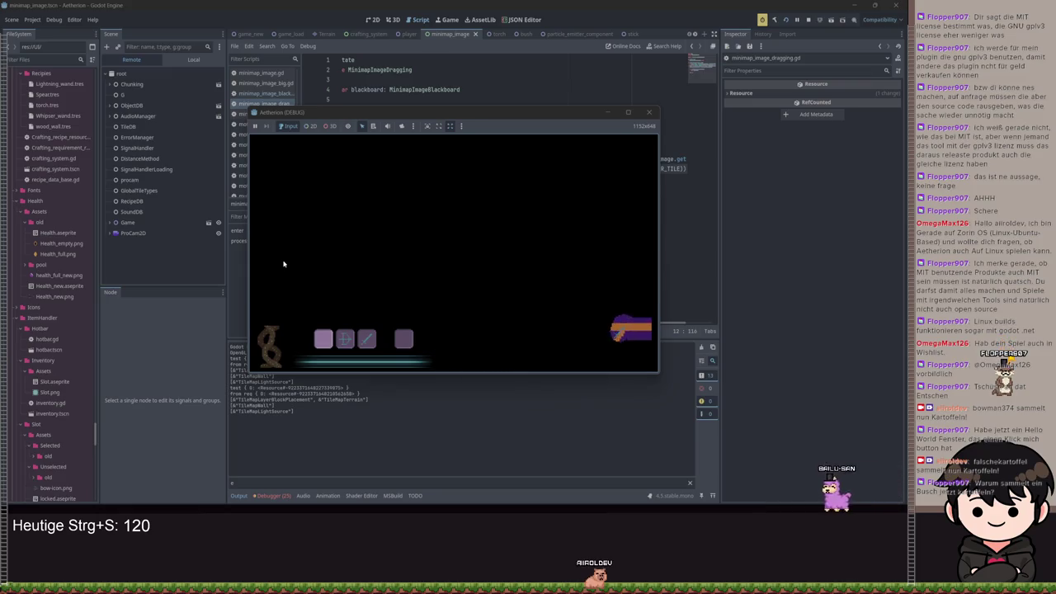
{"action": "key", "text": "a"}
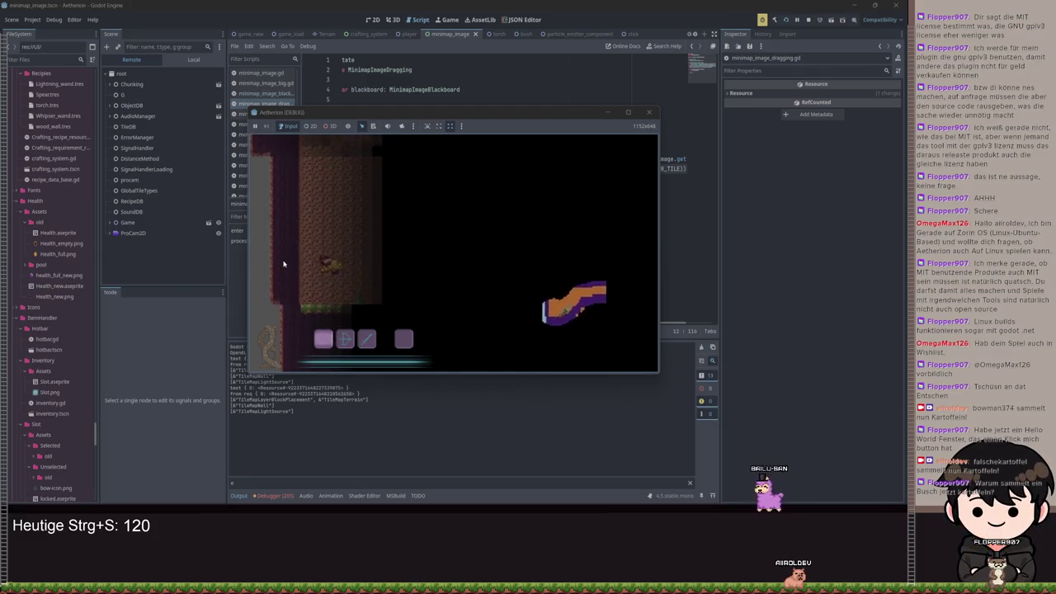
Toggle the big map to view the revealed tunnel, maximize the game window, then pause.
{"action": "key", "text": "m"}
{"action": "key", "text": "Escape"}
{"action": "key", "text": "Escape"}
{"action": "key", "text": "m"}
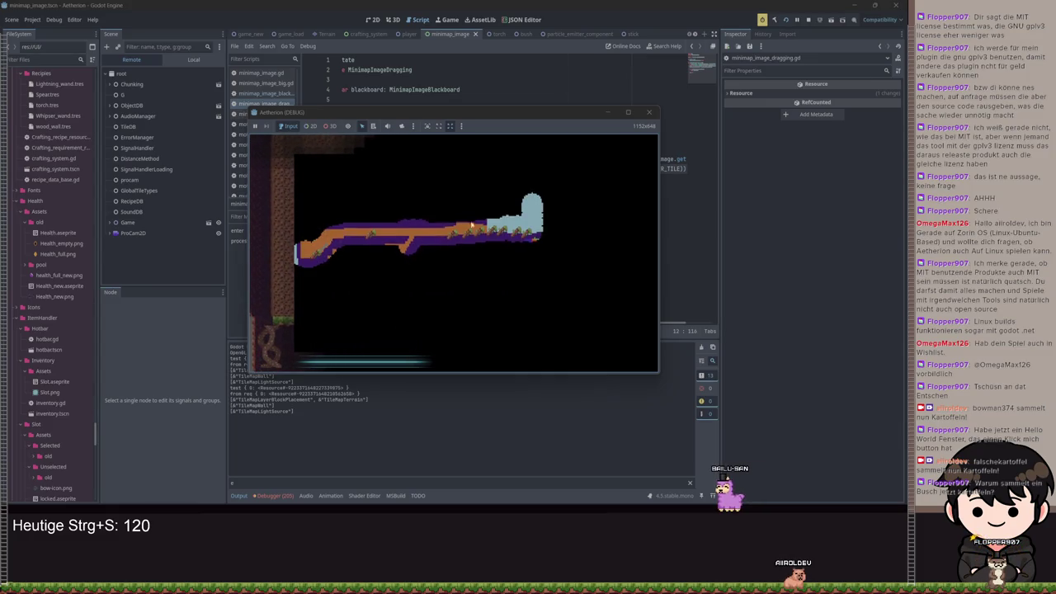
{"action": "key", "text": "m"}
{"action": "key", "text": "m"}
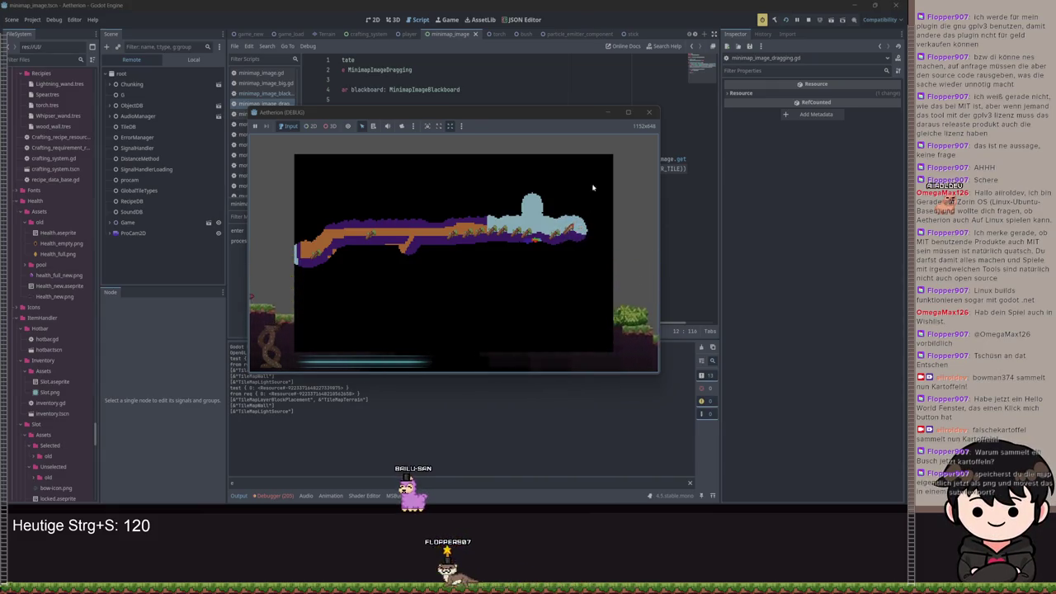
{"action": "left_click", "coordinate": [627, 112]}
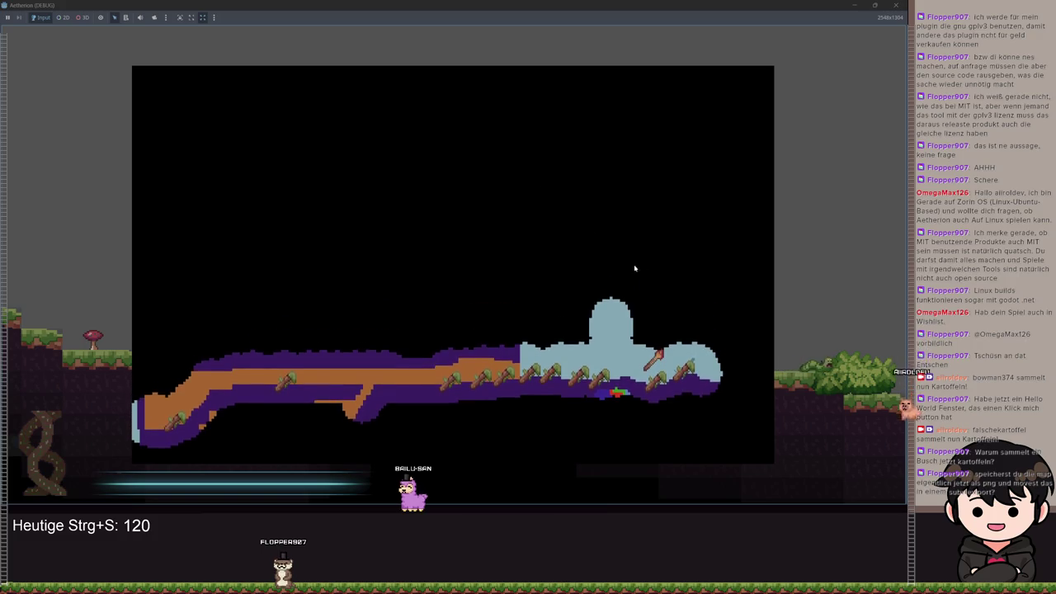
{"action": "key", "text": "Escape"}
Quit the game, open the MinimapImage script, and select the discovered dictionary declaration.
{"action": "key", "text": "F8"}
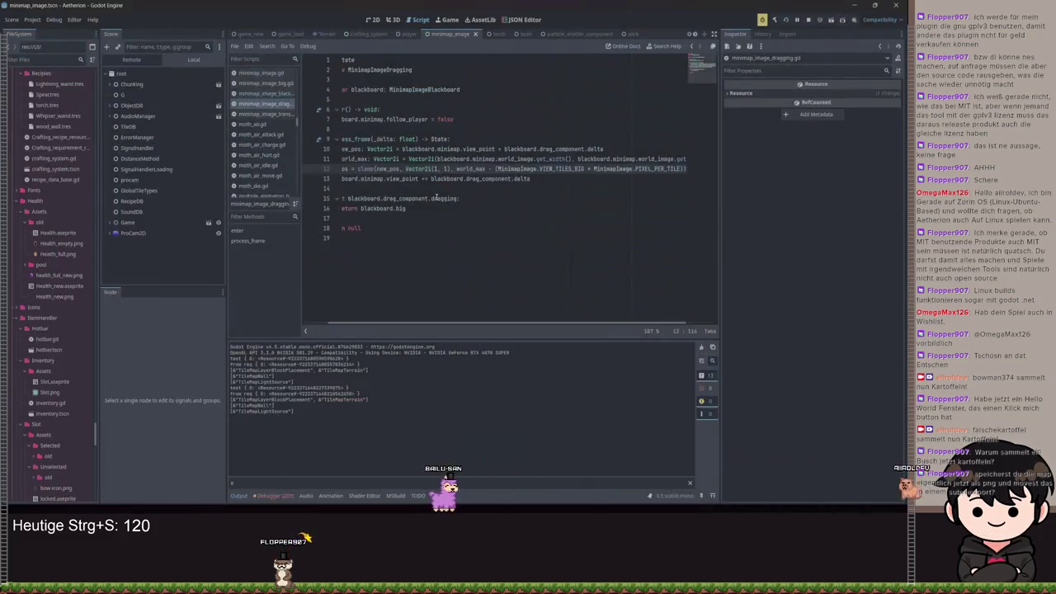
{"action": "left_click", "coordinate": [434, 90], "text": "ctrl"}
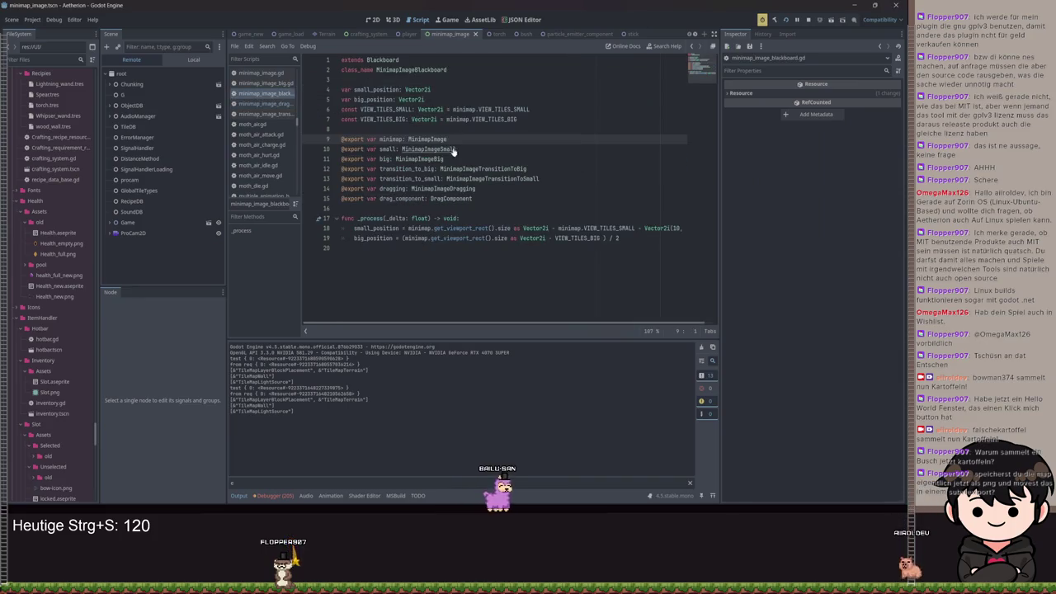
{"action": "left_click", "coordinate": [438, 140], "text": "ctrl"}
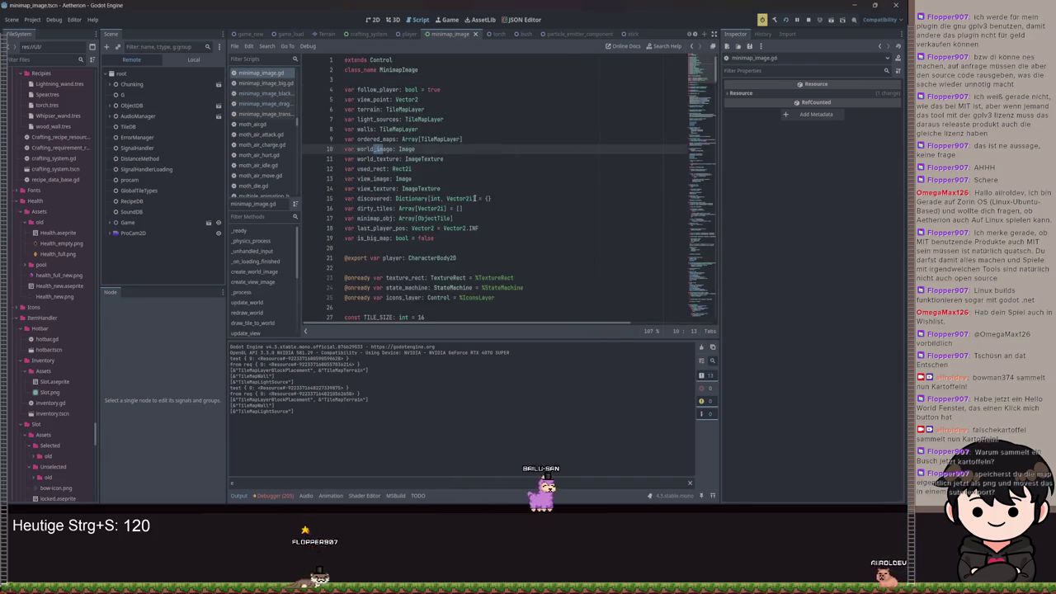
{"action": "left_click_drag", "start_coordinate": [499, 198], "coordinate": [397, 198]}
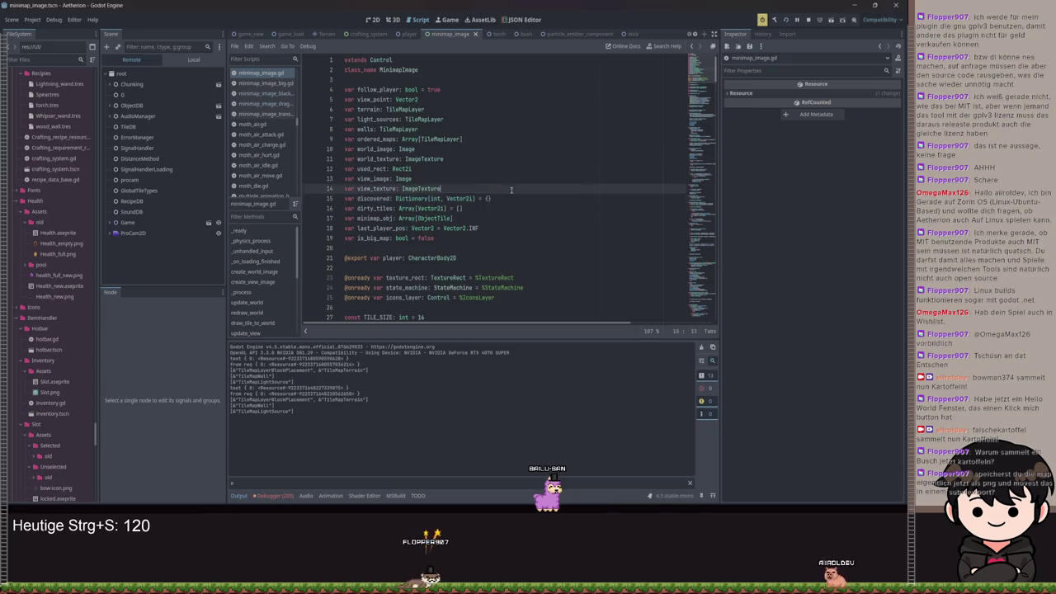
{"action": "left_click", "coordinate": [359, 208]}
Scroll through minimap_image.gd around the discovered declaration, then run the game with F5.
{"action": "scroll", "coordinate": [494, 248], "scroll_direction": "down", "scroll_amount": 8}
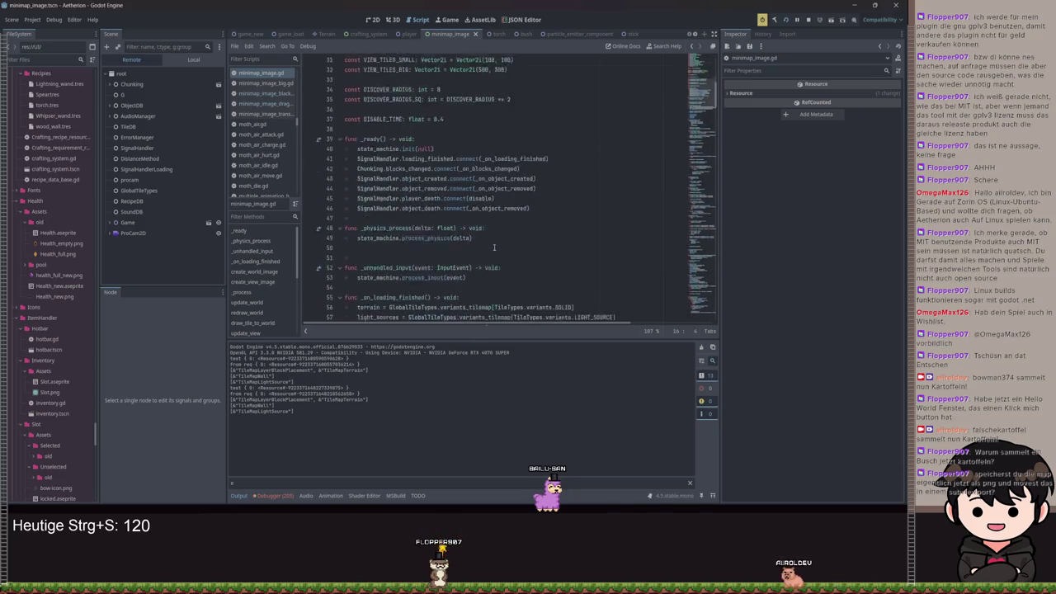
{"action": "scroll", "coordinate": [511, 231], "scroll_direction": "up", "scroll_amount": 2}
{"action": "scroll", "coordinate": [532, 190], "scroll_direction": "up", "scroll_amount": 4}
{"action": "left_click", "coordinate": [520, 113]}
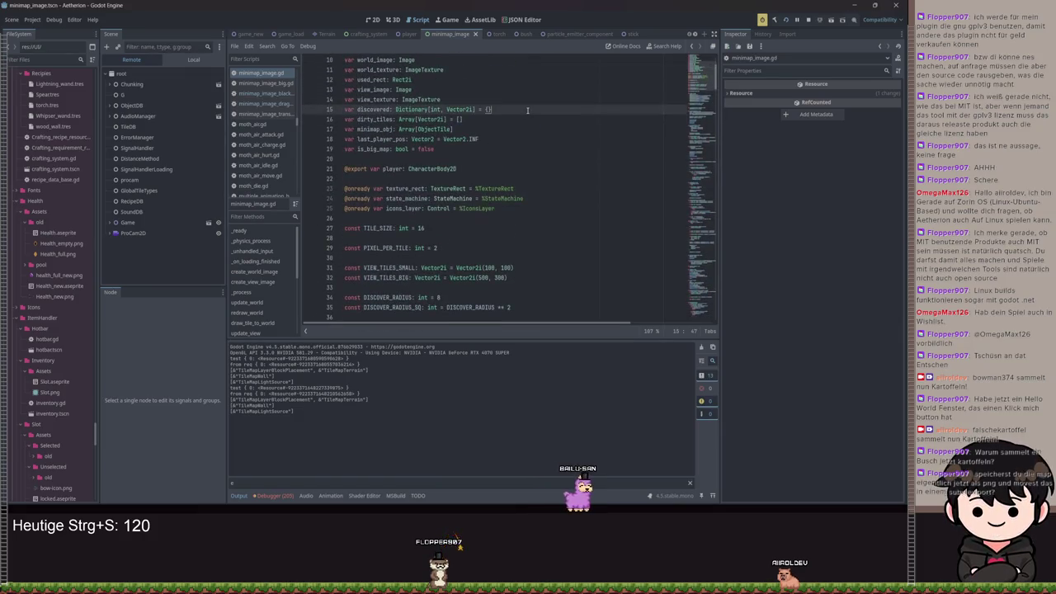
{"action": "scroll", "coordinate": [537, 206], "scroll_direction": "down", "scroll_amount": 11}
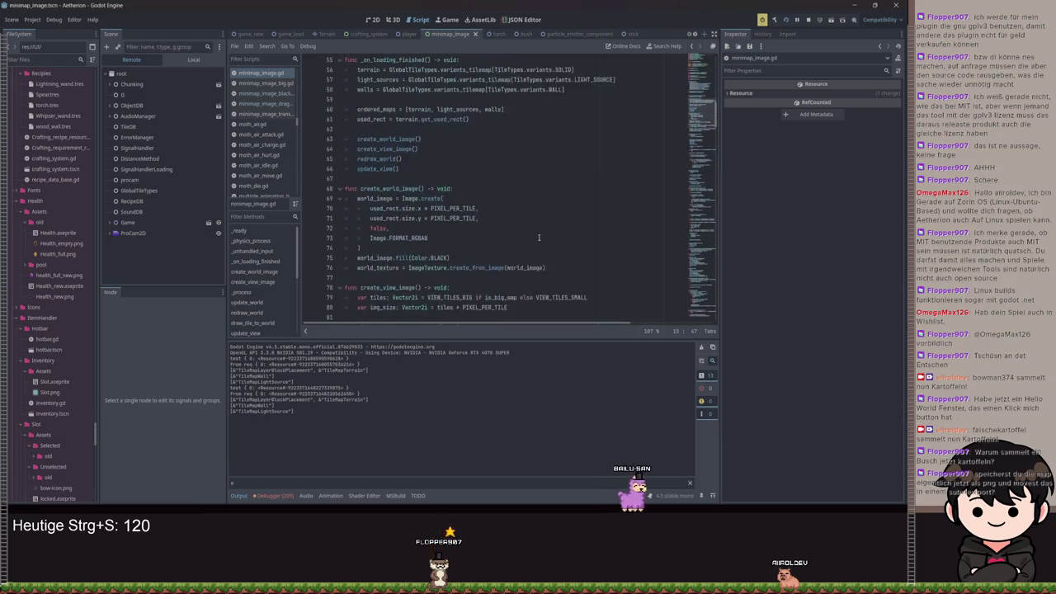
{"action": "scroll", "coordinate": [532, 239], "scroll_direction": "down", "scroll_amount": 4}
{"action": "scroll", "coordinate": [529, 241], "scroll_direction": "down", "scroll_amount": 8}
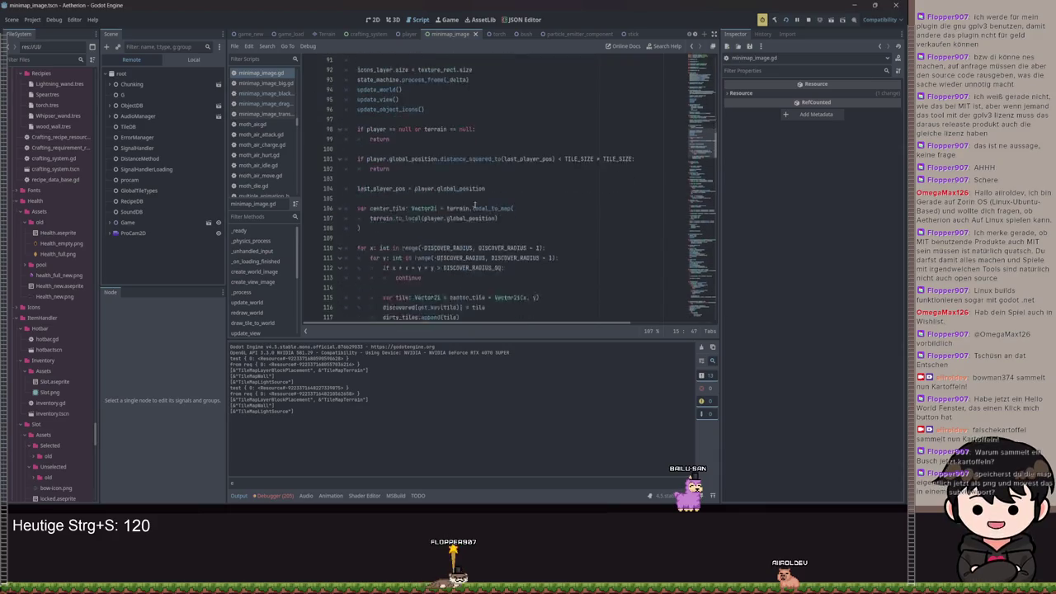
{"action": "key", "text": "F5"}
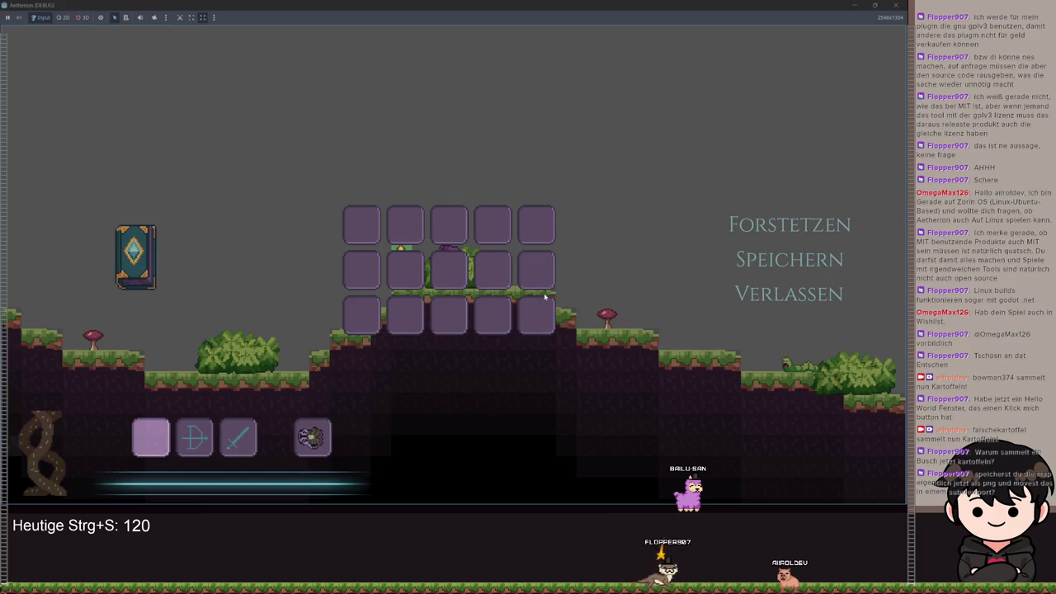
Check the discovered terrain on the big map, then close the game back to the editor.
{"action": "key", "text": "m"}
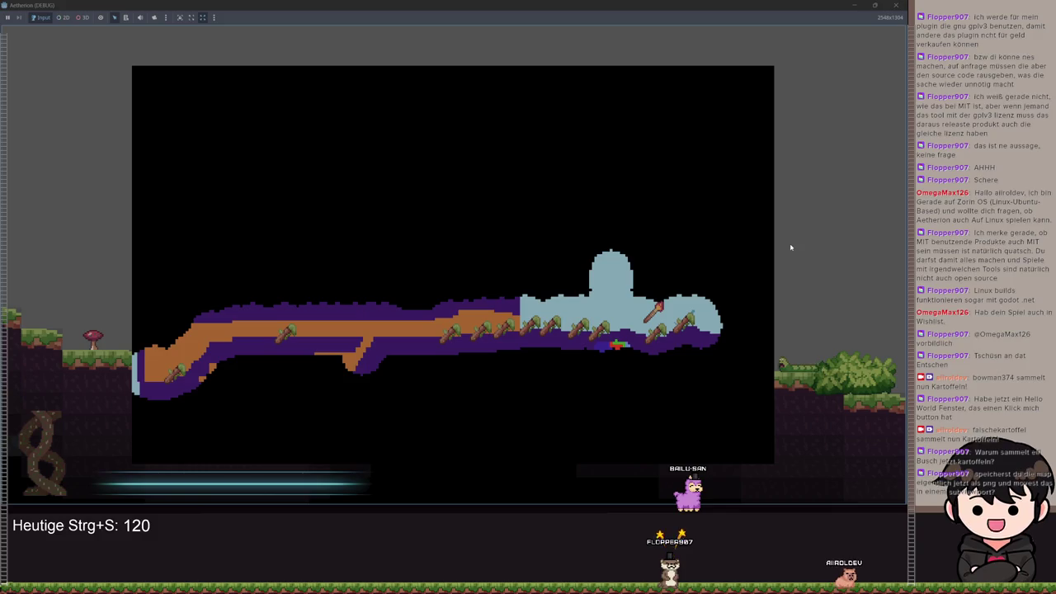
{"action": "left_click", "coordinate": [896, 5]}
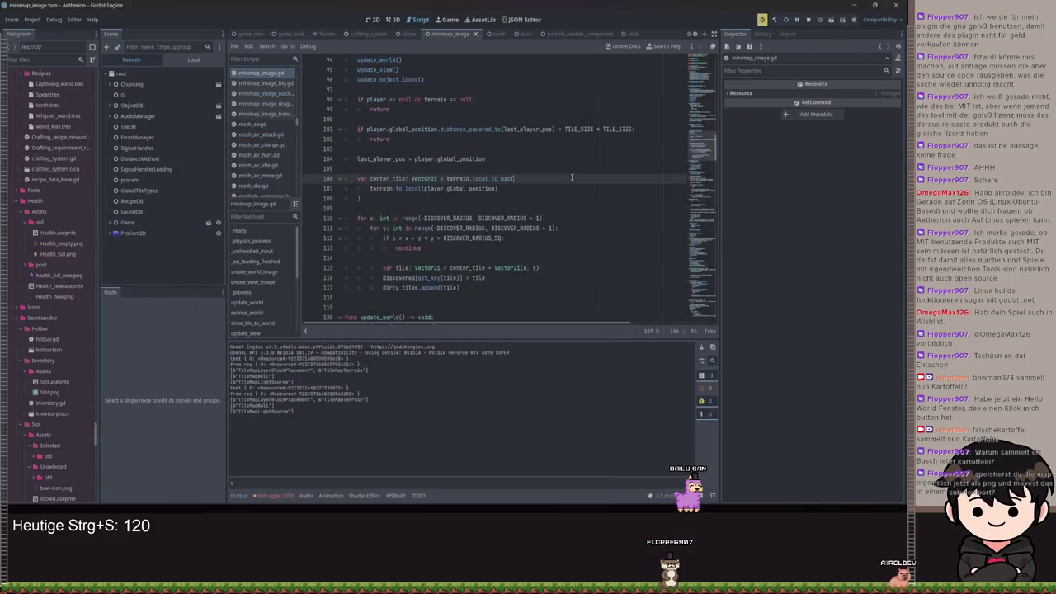
{"action": "scroll", "coordinate": [503, 198], "scroll_direction": "up", "scroll_amount": 15}
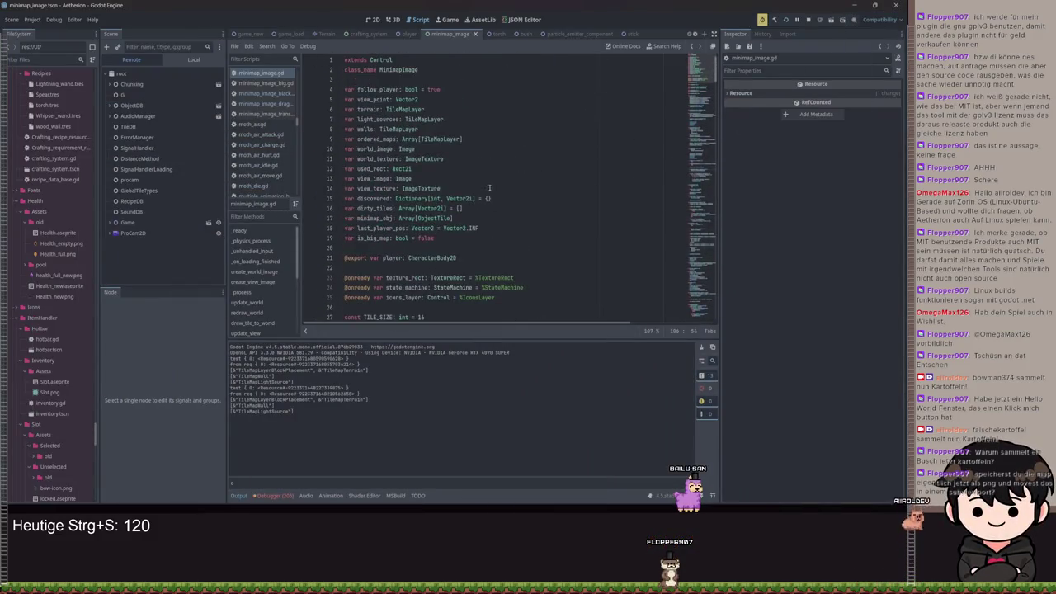
Select the type and initial value of the discovered dictionary declaration near view_image.
{"action": "left_click", "coordinate": [518, 207]}
{"action": "left_click", "coordinate": [521, 179]}
{"action": "left_click", "coordinate": [480, 199]}
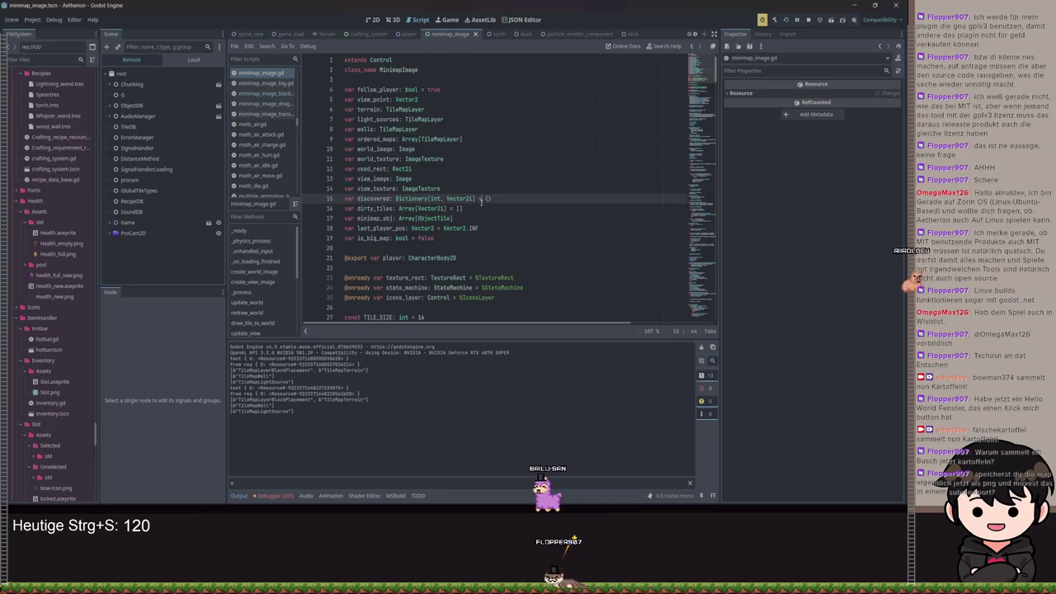
{"action": "left_click", "coordinate": [533, 198]}
{"action": "key", "text": "shift+Left"}
{"action": "key", "text": "shift+Left"}
{"action": "key", "text": "shift+Left"}
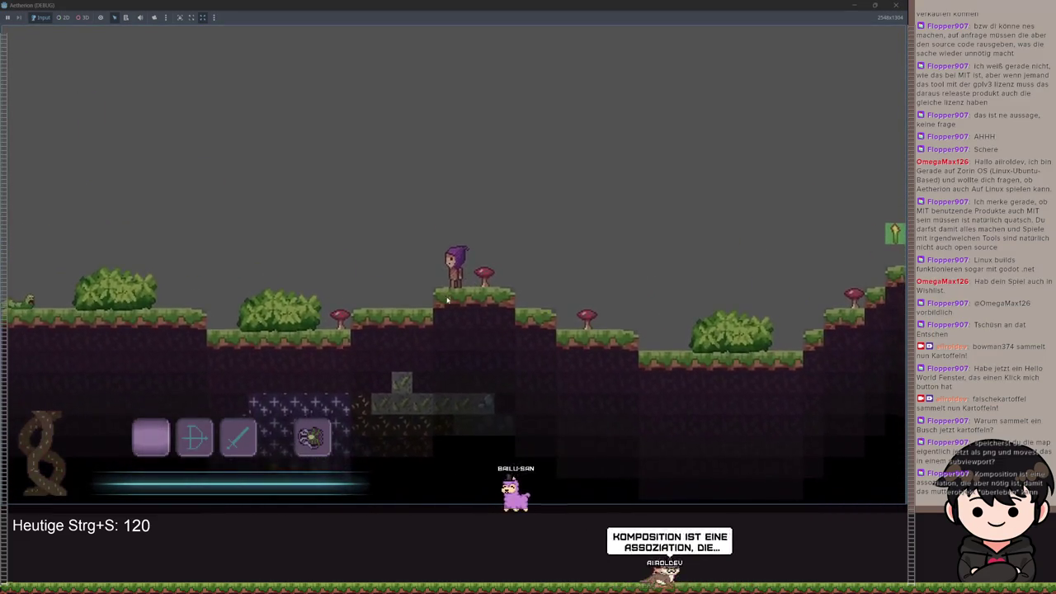
Unpause and run the character right, jumping past the arrow sign onto the higher grassy ledges.
{"action": "key", "text": "Escape"}
{"action": "key", "text": "Escape"}
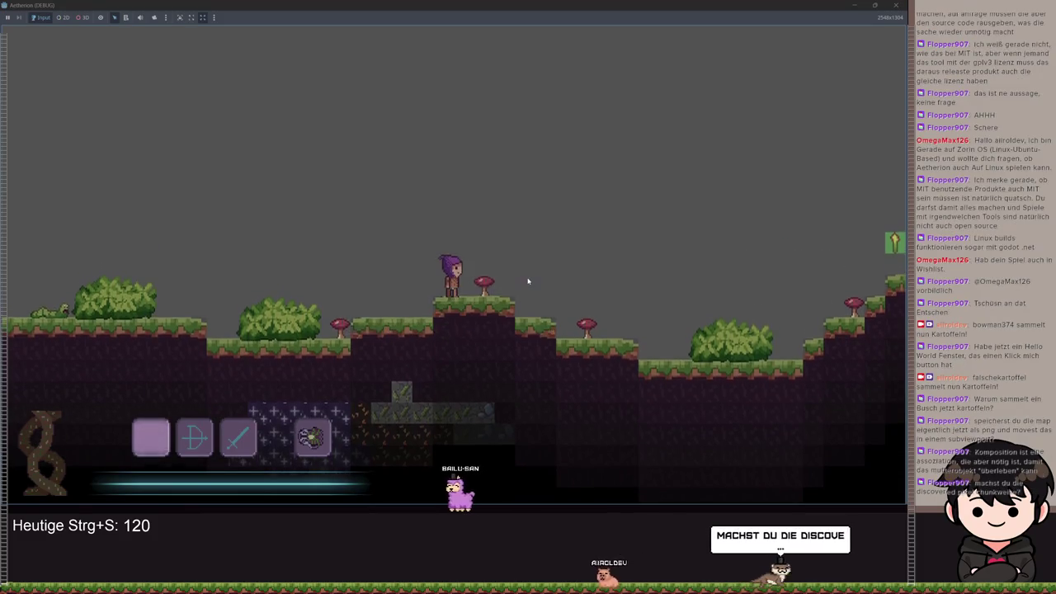
{"action": "key", "text": "d"}
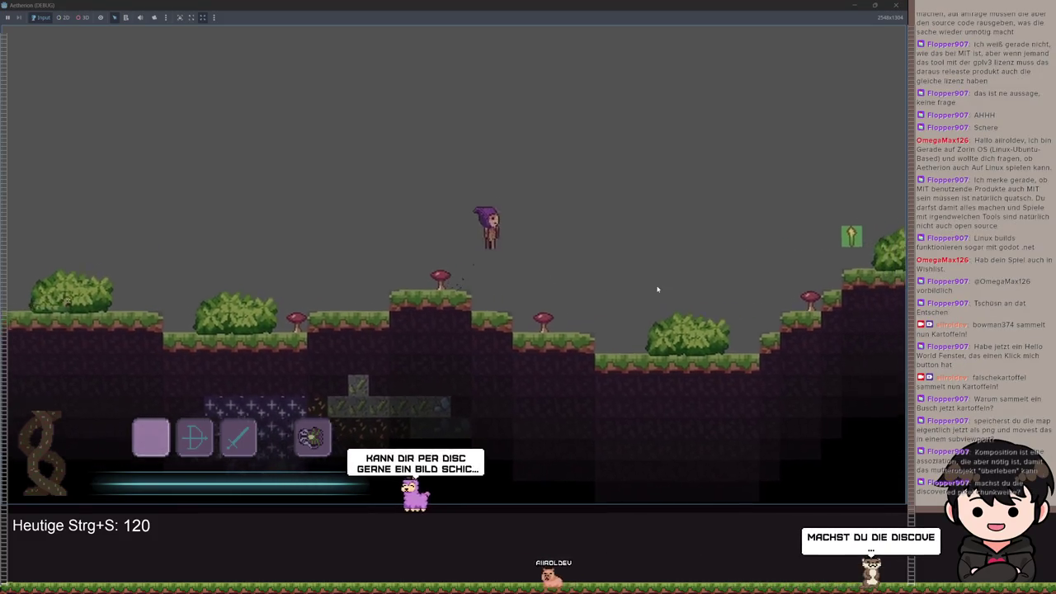
{"action": "key", "text": "d"}
{"action": "key", "text": "space"}
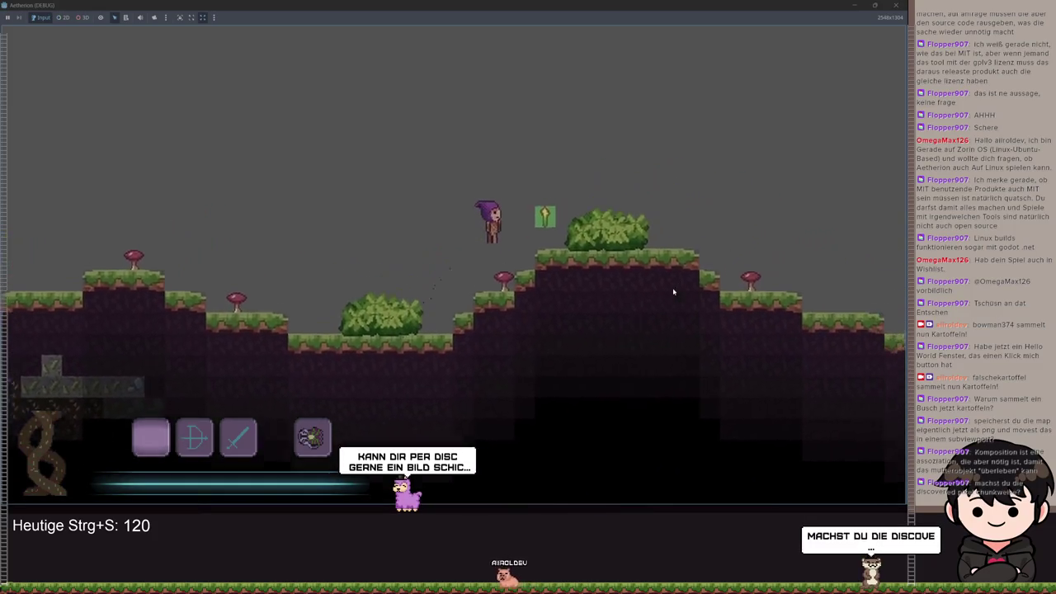
{"action": "key", "text": "a"}
{"action": "key", "text": "space"}
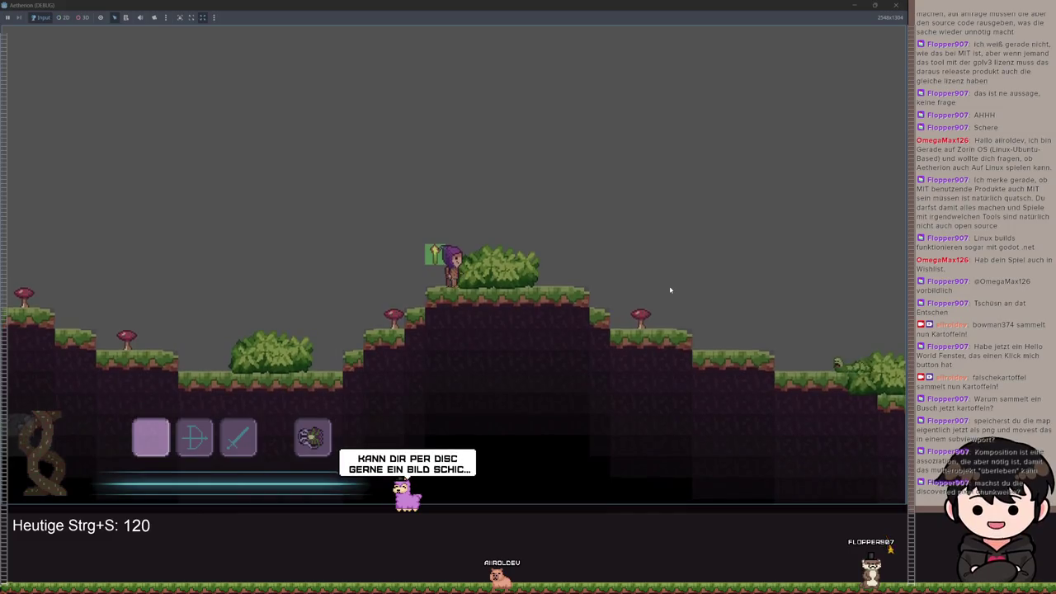
{"action": "key", "text": "space"}
{"action": "key", "text": "d"}
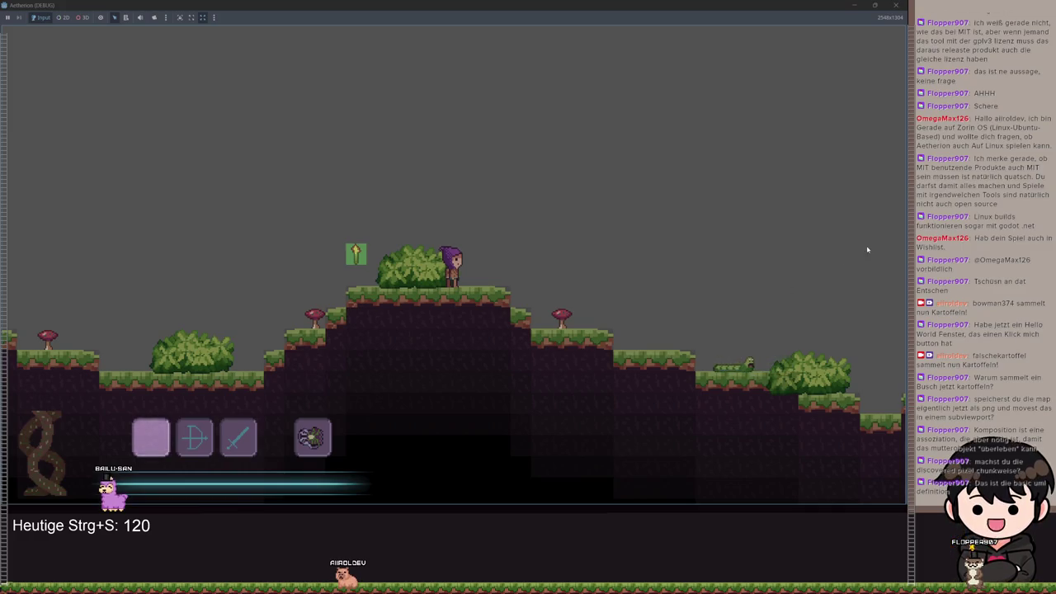
{"action": "key", "text": "space"}
{"action": "key", "text": "Escape"}
Close the game and scroll through minimap_image.gd's tile-discovery code.
{"action": "left_click", "coordinate": [854, 5]}
{"action": "scroll", "coordinate": [495, 207], "scroll_direction": "down", "scroll_amount": 10}
{"action": "scroll", "coordinate": [495, 235], "scroll_direction": "down", "scroll_amount": 20}
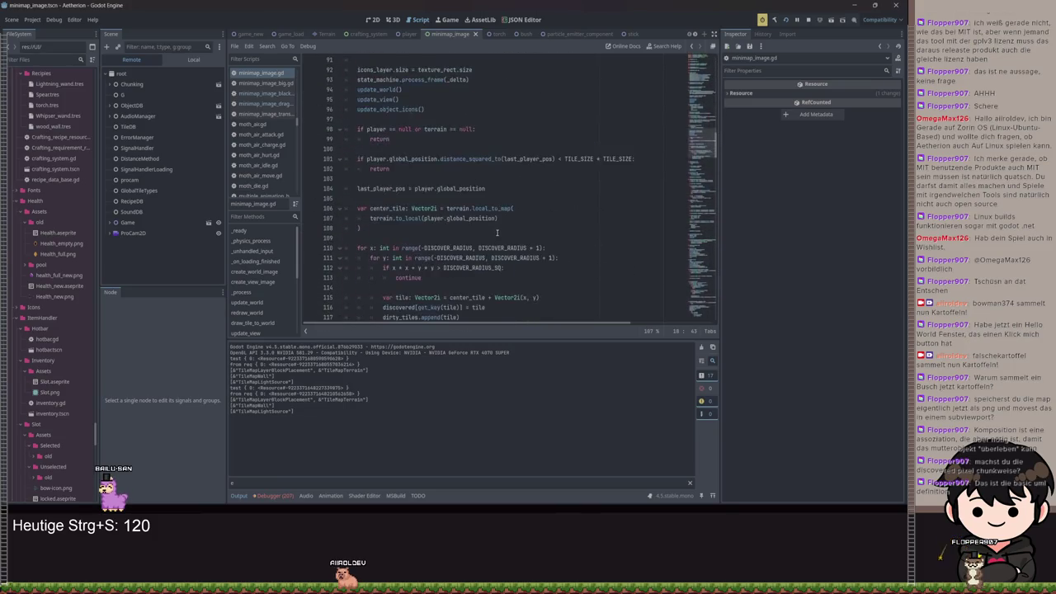
{"action": "scroll", "coordinate": [498, 232], "scroll_direction": "up", "scroll_amount": 10}
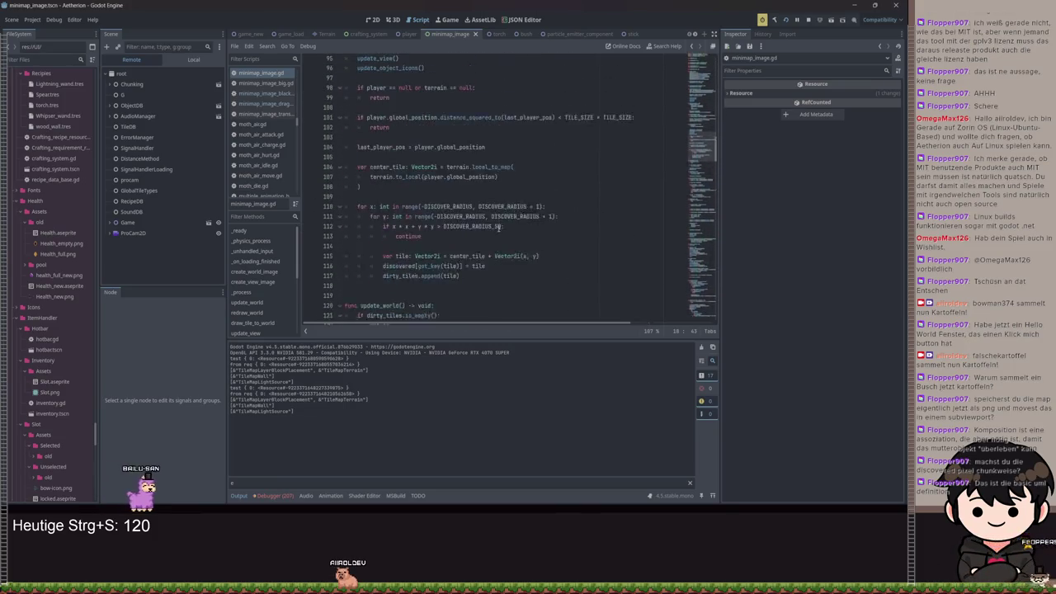
{"action": "scroll", "coordinate": [467, 211], "scroll_direction": "down", "scroll_amount": 4}
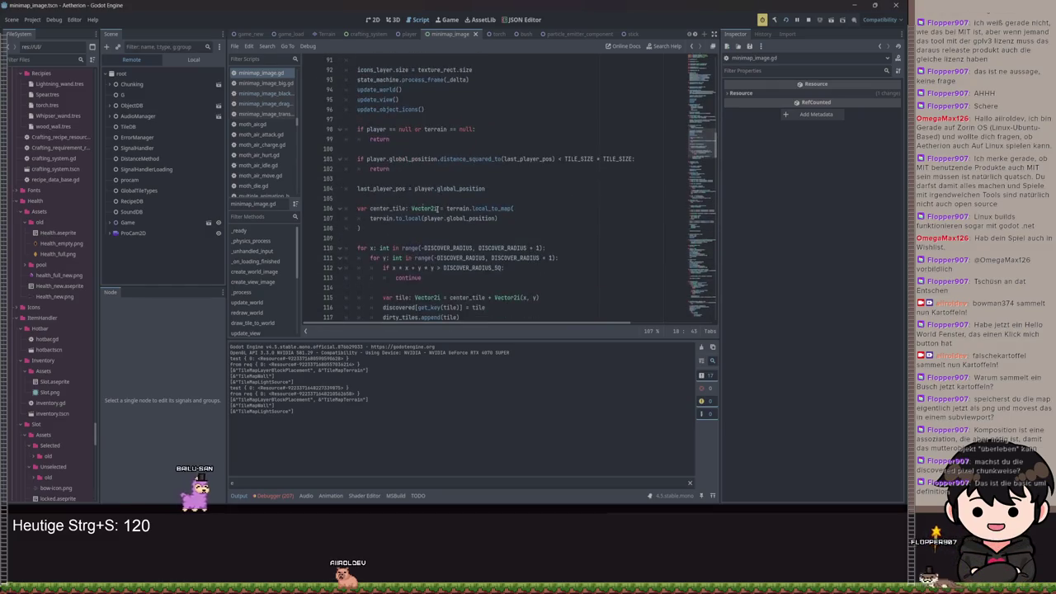
{"action": "scroll", "coordinate": [498, 211], "scroll_direction": "down", "scroll_amount": 13}
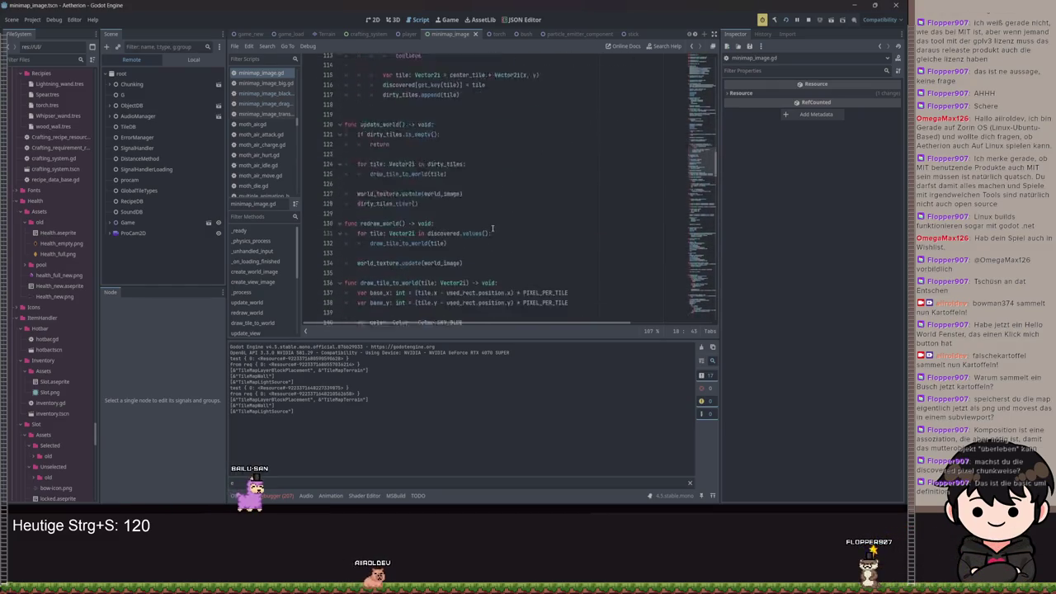
{"action": "scroll", "coordinate": [493, 224], "scroll_direction": "down", "scroll_amount": 3}
{"action": "scroll", "coordinate": [494, 225], "scroll_direction": "up", "scroll_amount": 3}
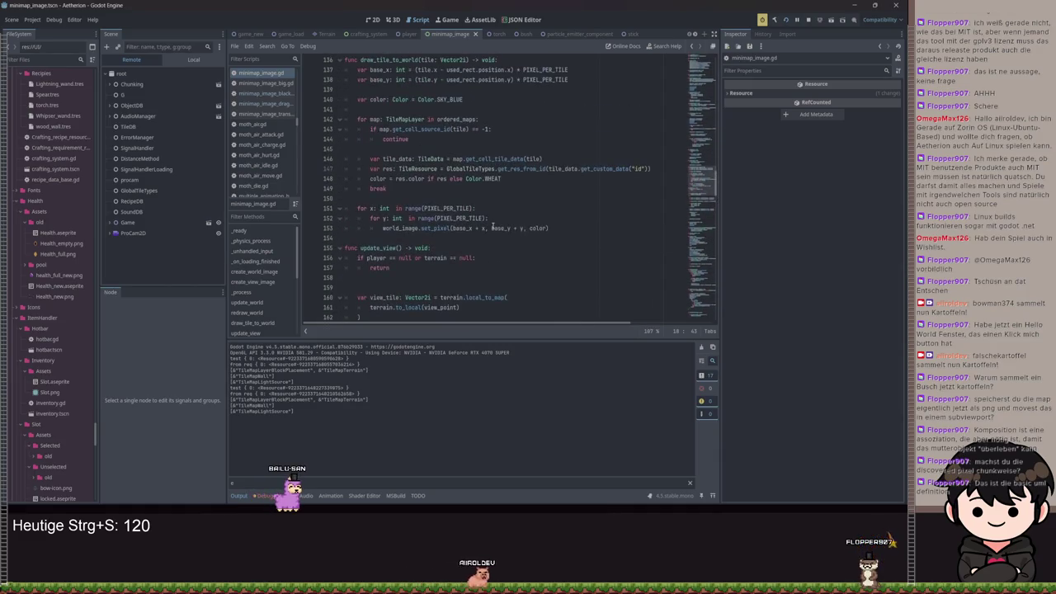
{"action": "scroll", "coordinate": [453, 200], "scroll_direction": "up", "scroll_amount": 3}
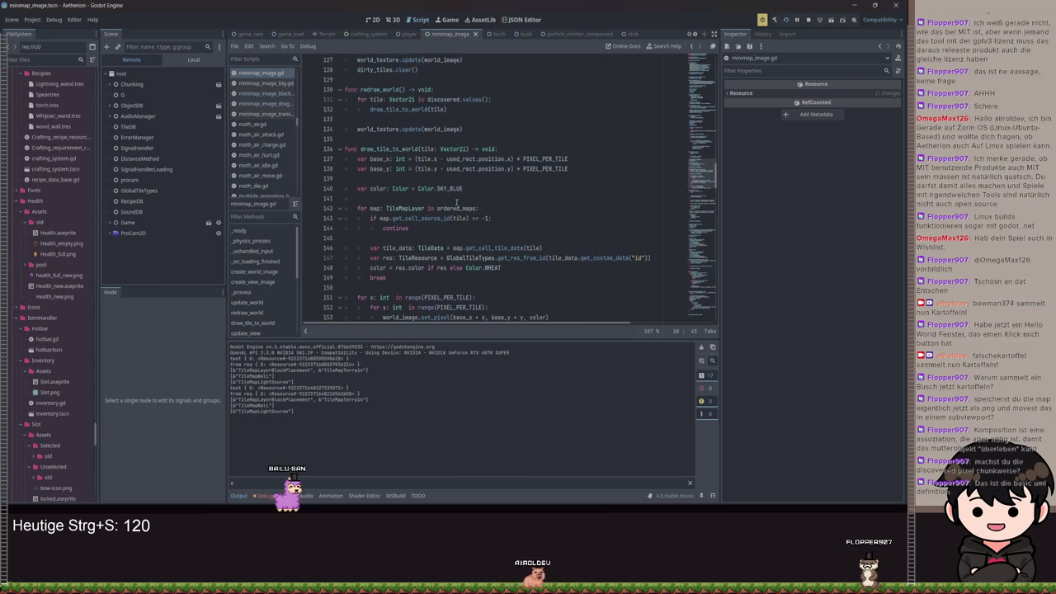
{"action": "scroll", "coordinate": [423, 224], "scroll_direction": "down", "scroll_amount": 1}
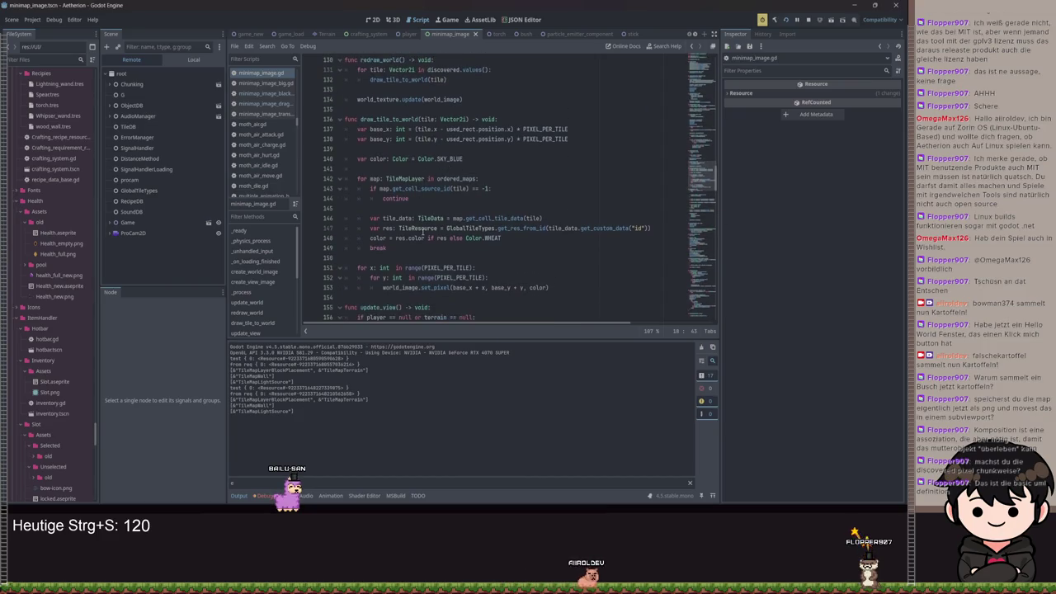
{"action": "scroll", "coordinate": [437, 235], "scroll_direction": "down", "scroll_amount": 1}
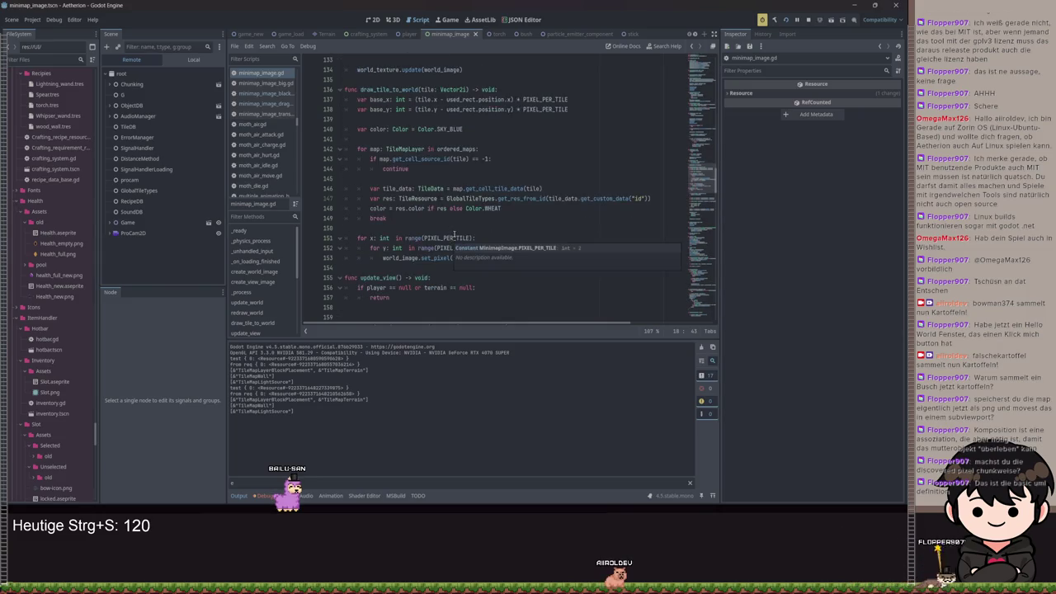
{"action": "scroll", "coordinate": [425, 206], "scroll_direction": "up", "scroll_amount": 2}
Go to the draw_tile_to_world call inside redraw_world.
{"action": "left_click", "coordinate": [390, 148]}
{"action": "scroll", "coordinate": [394, 151], "scroll_direction": "up", "scroll_amount": 4}
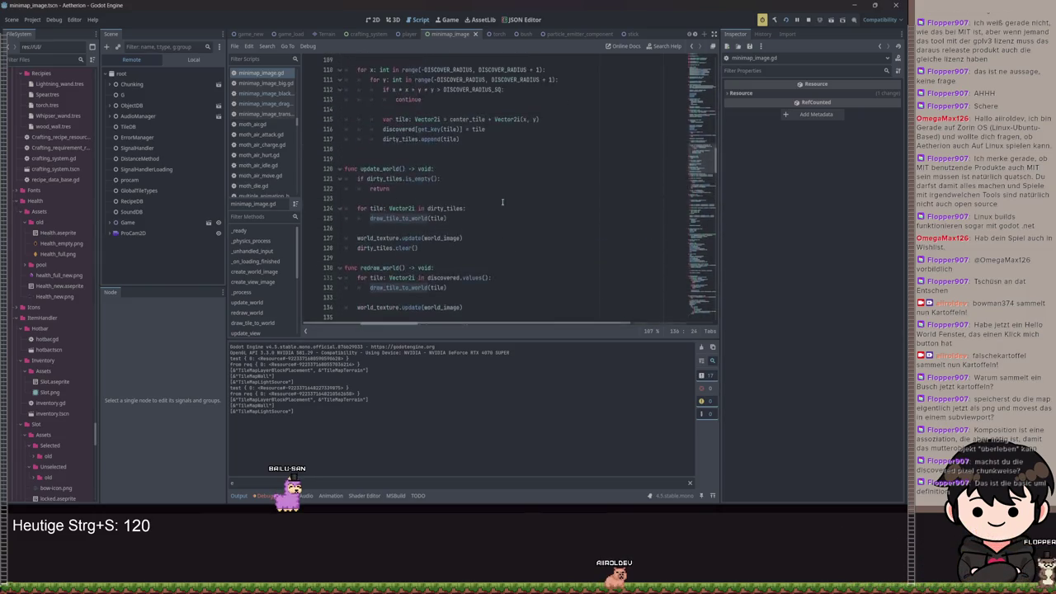
{"action": "left_click_drag", "start_coordinate": [450, 229], "coordinate": [487, 218]}
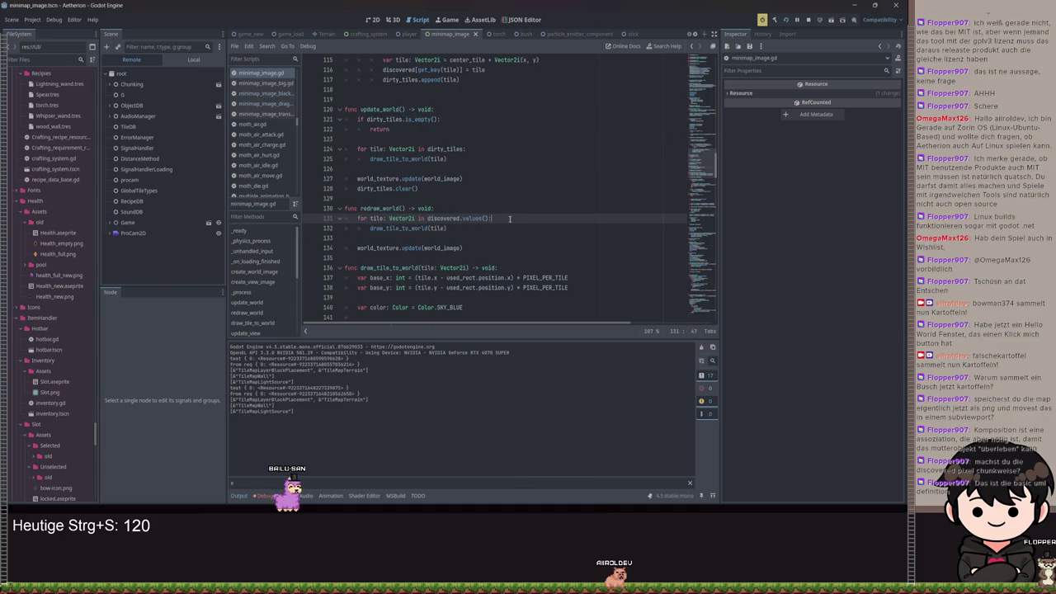
{"action": "left_click", "coordinate": [605, 228]}
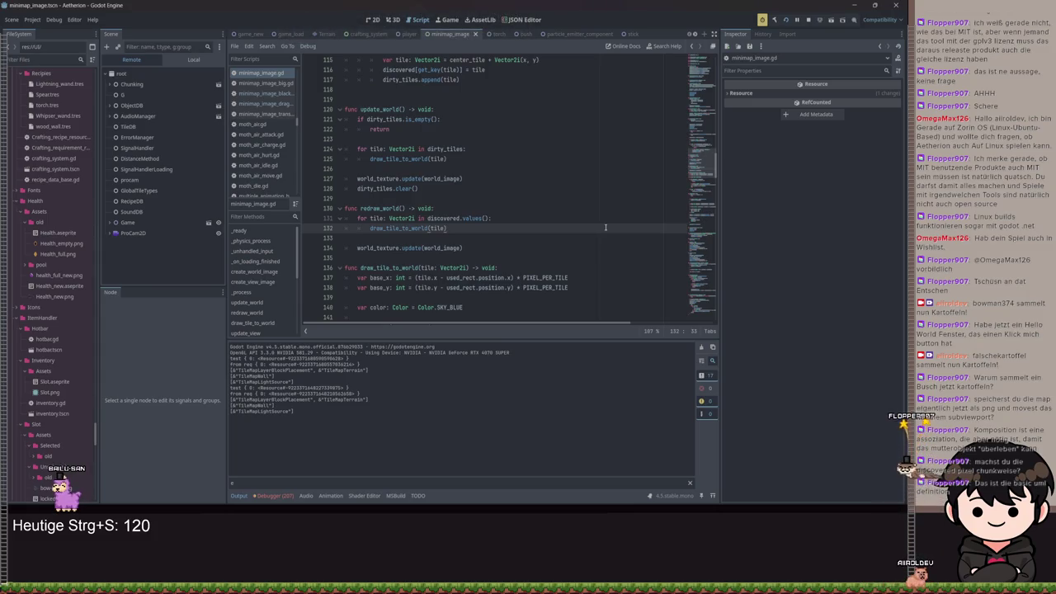
Run the game, resume, run the character right past the altar, then close the window.
{"action": "key", "text": "F5"}
{"action": "left_click", "coordinate": [778, 221]}
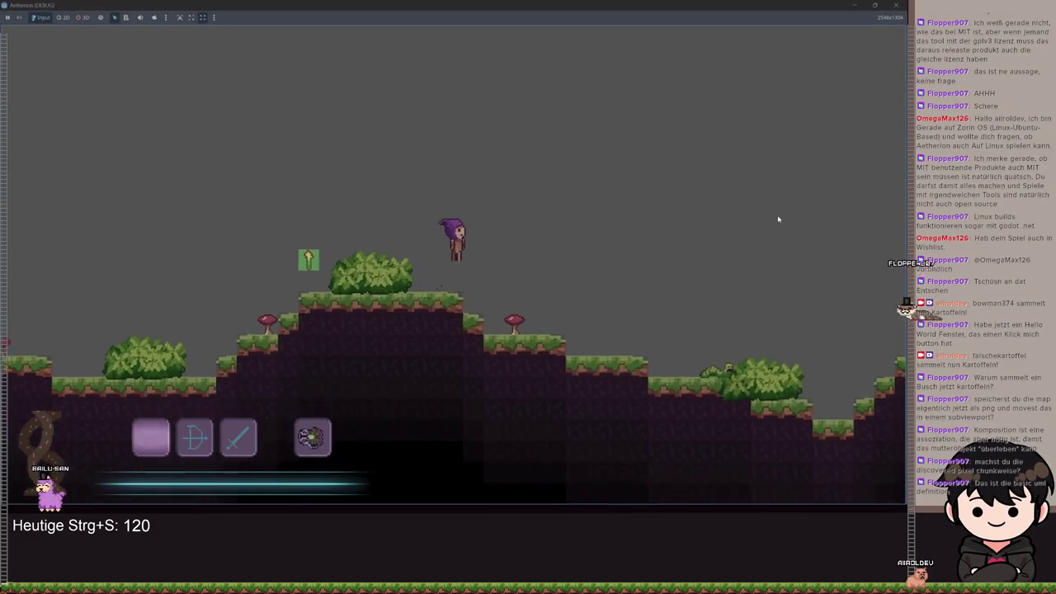
{"action": "key", "text": "d"}
{"action": "key", "text": "space"}
{"action": "key", "text": "space"}
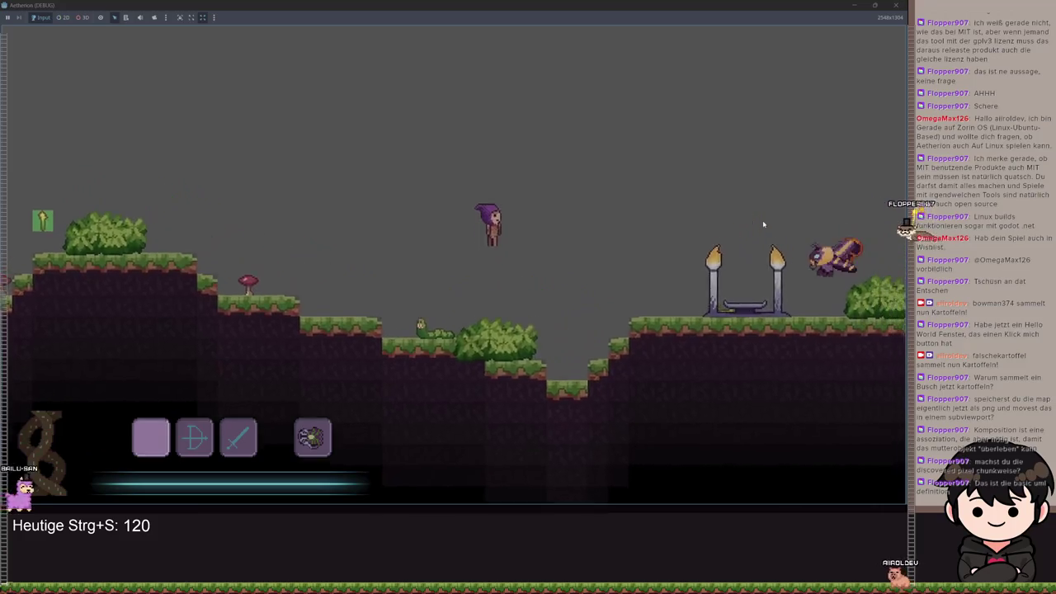
{"action": "key", "text": "d"}
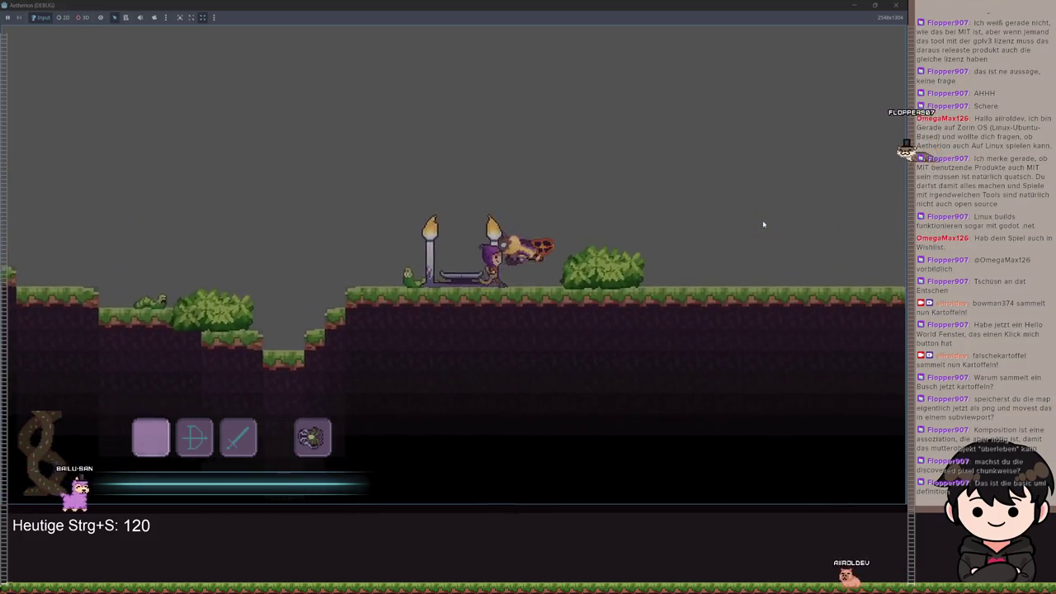
{"action": "key", "text": "d"}
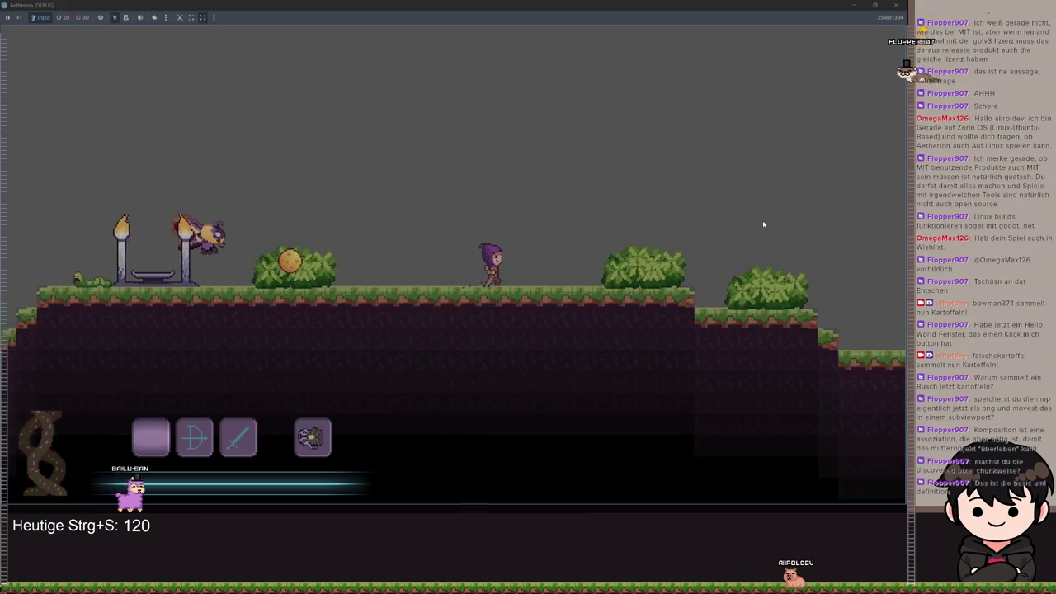
{"action": "key", "text": "d"}
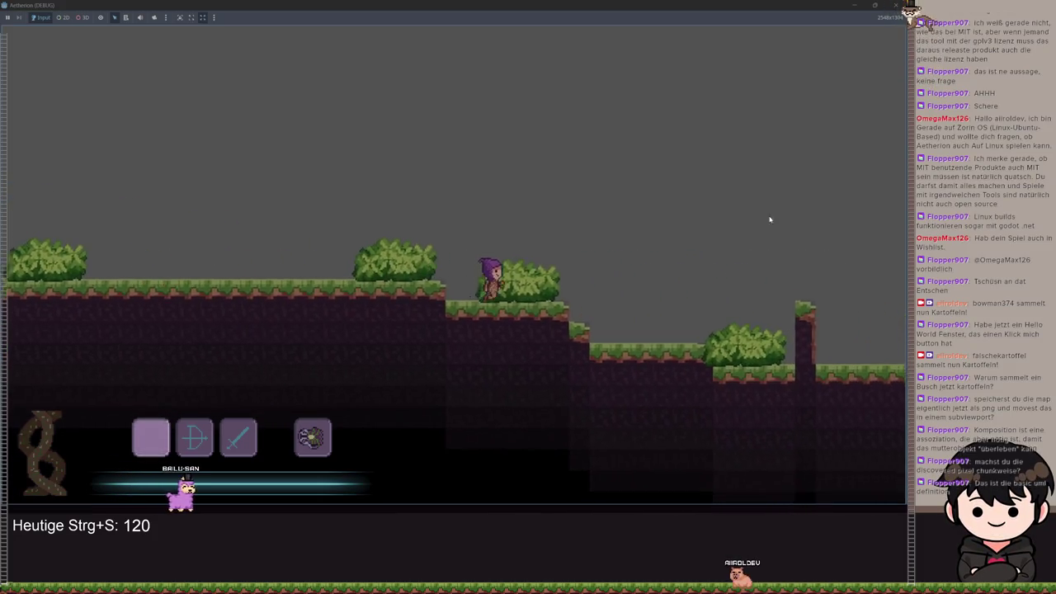
{"action": "key", "text": "Escape"}
{"action": "left_click", "coordinate": [897, 8]}
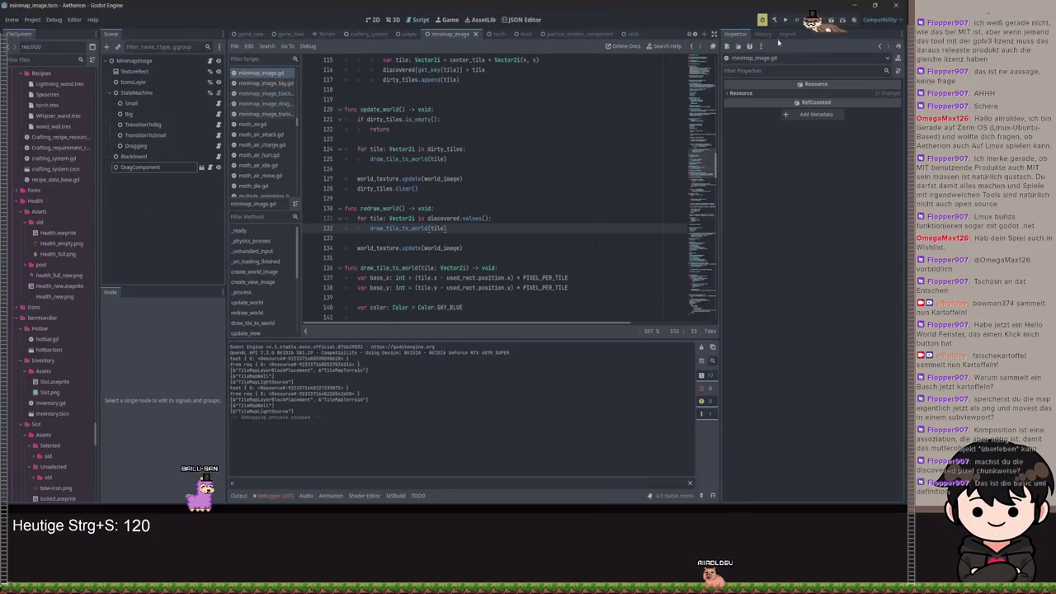
Restart the project and load Spielstand 1 via Spiel Laden from the title menu.
{"action": "left_click", "coordinate": [789, 23]}
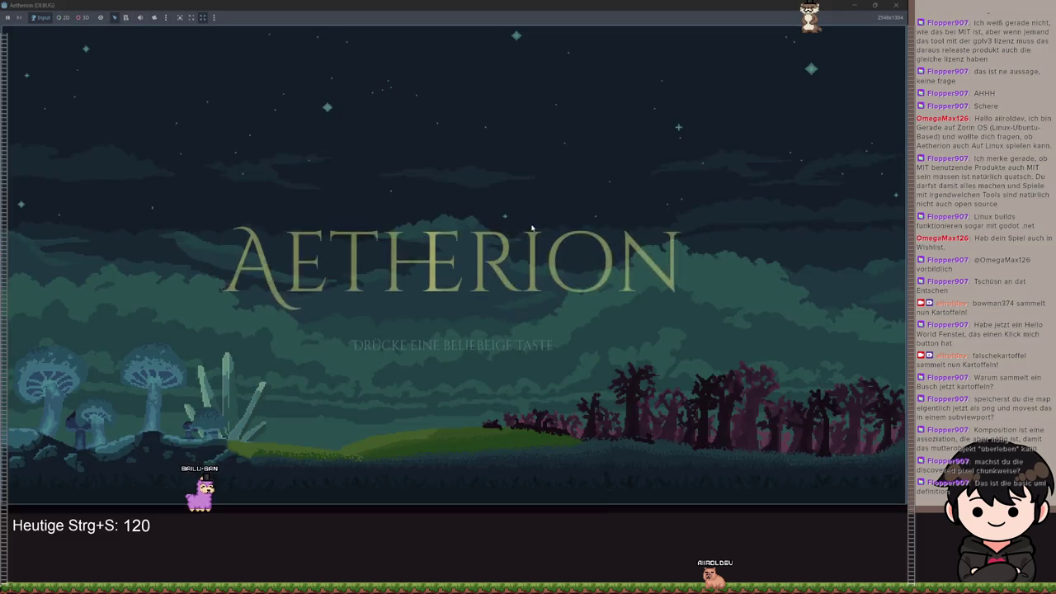
{"action": "left_click", "coordinate": [532, 228]}
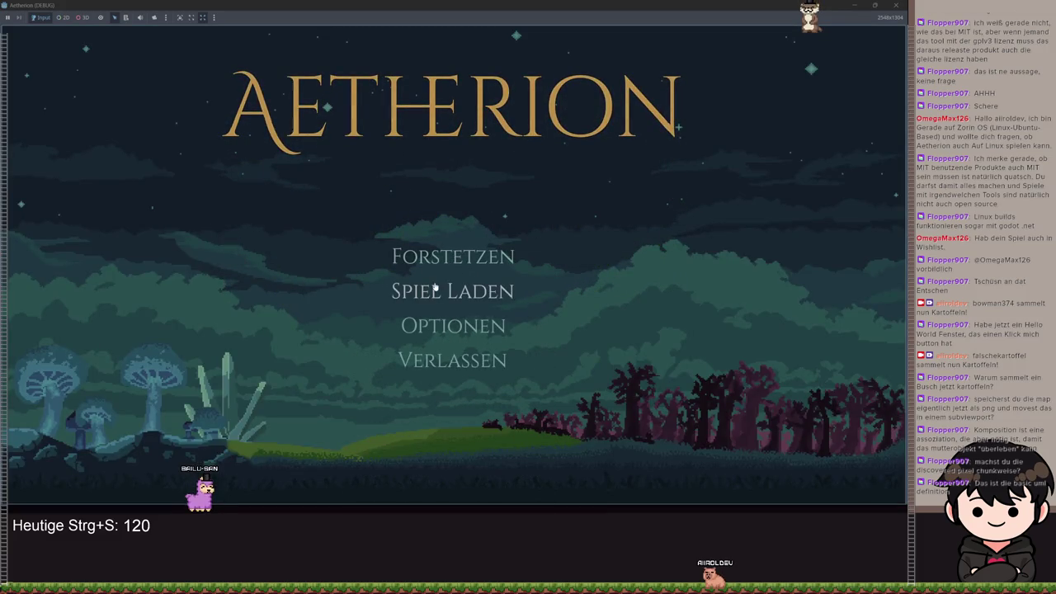
{"action": "left_click", "coordinate": [435, 289]}
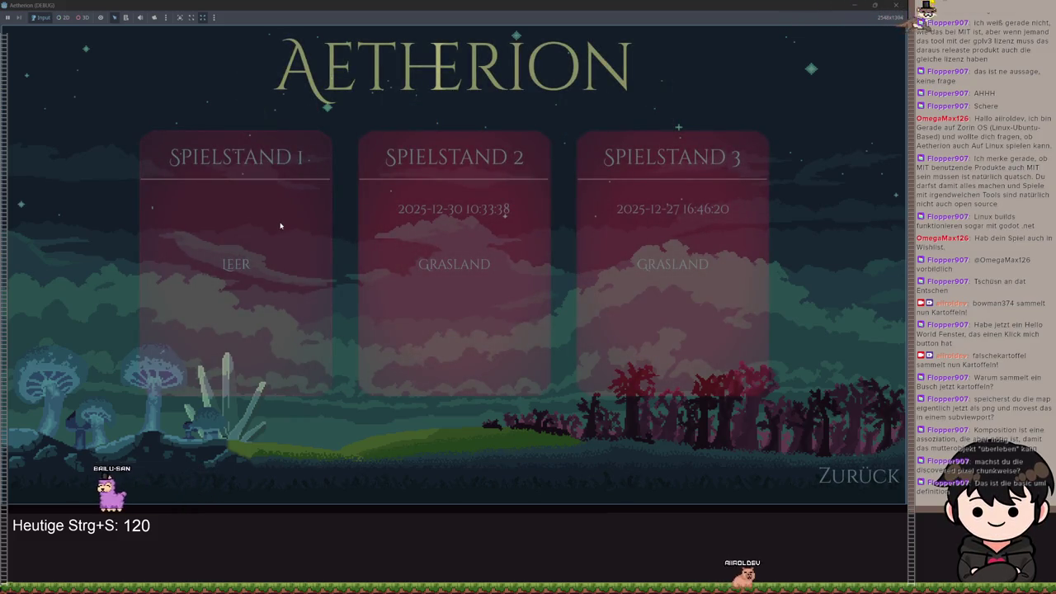
{"action": "left_click", "coordinate": [269, 247]}
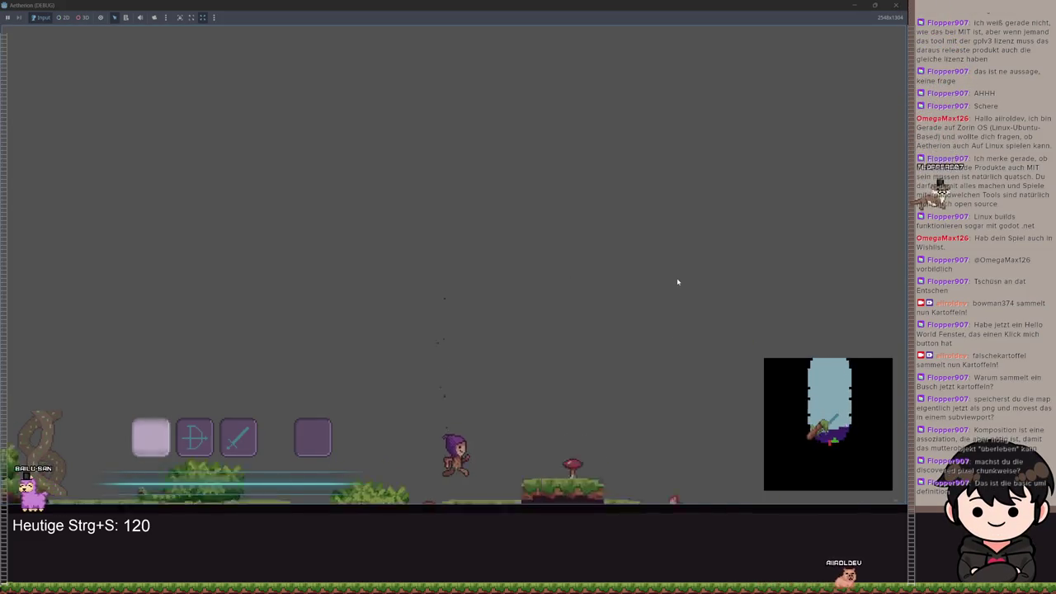
Open the big map and walk the character left and right to test it.
{"action": "key", "text": "m"}
{"action": "key", "text": "a"}
{"action": "key", "text": "d"}
{"action": "key", "text": "d"}
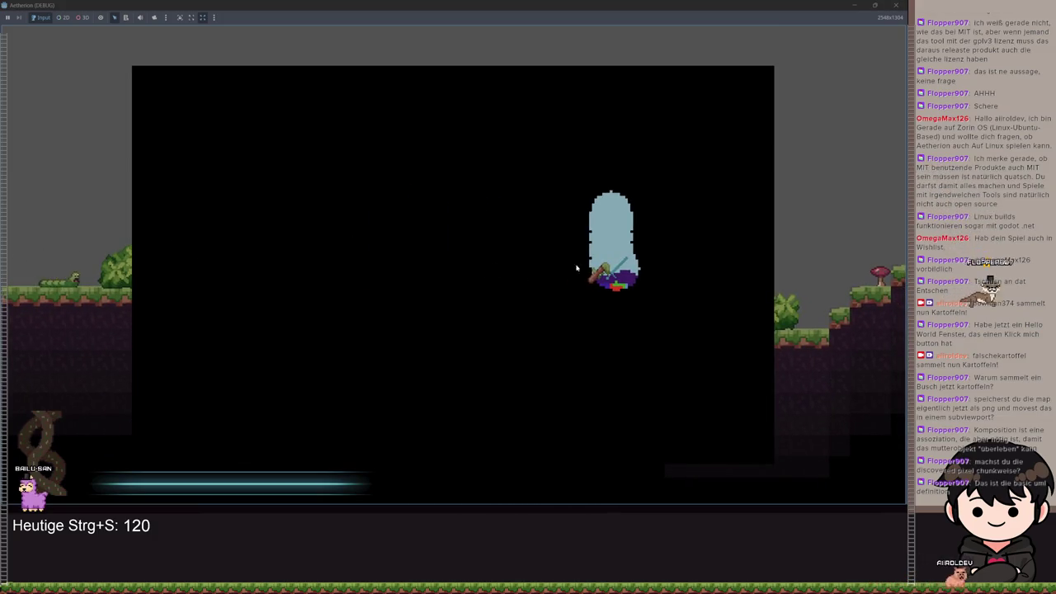
{"action": "key", "text": "a"}
{"action": "key", "text": "d"}
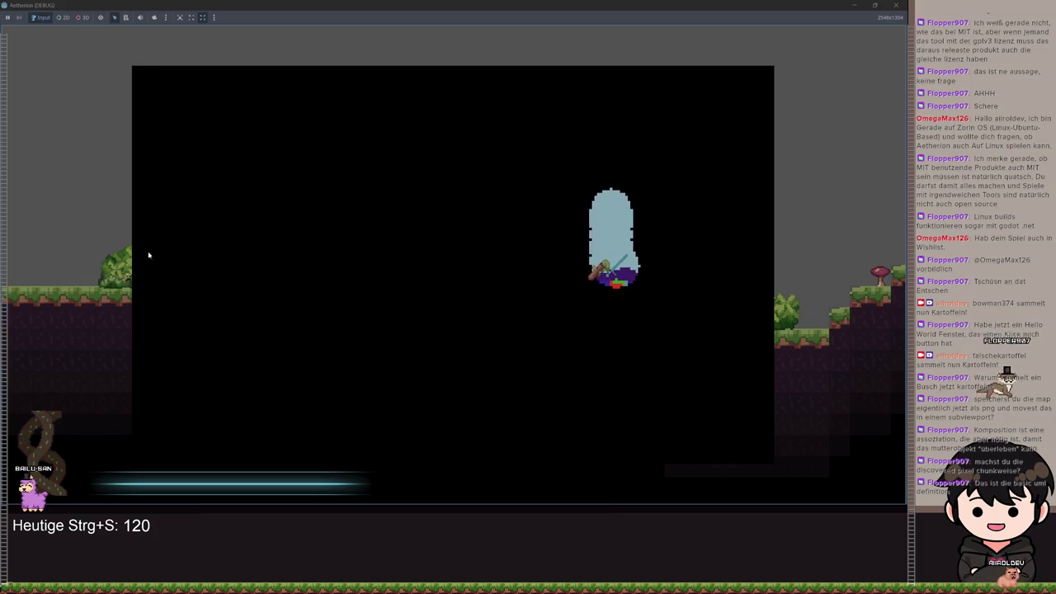
{"action": "key", "text": "a"}
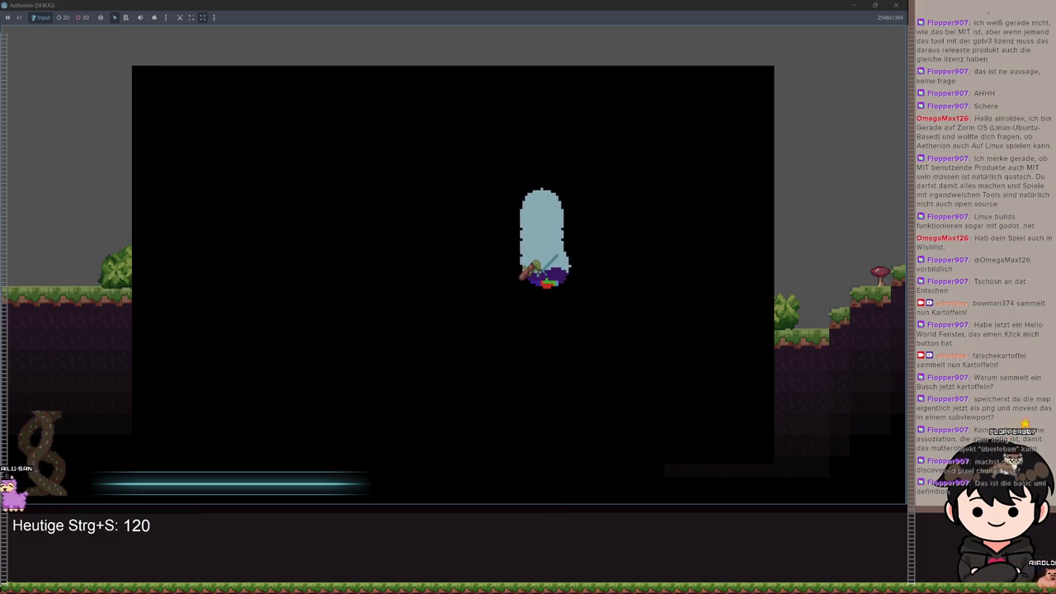
{"action": "key", "text": "d"}
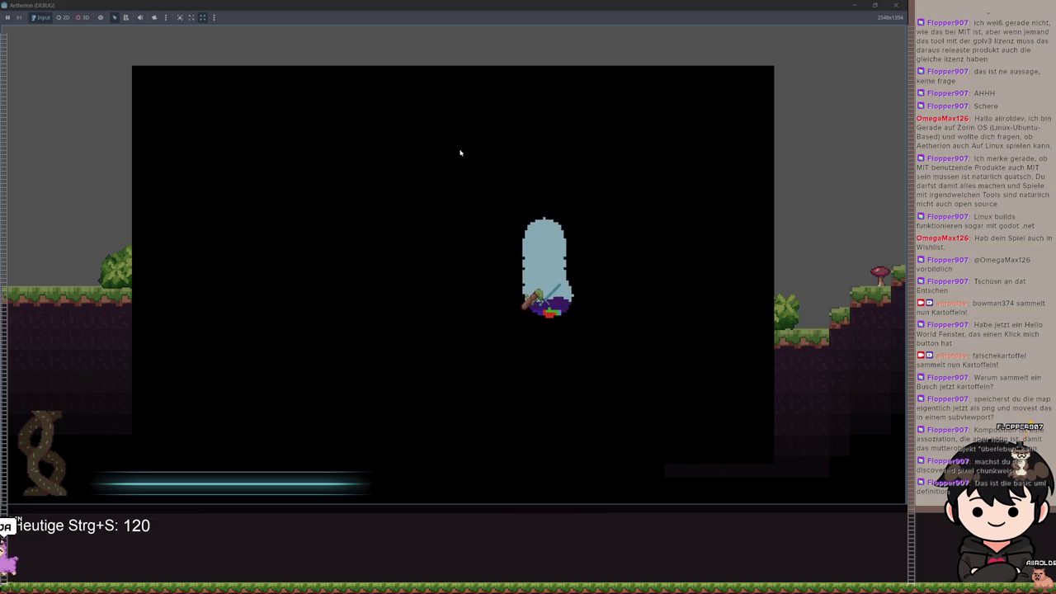
{"action": "key", "text": "d"}
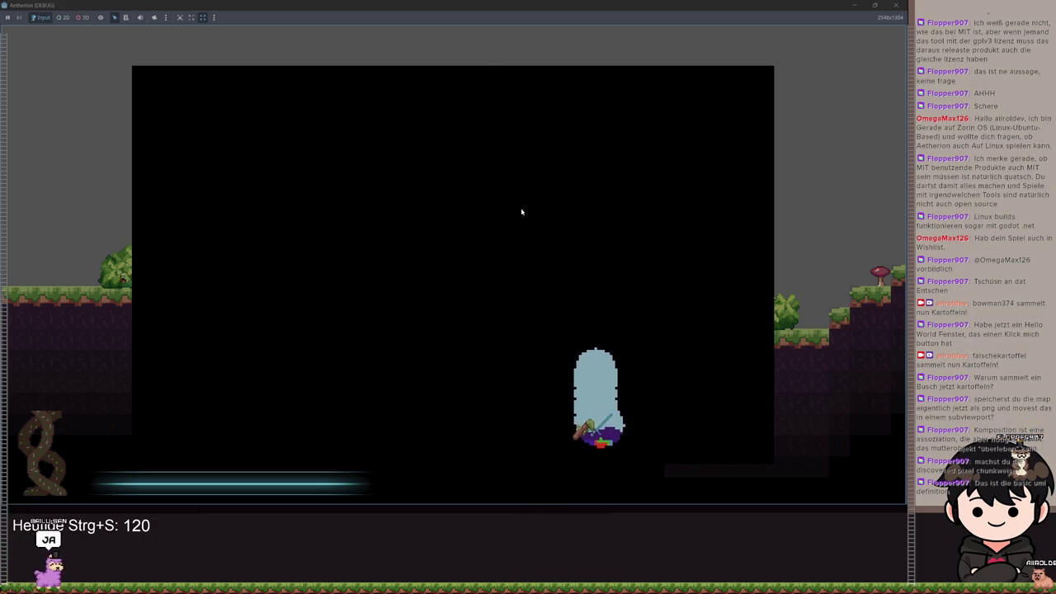
Move the character up, left and right around the area, then close the game window.
{"action": "key", "text": "w"}
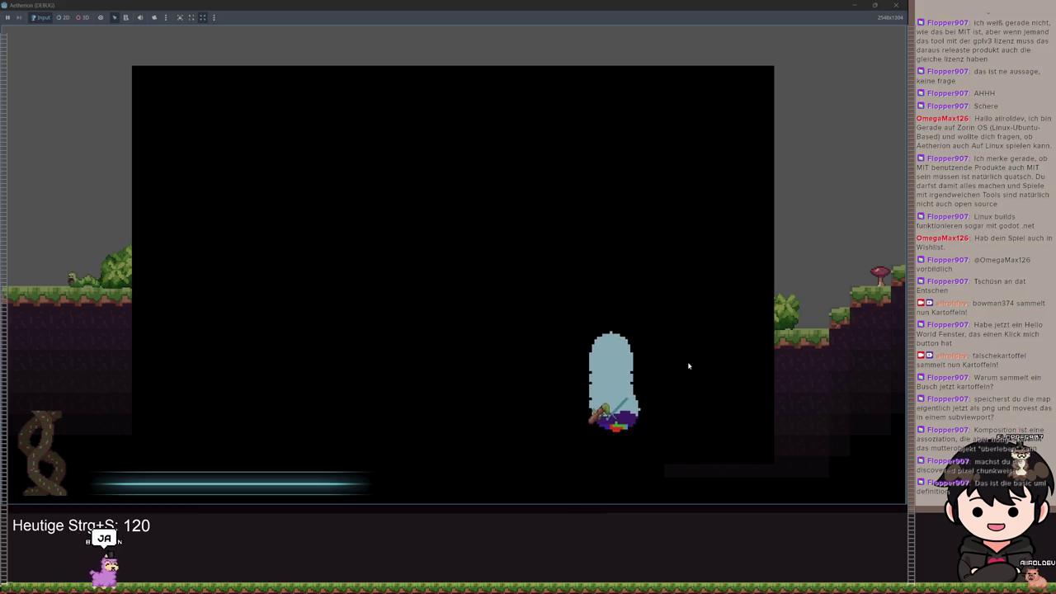
{"action": "key", "text": "a"}
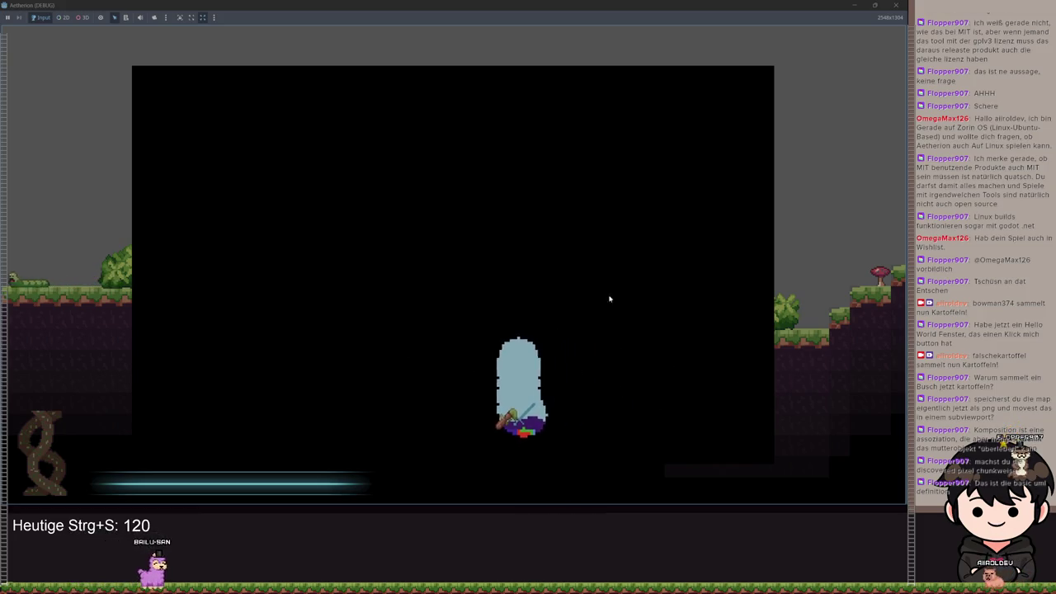
{"action": "key", "text": "w"}
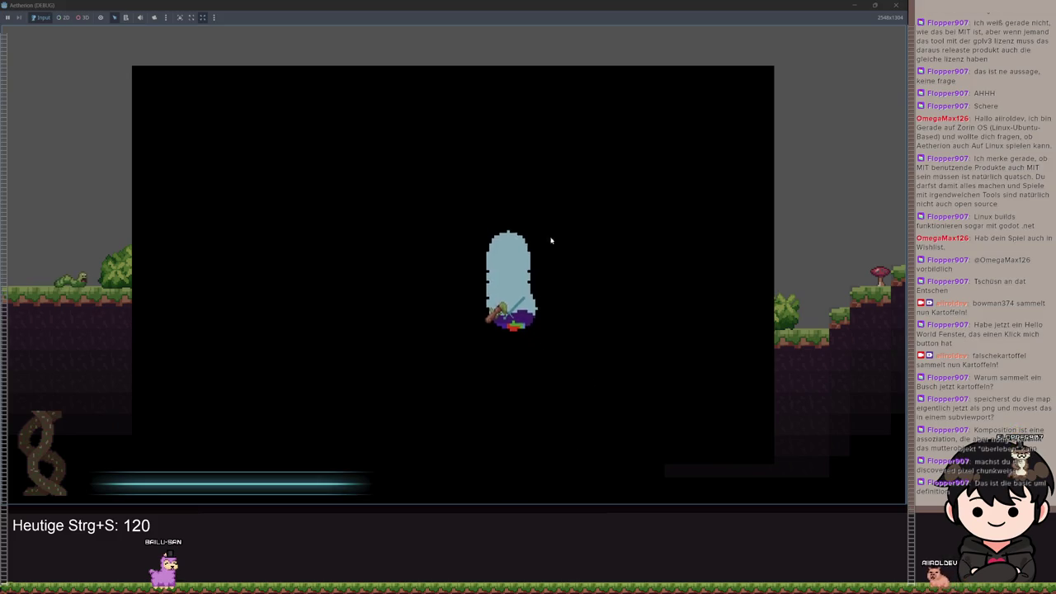
{"action": "key", "text": "a"}
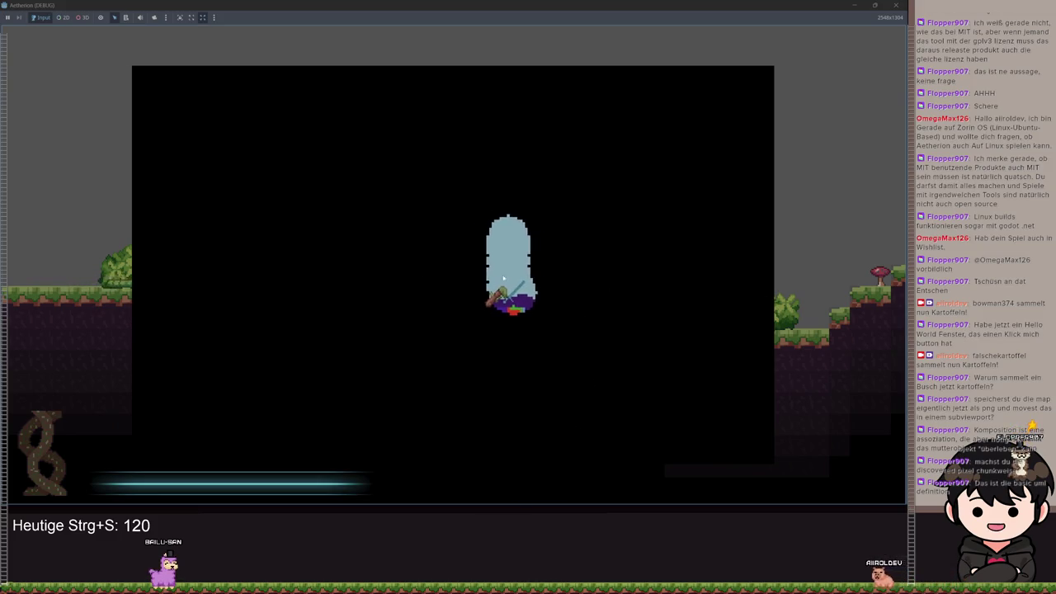
{"action": "key", "text": "w"}
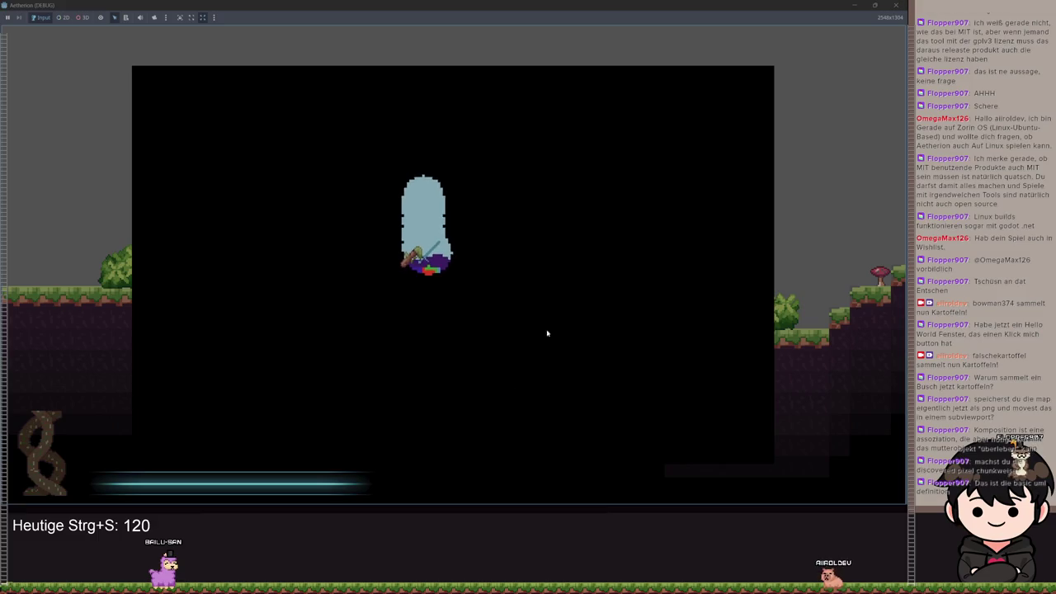
{"action": "key", "text": "d"}
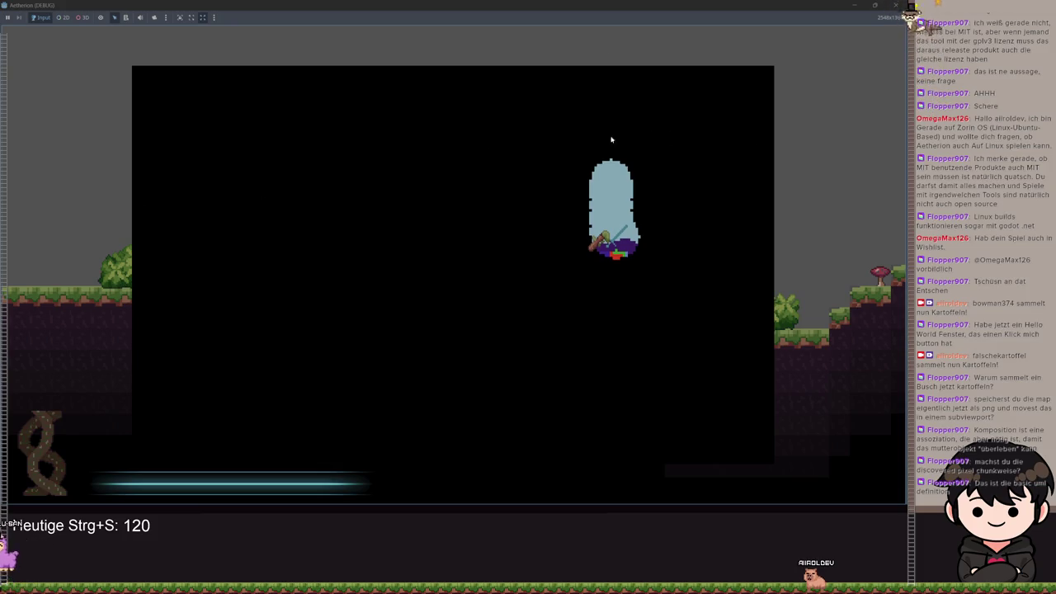
{"action": "key", "text": "space"}
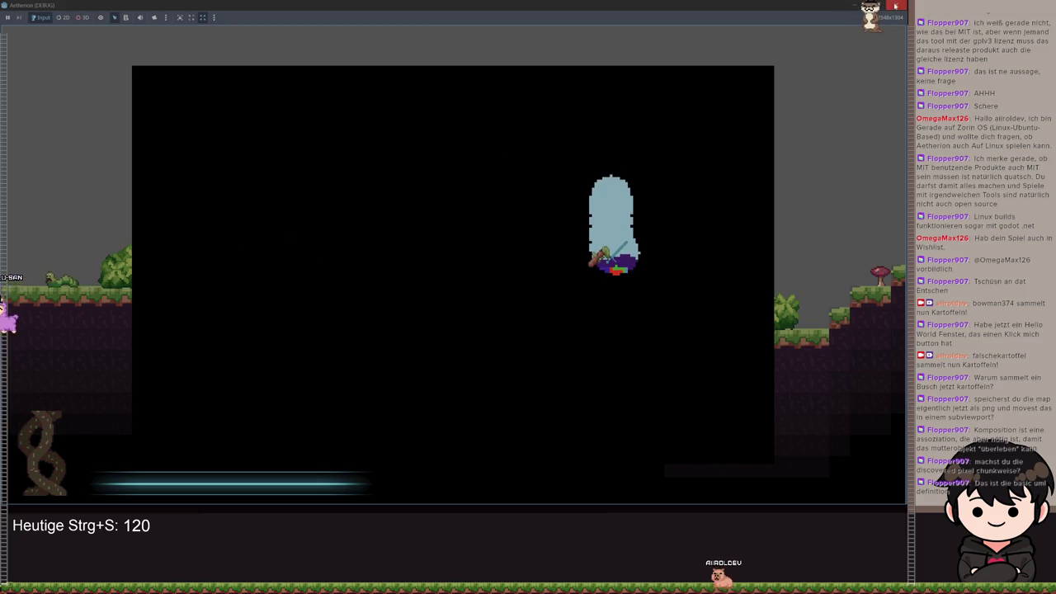
{"action": "left_click", "coordinate": [894, 7]}
Change the clamp lower bound on line 12 of minimap_image_dragging.gd to Vector2i(0, 0), save, and run the game.
{"action": "key", "text": "ctrl+z"}
{"action": "key", "text": "ctrl+z"}
{"action": "scroll", "coordinate": [549, 220], "scroll_direction": "down", "scroll_amount": 7}
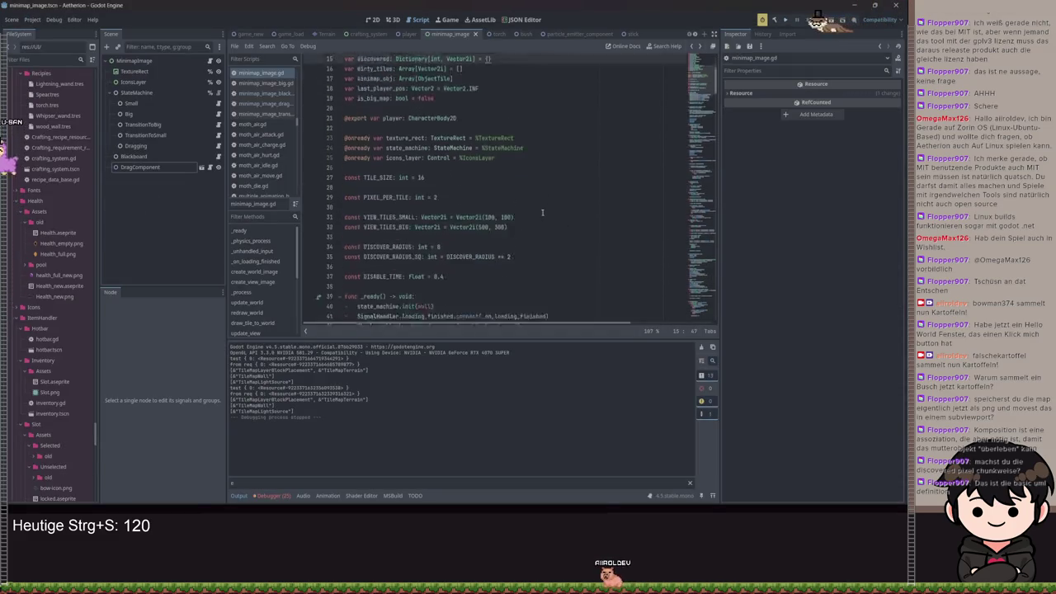
{"action": "left_click", "coordinate": [217, 146]}
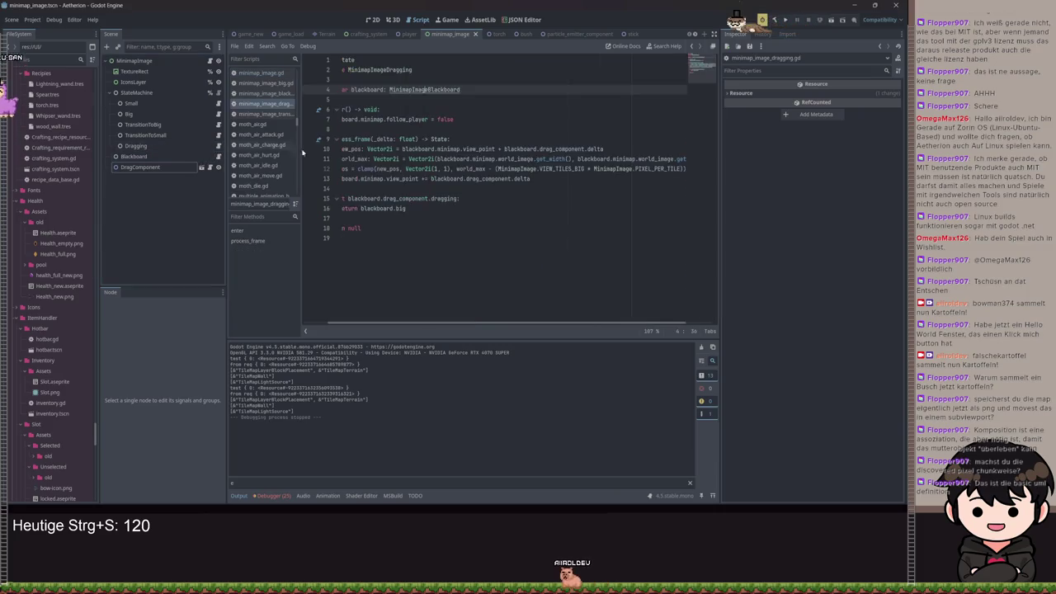
{"action": "left_click", "coordinate": [600, 302]}
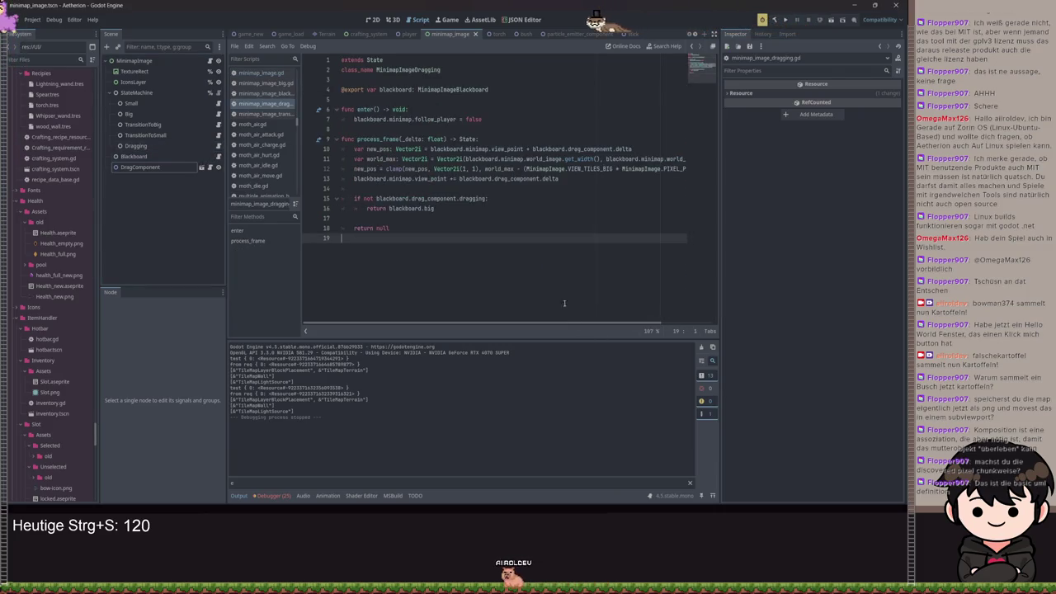
{"action": "left_click", "coordinate": [464, 168]}
{"action": "left_click", "coordinate": [473, 168]}
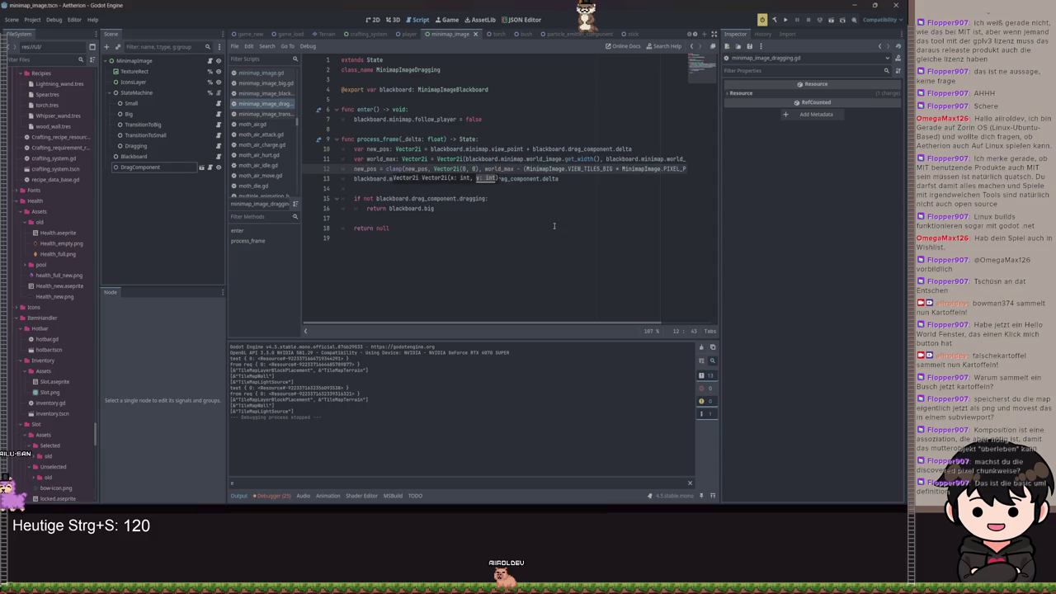
{"action": "key", "text": "ctrl+s"}
{"action": "key", "text": "ctrl+s"}
{"action": "left_click", "coordinate": [786, 20]}
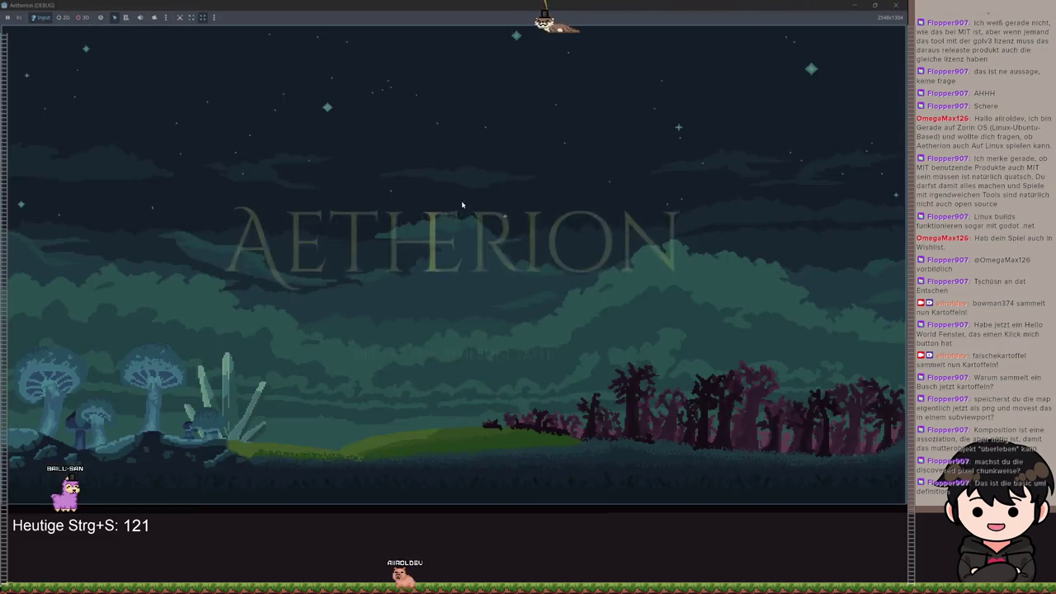
From the title screen, load a saved game through the Spiel Laden menu.
{"action": "key", "text": "space"}
{"action": "left_click", "coordinate": [391, 291]}
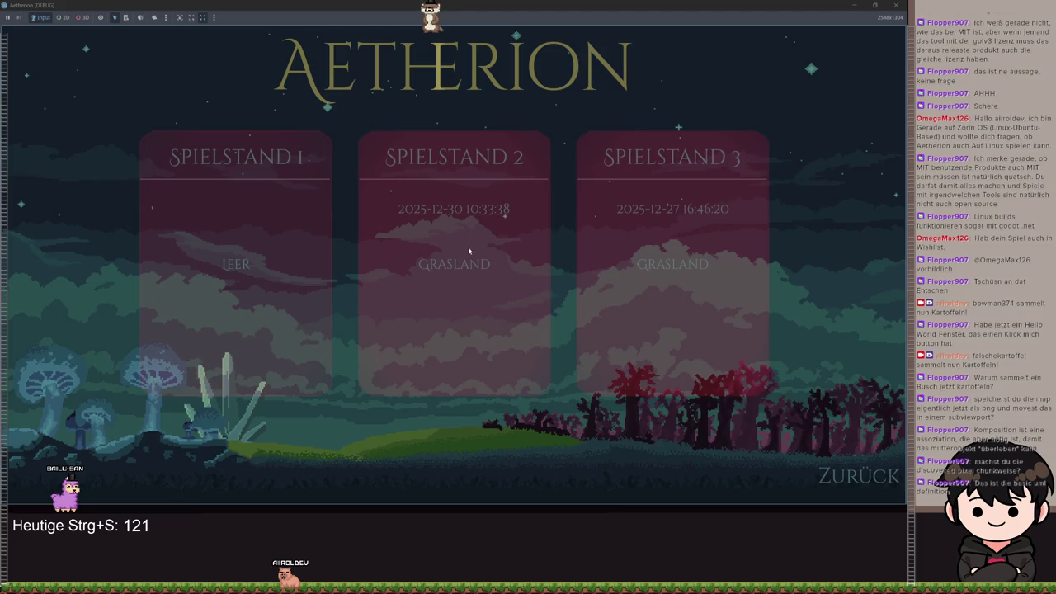
{"action": "left_click", "coordinate": [496, 259]}
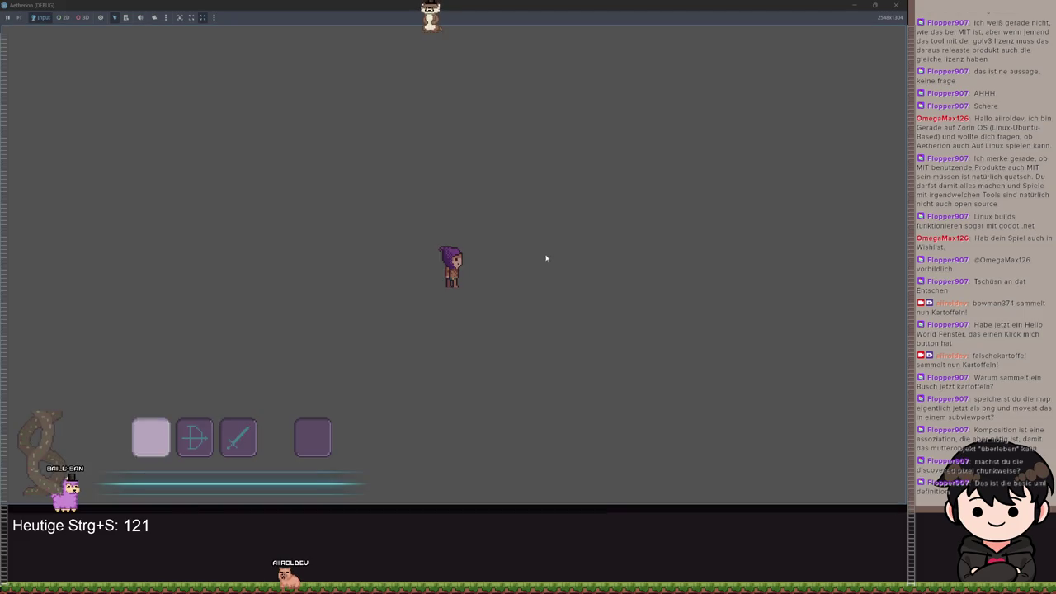
Open the big map with M and walk the character down and right, then minimize the game.
{"action": "key", "text": "s"}
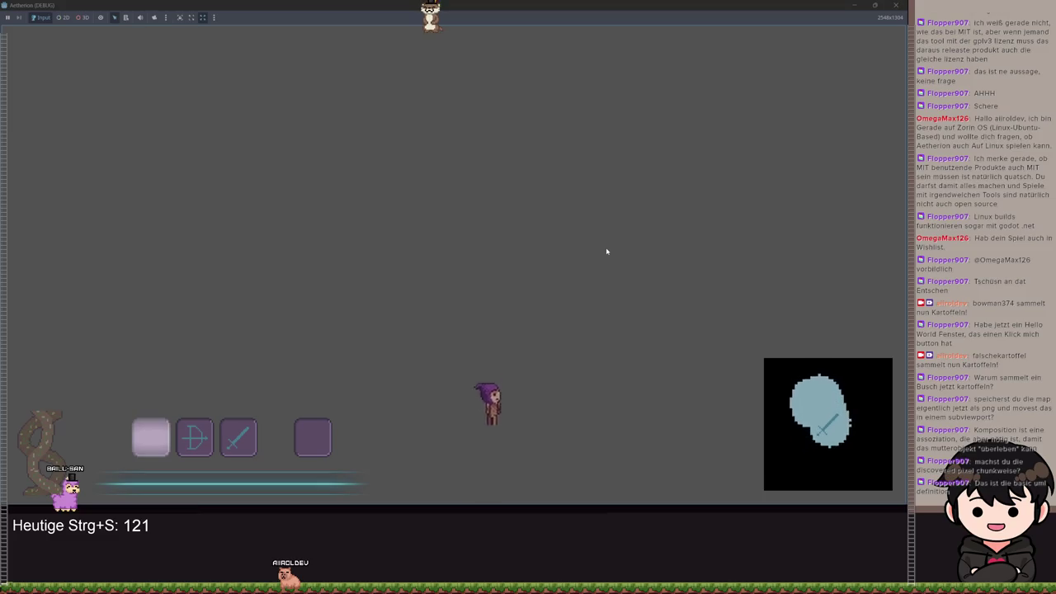
{"action": "key", "text": "m"}
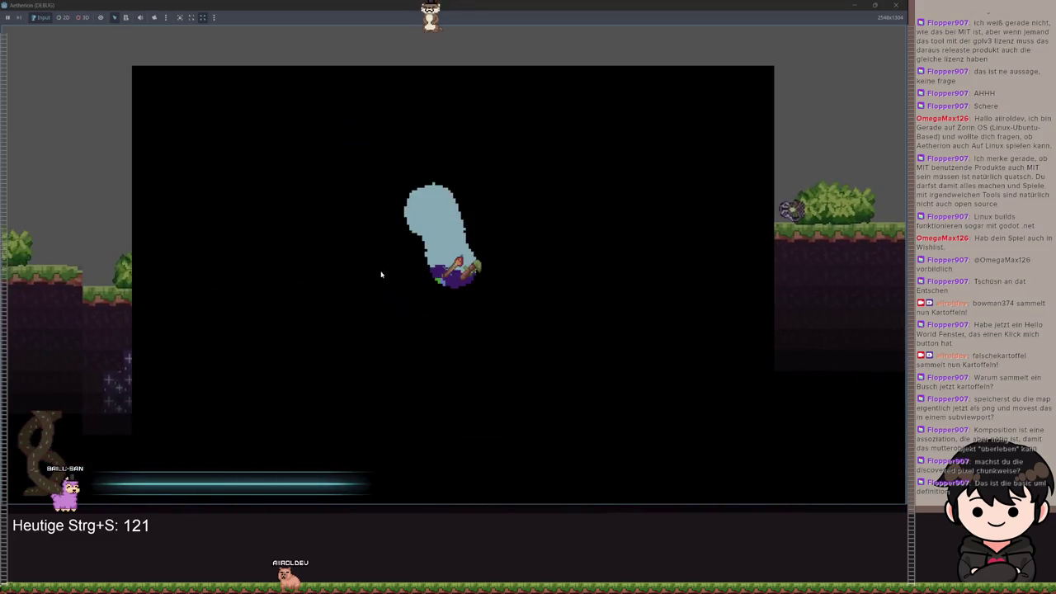
{"action": "key", "text": "d"}
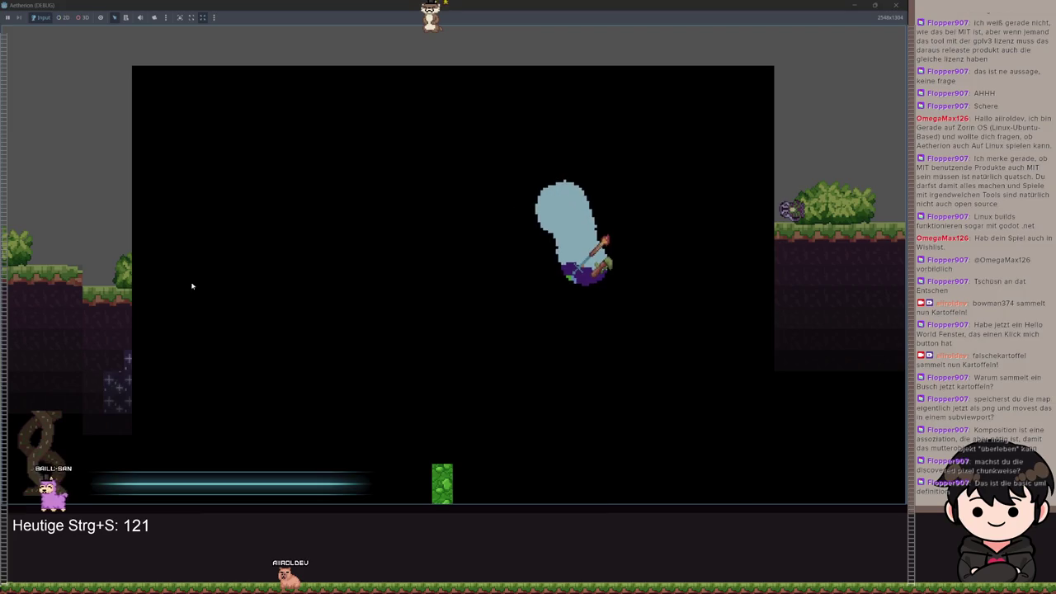
{"action": "key", "text": "d"}
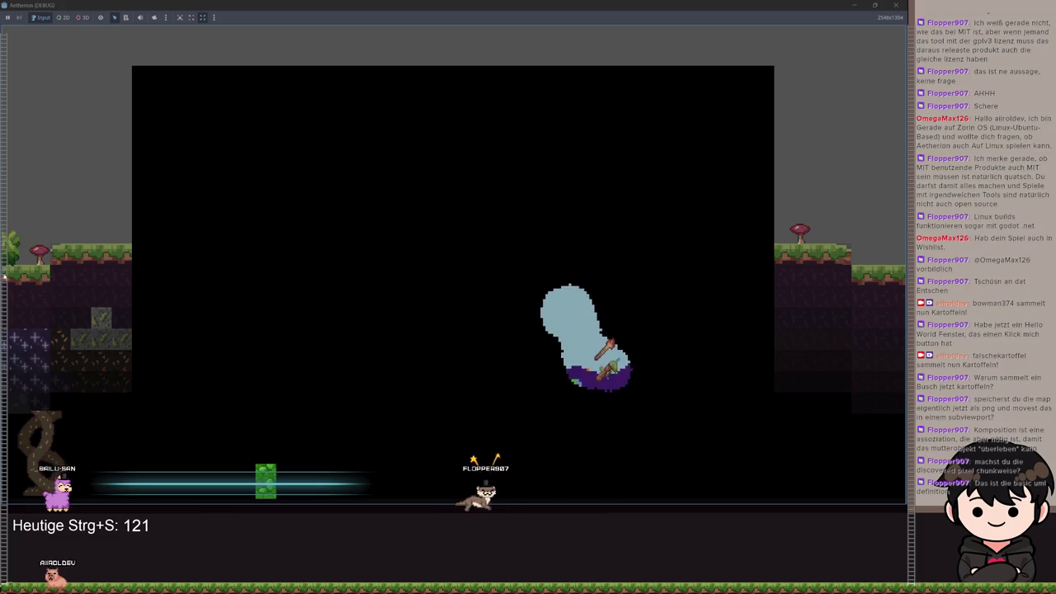
{"action": "left_click", "coordinate": [856, 6]}
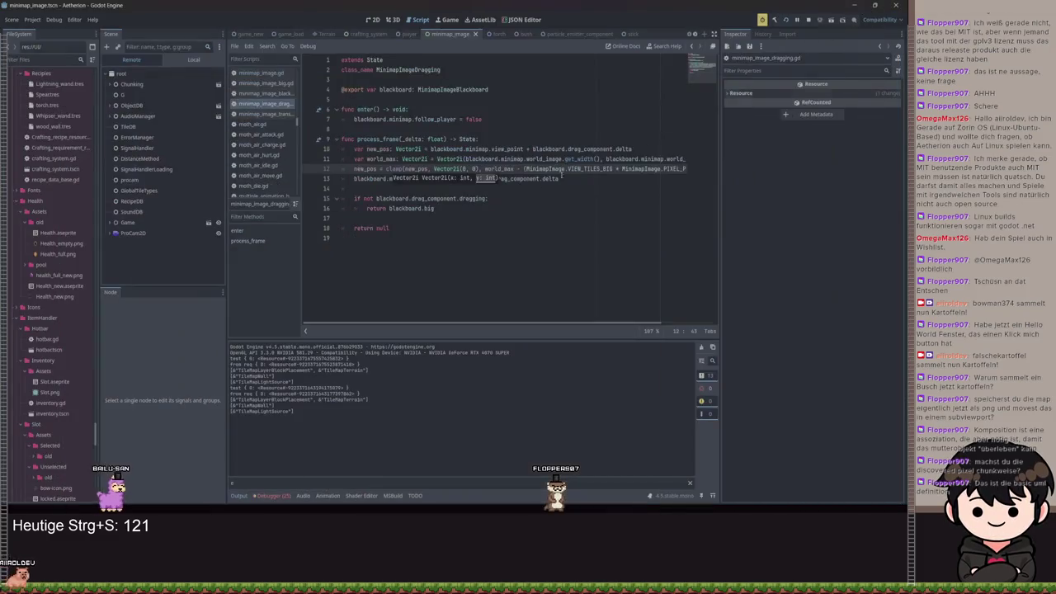
Replace '+= blackboard.drag_component.delta' on line 13 with '= new_pos', save, and run with F5.
{"action": "left_click", "coordinate": [572, 179]}
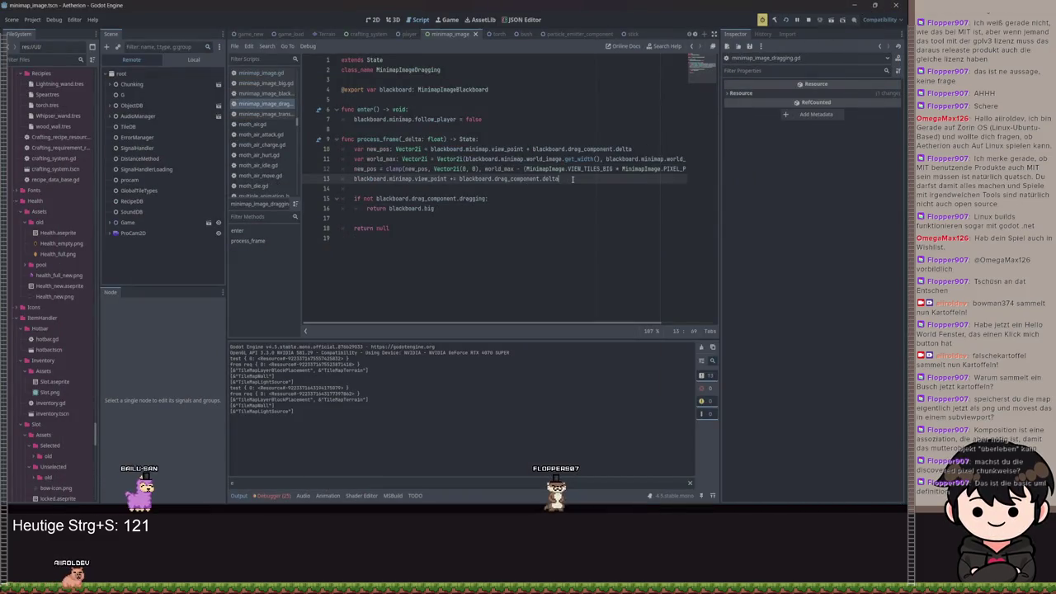
{"action": "left_click_drag", "start_coordinate": [572, 179], "coordinate": [454, 179]}
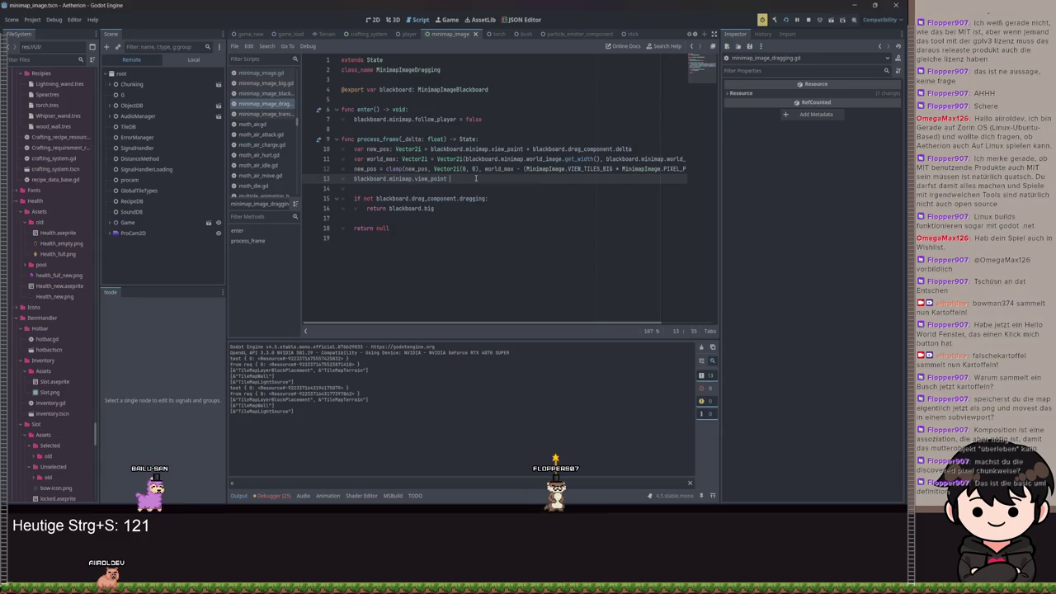
{"action": "type", "text": "= new"}
{"action": "key", "text": "Return"}
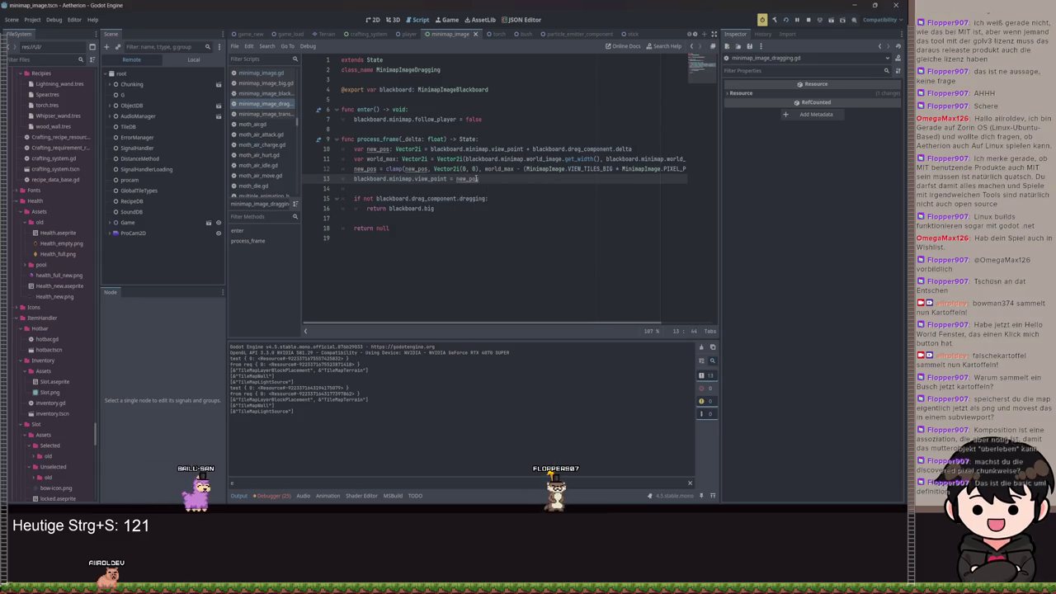
{"action": "key", "text": "ctrl+s"}
{"action": "key", "text": "F5"}
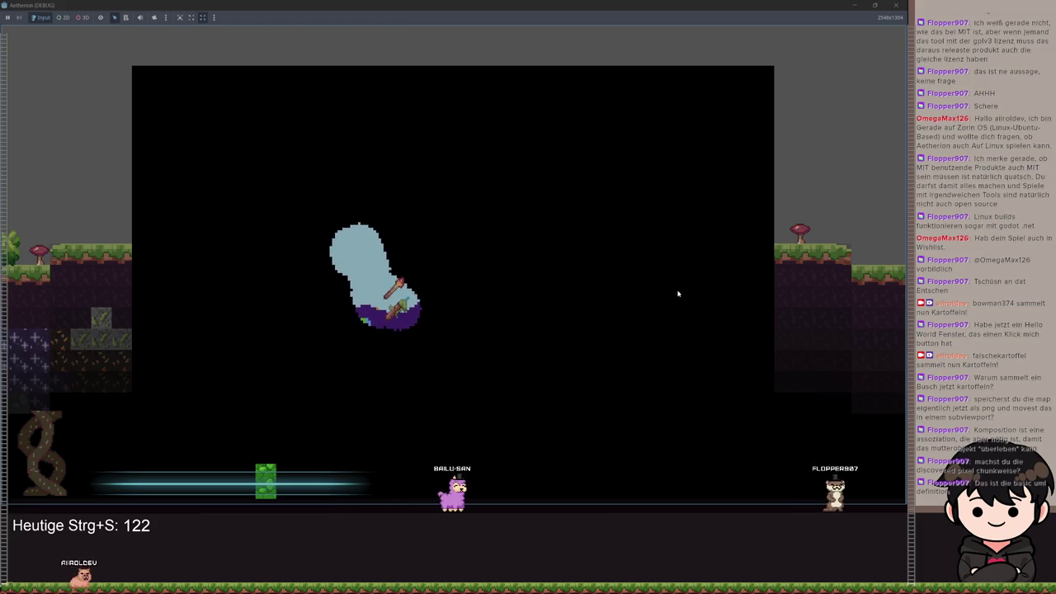
Delete the '- (VIEW_TILES_BIG * PIXEL_PER_TILE)' term from world_max on line 12, save, and rerun.
{"action": "left_click", "coordinate": [853, 6]}
{"action": "left_click_drag", "start_coordinate": [524, 168], "coordinate": [706, 172]}
{"action": "key", "text": "BackSpace"}
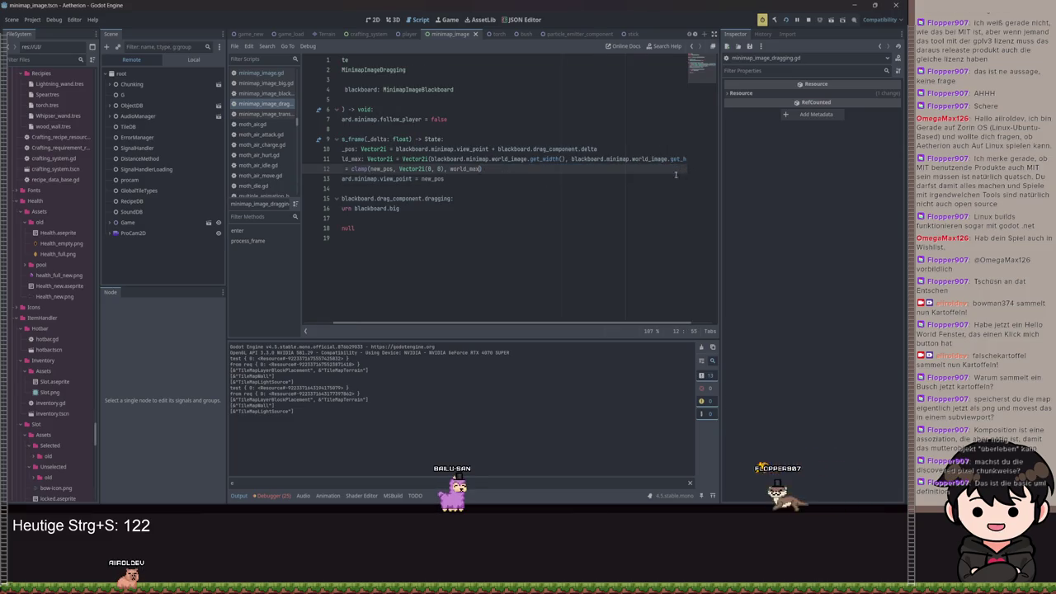
{"action": "key", "text": "ctrl+s"}
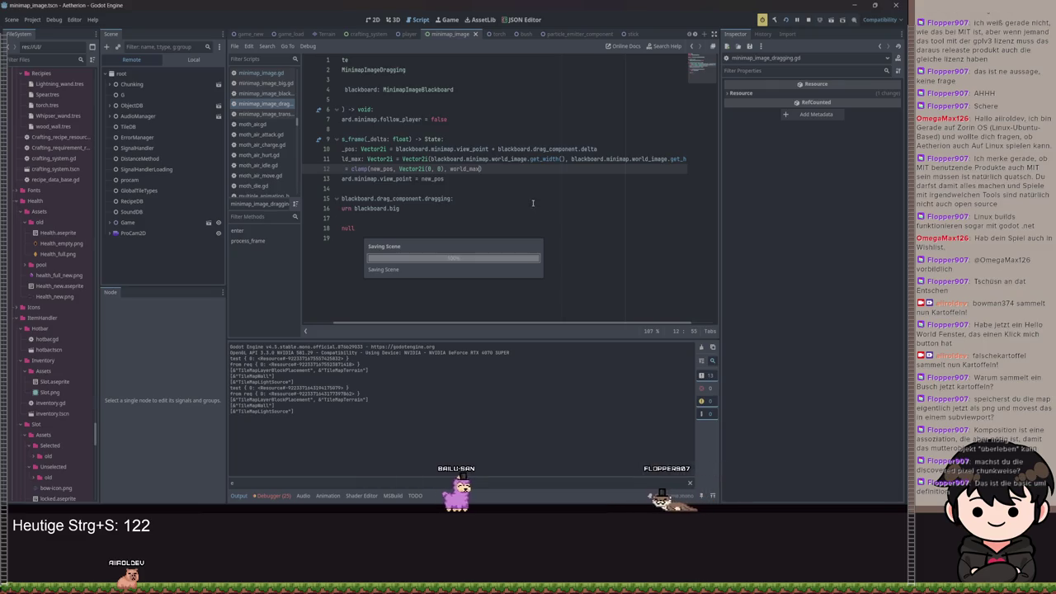
{"action": "key", "text": "F5"}
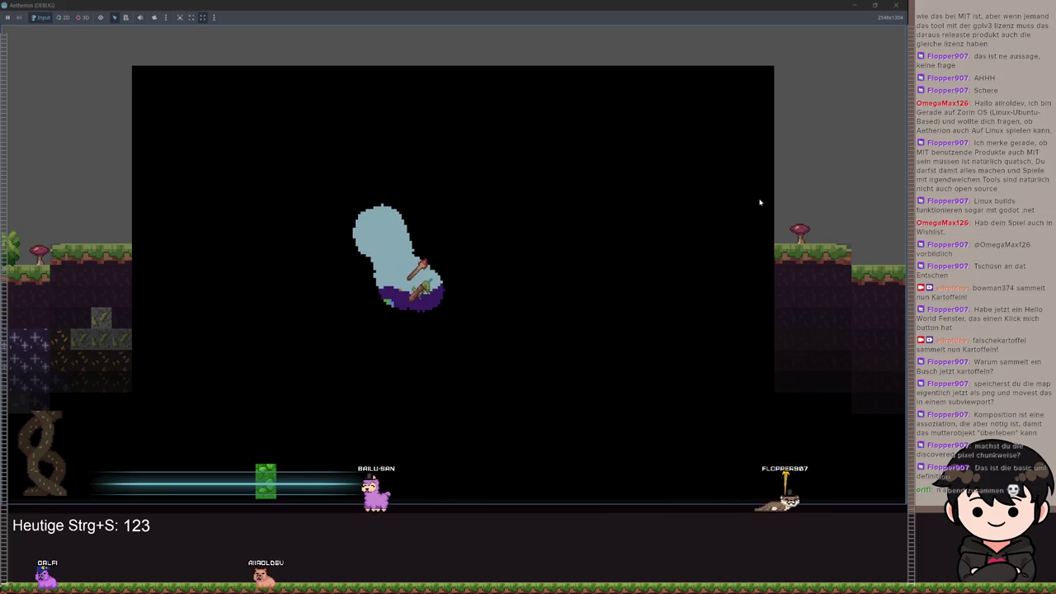
Close the game and start rewriting line 12 as a new_pos.x clamp with lower bound 0.
{"action": "left_click", "coordinate": [896, 5]}
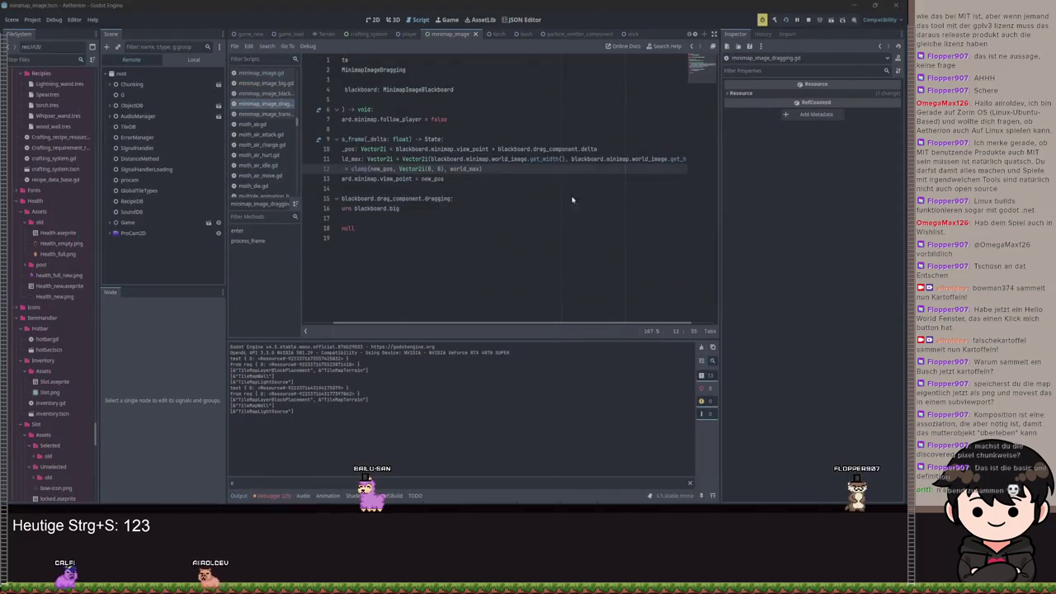
{"action": "triple_click", "coordinate": [473, 168]}
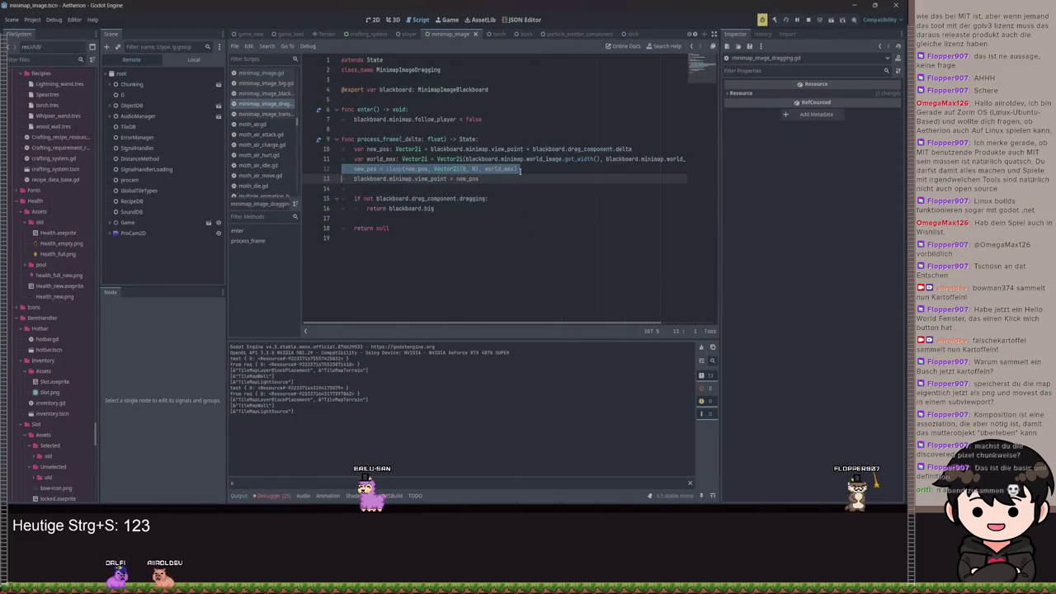
{"action": "left_click", "coordinate": [502, 169]}
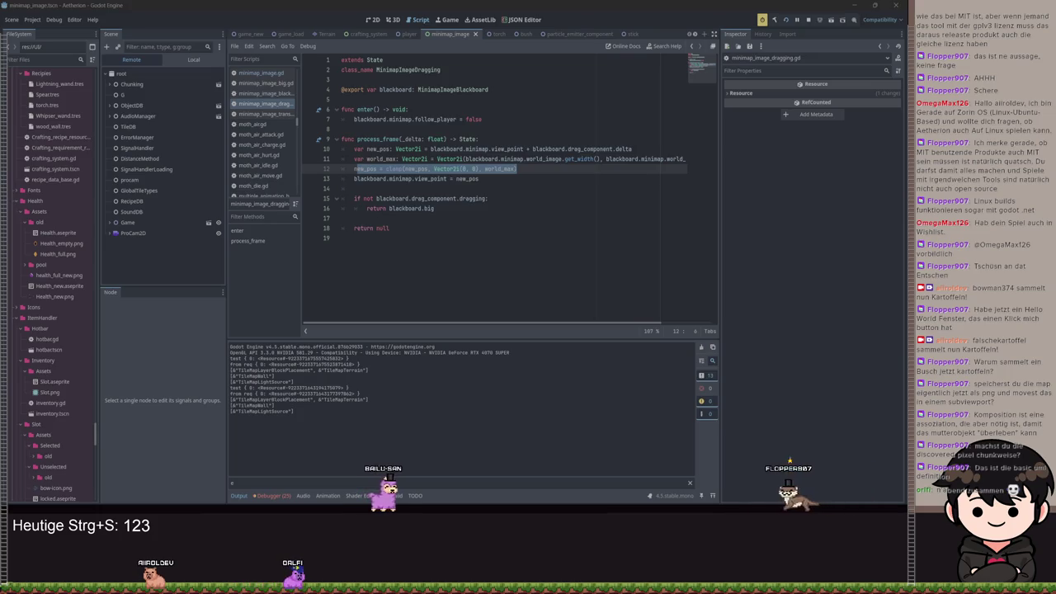
{"action": "mouse_move", "coordinate": [495, 176]}
{"action": "left_mouse_down"}
{"action": "mouse_move", "coordinate": [525, 171]}
{"action": "mouse_move", "coordinate": [428, 169]}
{"action": "left_mouse_up"}
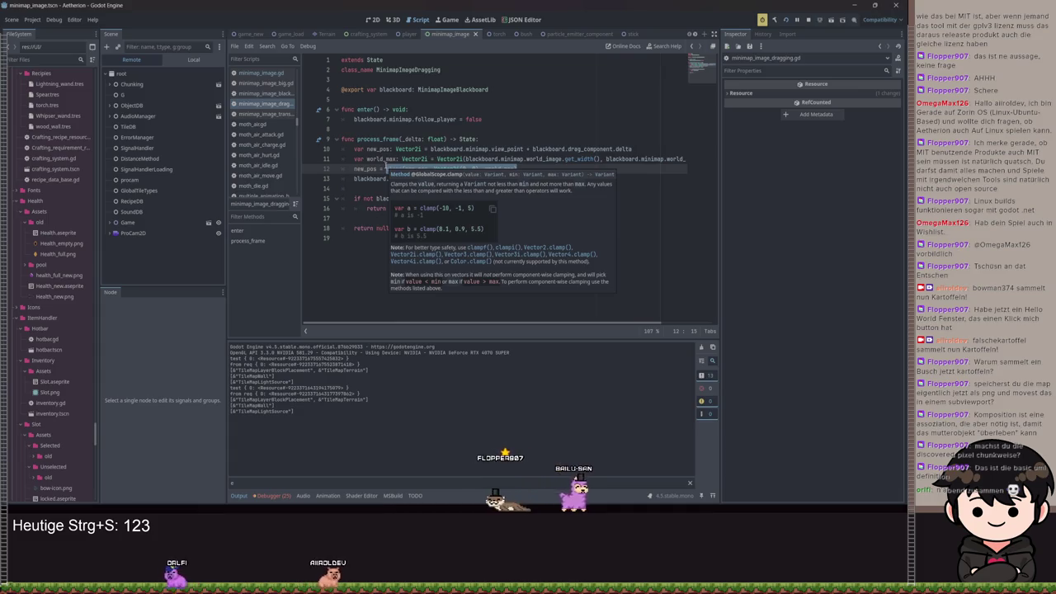
{"action": "left_click", "coordinate": [377, 168]}
{"action": "type", "text": "."}
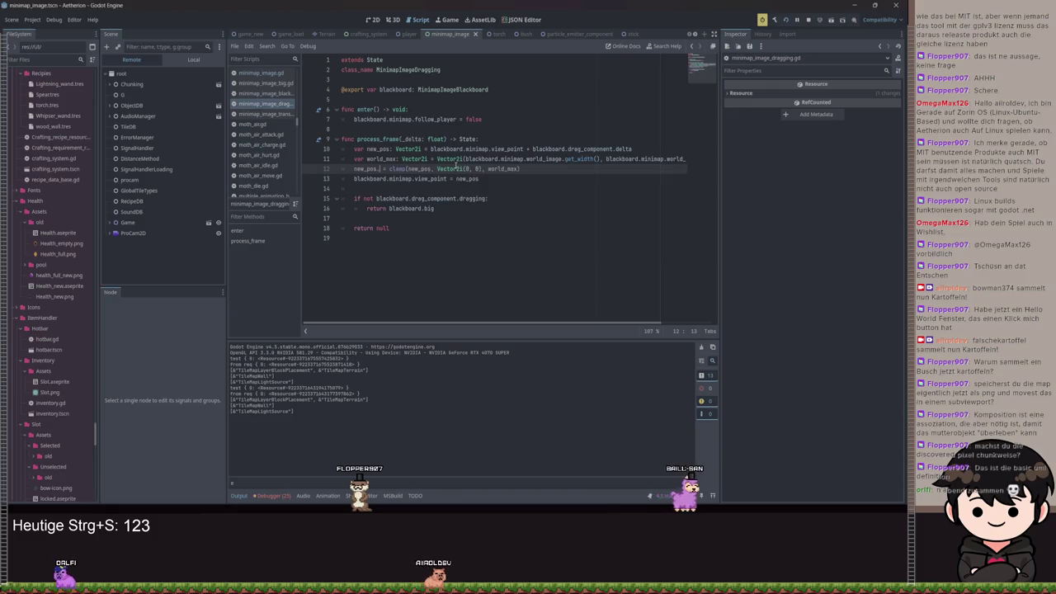
{"action": "key", "text": "BackSpace"}
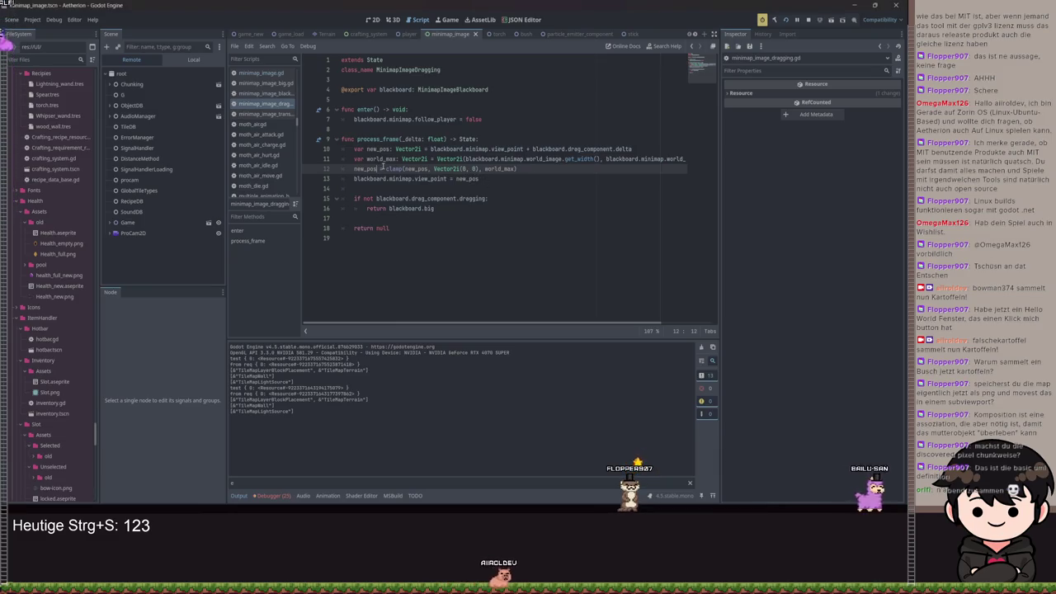
{"action": "type", "text": ".x"}
{"action": "left_click_drag", "start_coordinate": [485, 168], "coordinate": [440, 169]}
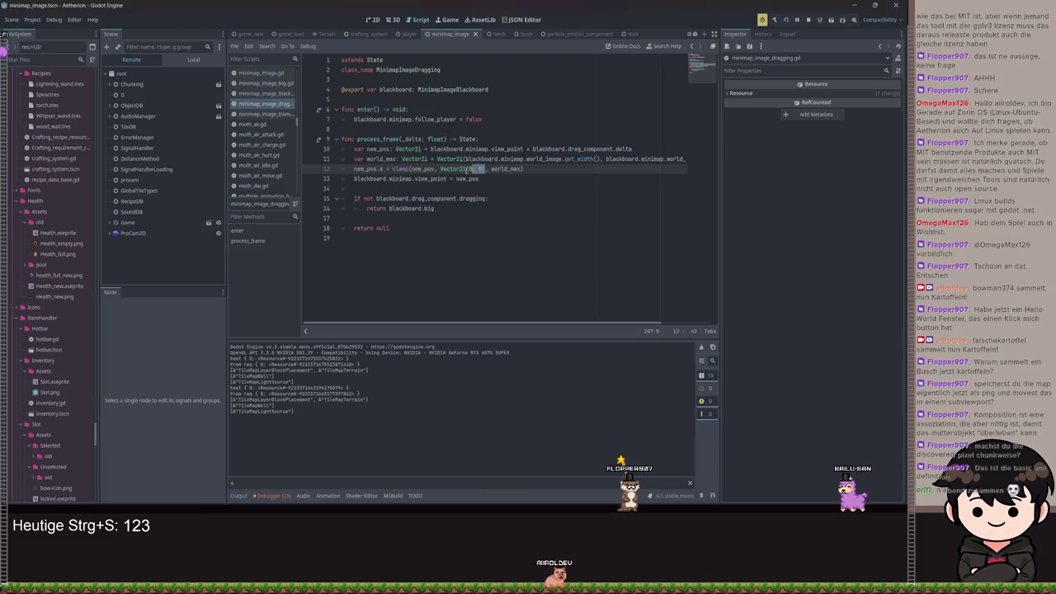
{"action": "type", "text": "0"}
{"action": "left_click", "coordinate": [493, 169]}
Finish clamp(new_pos.x, 0, world_max.x), add a clamp(new_pos.y, 0, world_max.y) line, save, and run.
{"action": "key", "text": "Return"}
{"action": "type", "text": "new_pos"}
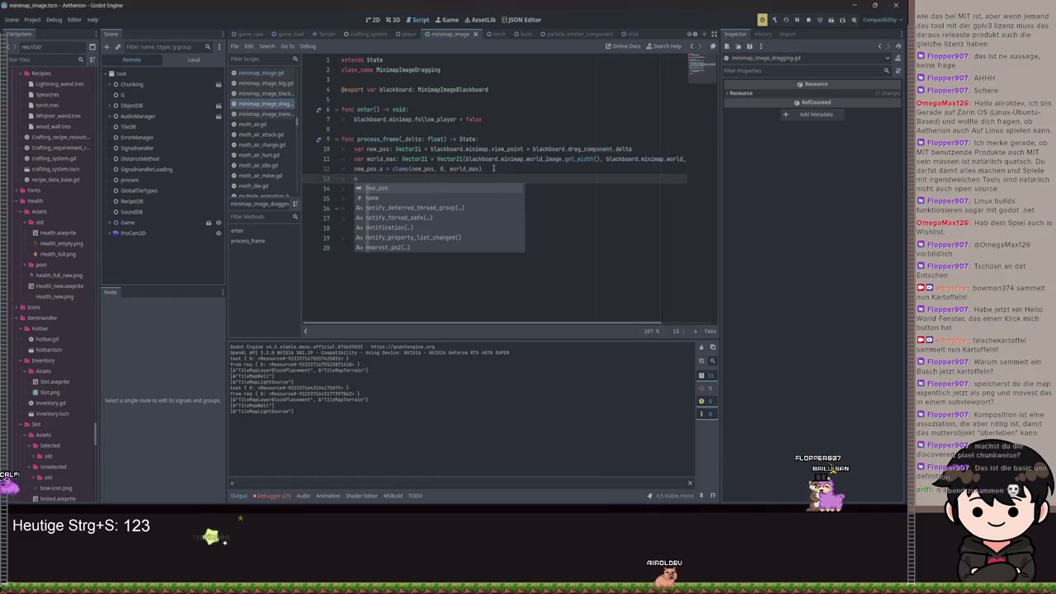
{"action": "key", "text": "Escape"}
{"action": "type", "text": ".x -="}
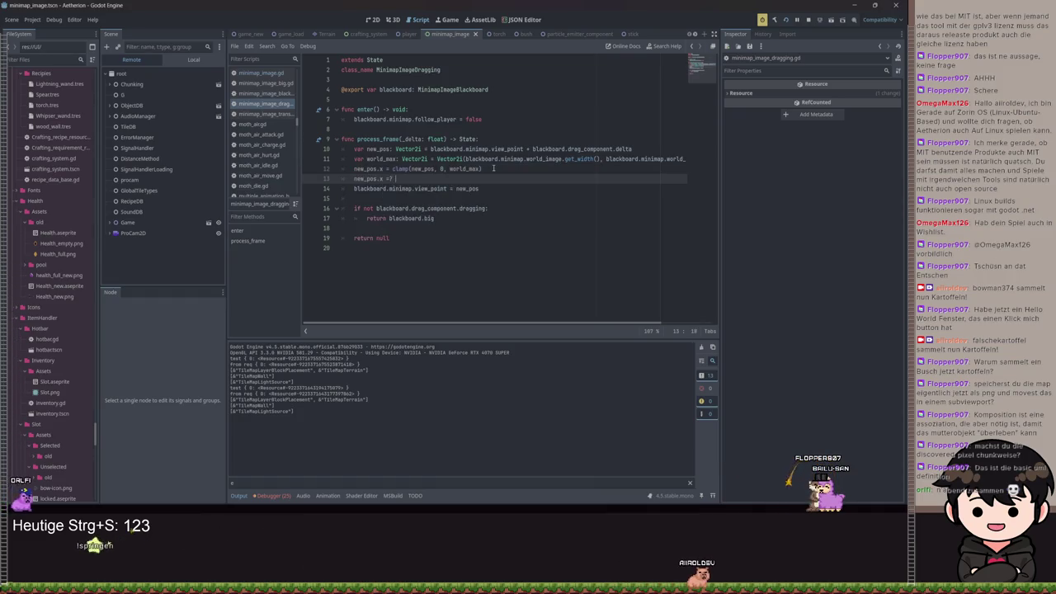
{"action": "left_click", "coordinate": [483, 168]}
{"action": "type", "text": ".x"}
{"action": "left_click", "coordinate": [410, 178]}
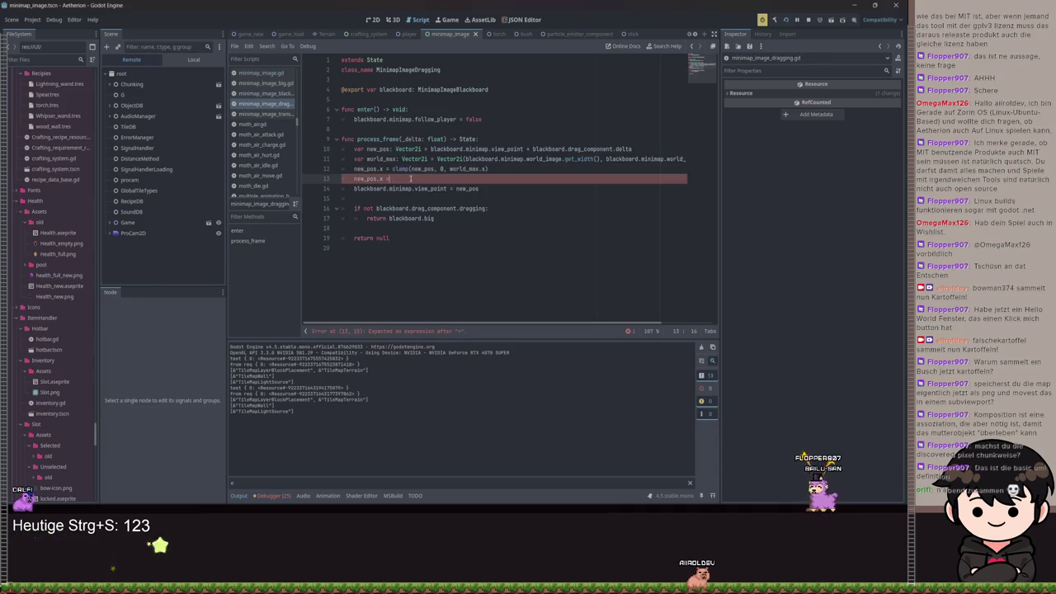
{"action": "type", "text": "clamp("}
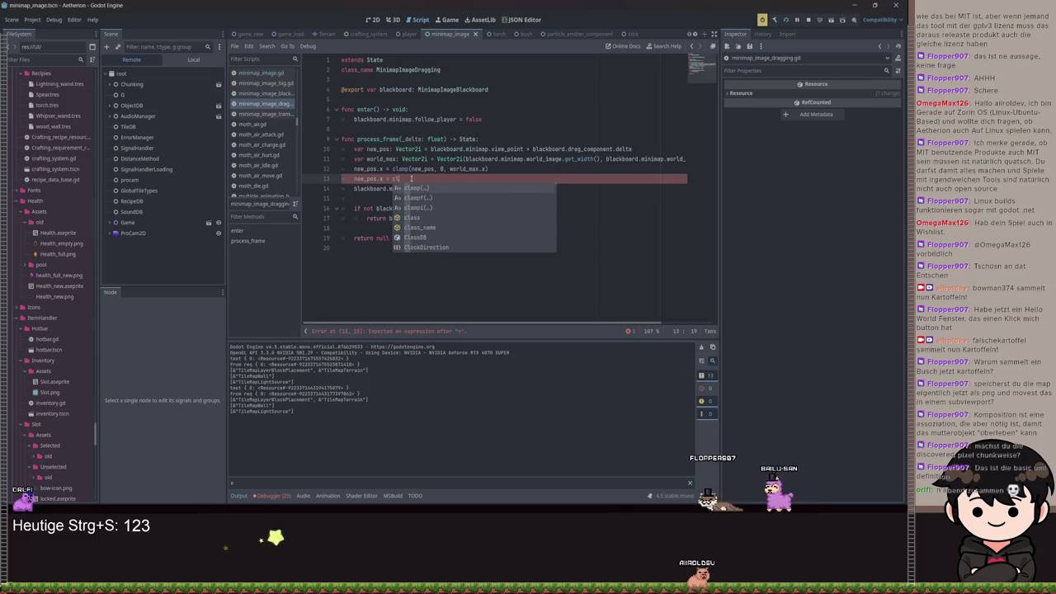
{"action": "left_click", "coordinate": [448, 168]}
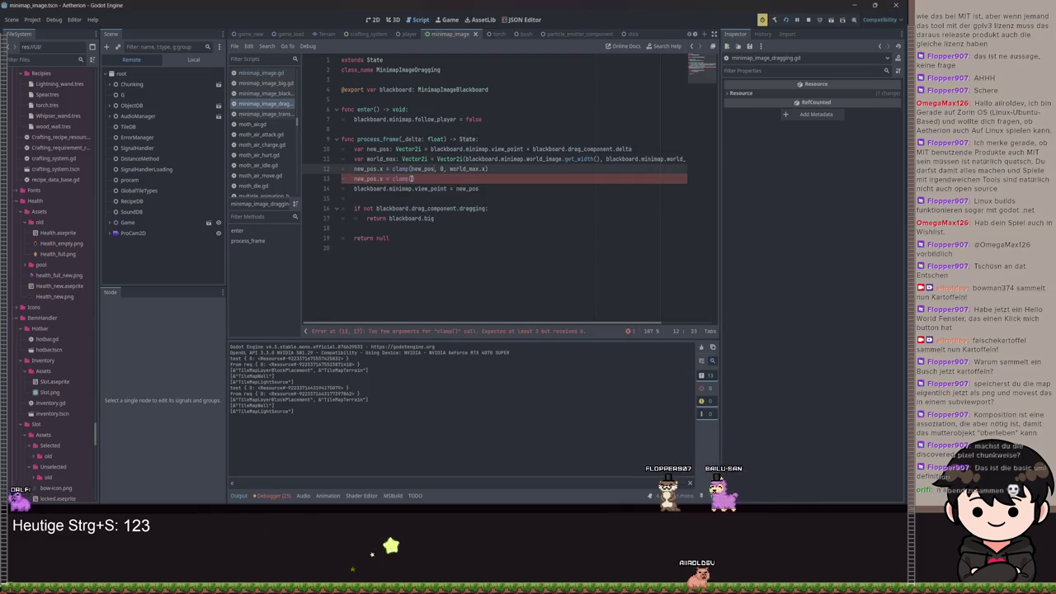
{"action": "type", "text": ".x"}
{"action": "left_click", "coordinate": [411, 178]}
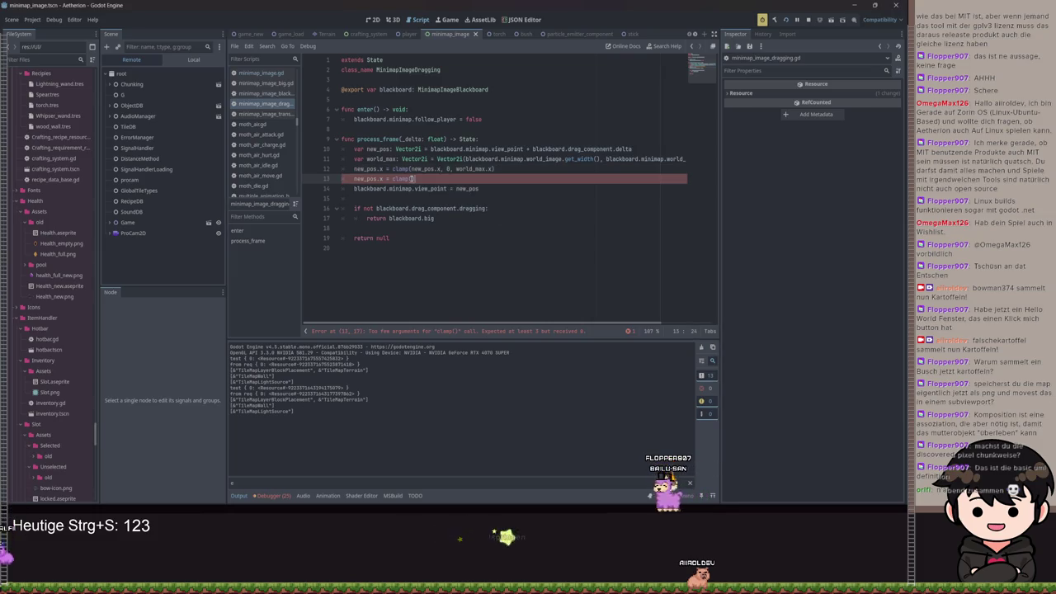
{"action": "type", "text": "new_pos.y"}
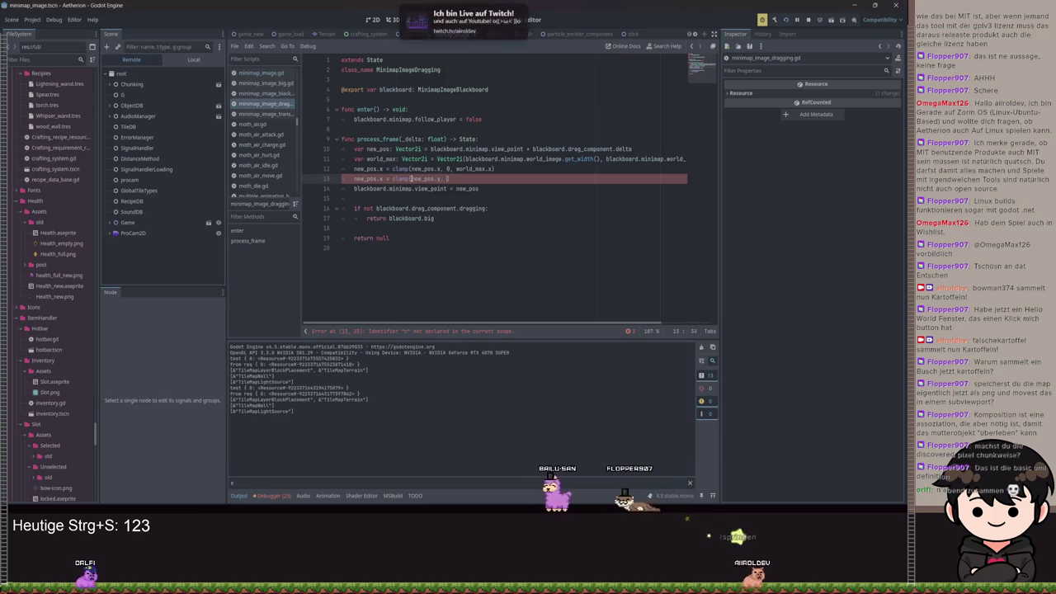
{"action": "type", "text": ", 0, world_max.y"}
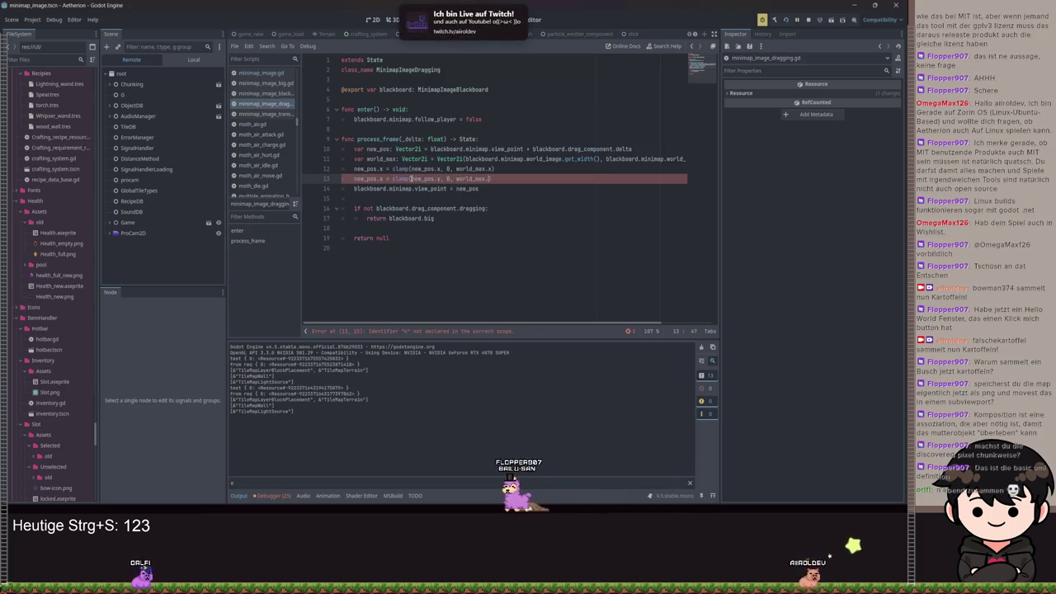
{"action": "key", "text": "ctrl+s"}
{"action": "key", "text": "F5"}
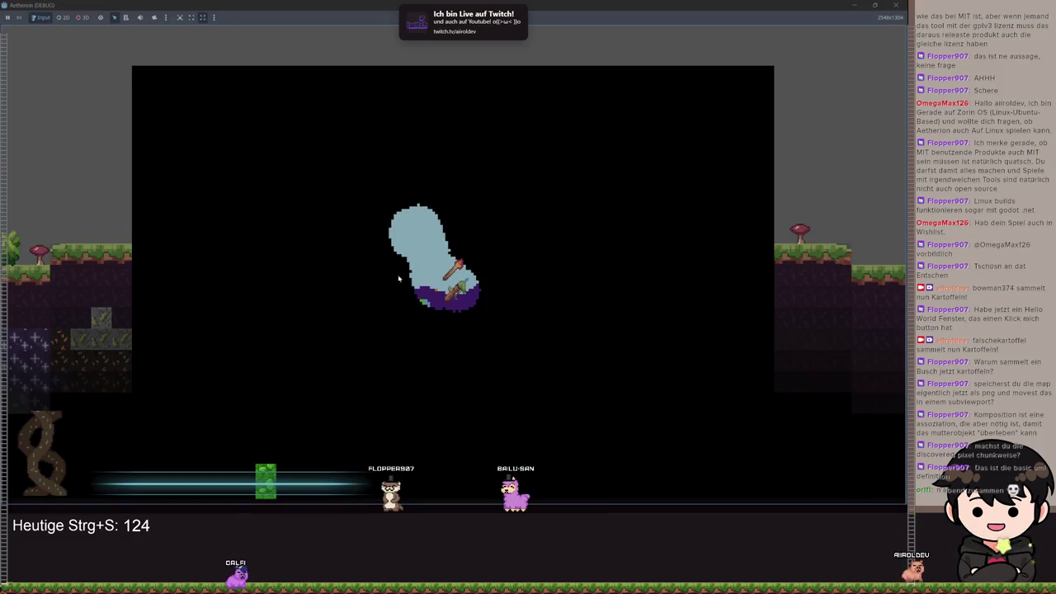
Scroll the big map in the running game to test the clamping, then close the game.
{"action": "scroll", "coordinate": [447, 124], "scroll_direction": "up", "scroll_amount": 1}
{"action": "scroll", "coordinate": [437, 99], "scroll_direction": "up", "scroll_amount": 2}
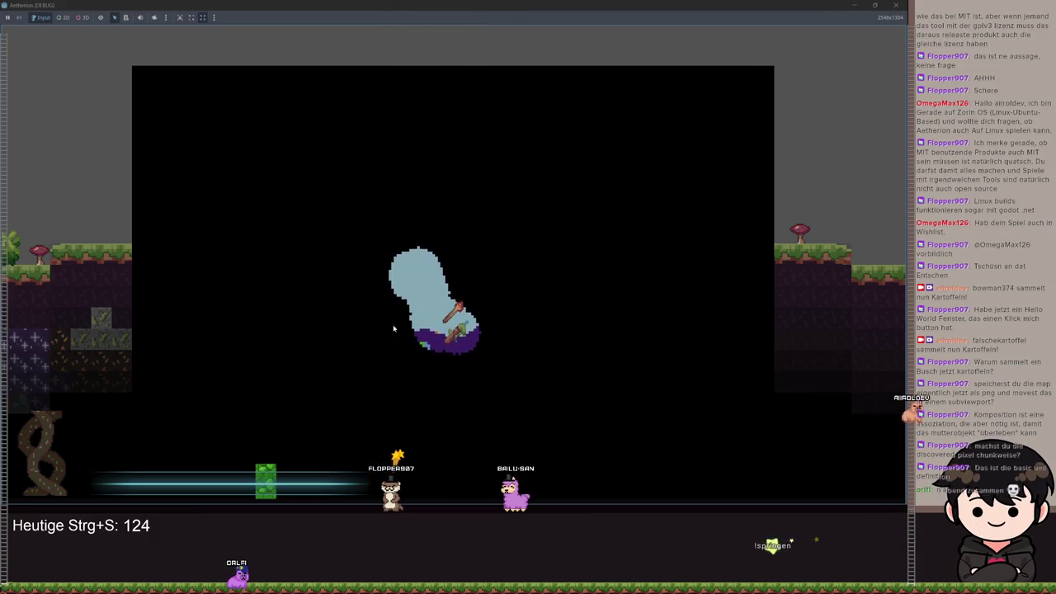
{"action": "scroll", "coordinate": [389, 302], "scroll_direction": "down", "scroll_amount": 3}
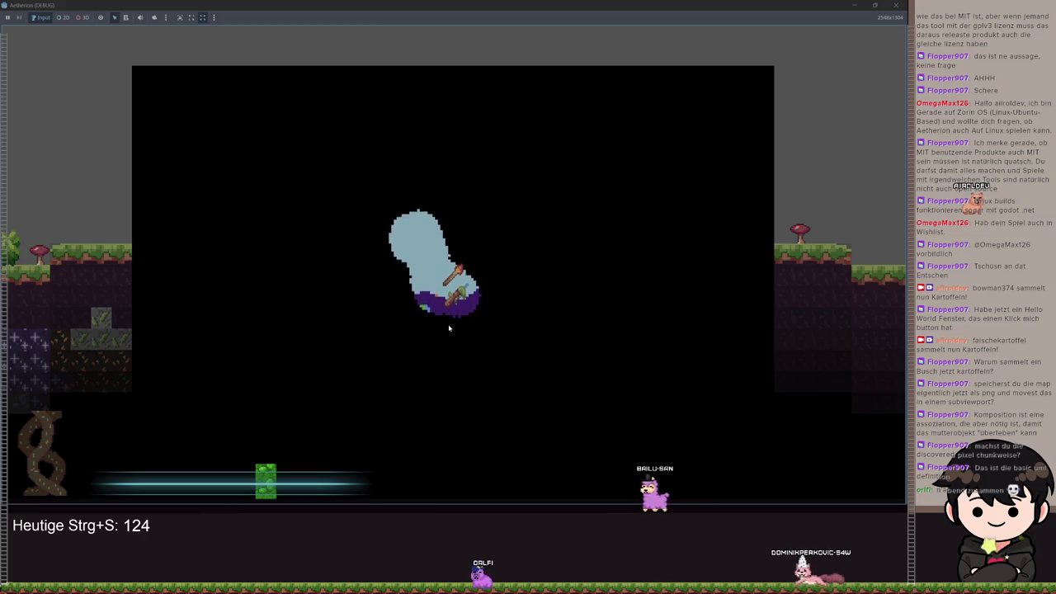
{"action": "left_click", "coordinate": [852, 5]}
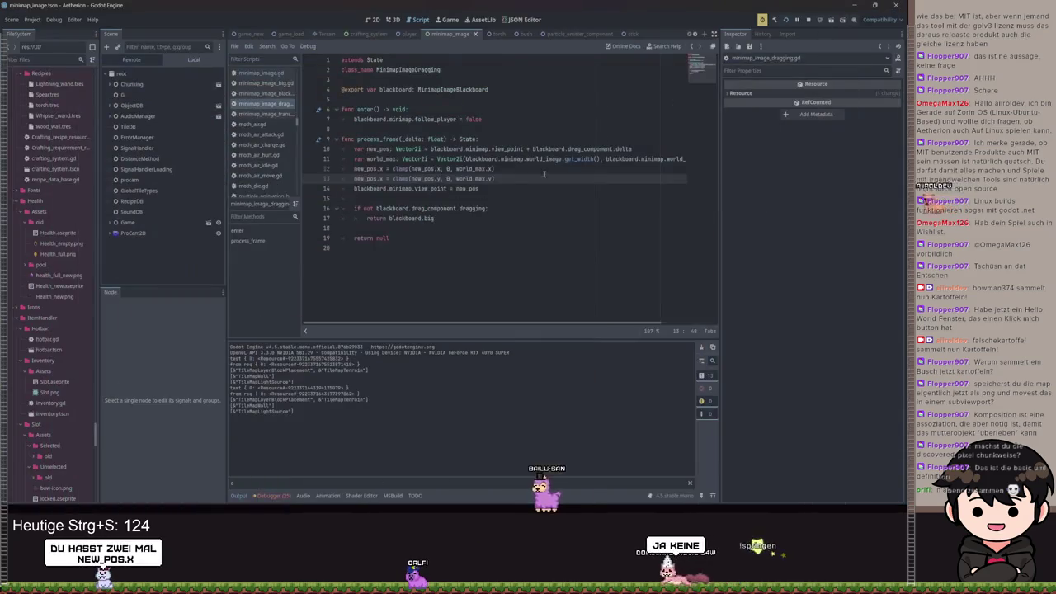
Change the second clamp line to assign new_pos.y instead of new_pos.x, save, and rerun the game.
{"action": "double_click", "coordinate": [380, 178]}
{"action": "type", "text": "y"}
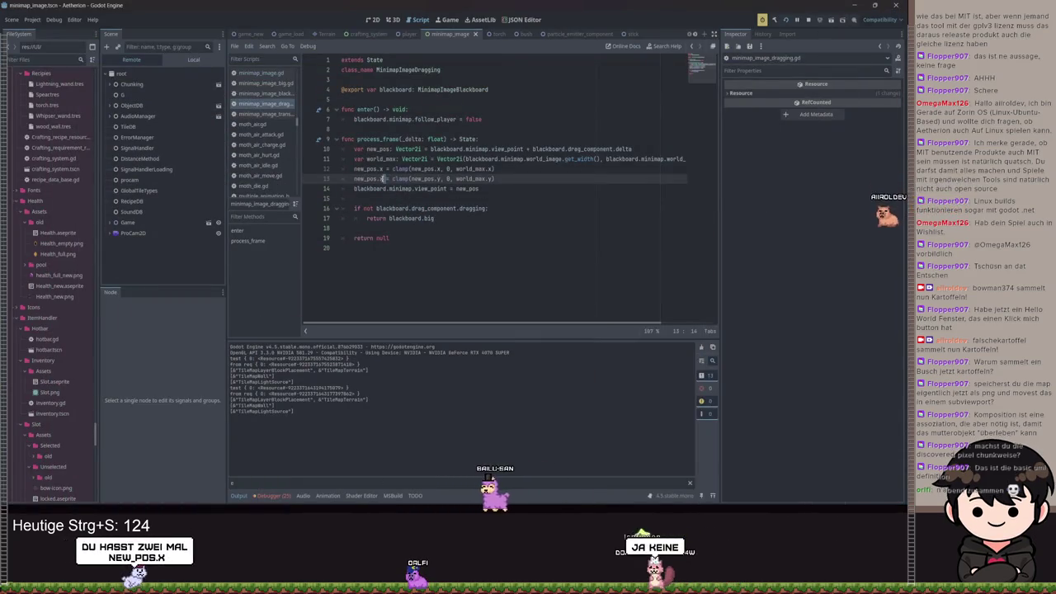
{"action": "left_click", "coordinate": [528, 188]}
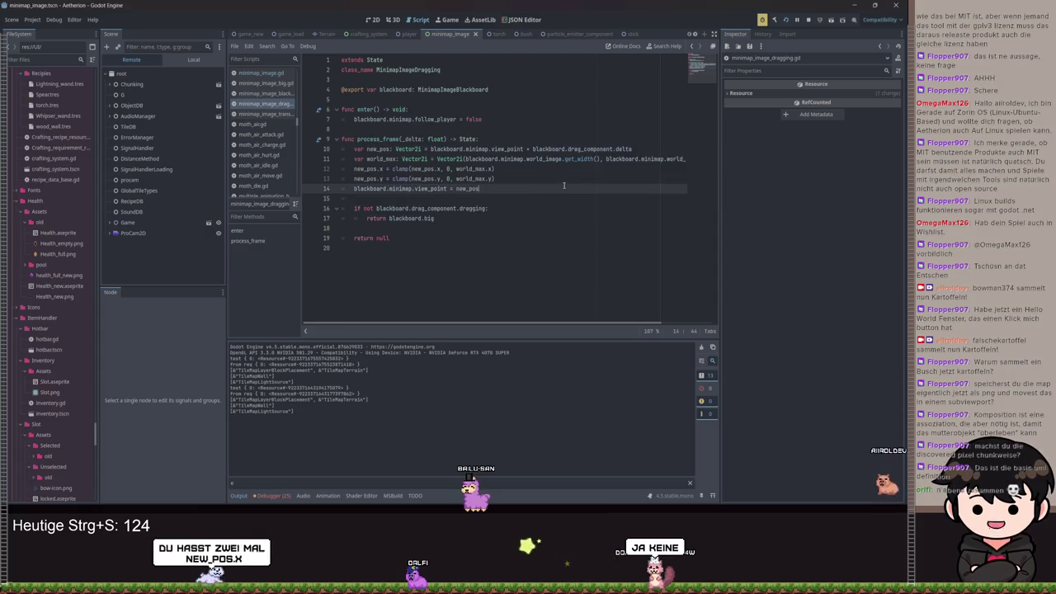
{"action": "key", "text": "ctrl+s"}
{"action": "key", "text": "F5"}
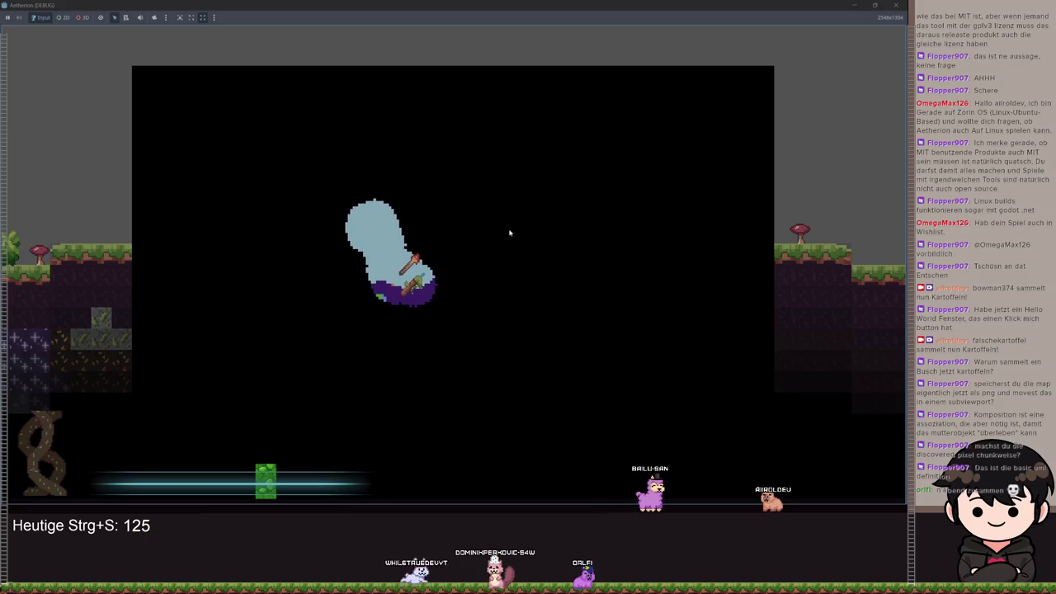
Minimize the game and place the caret at the end of line 14 in the dragging script.
{"action": "left_click", "coordinate": [857, 6]}
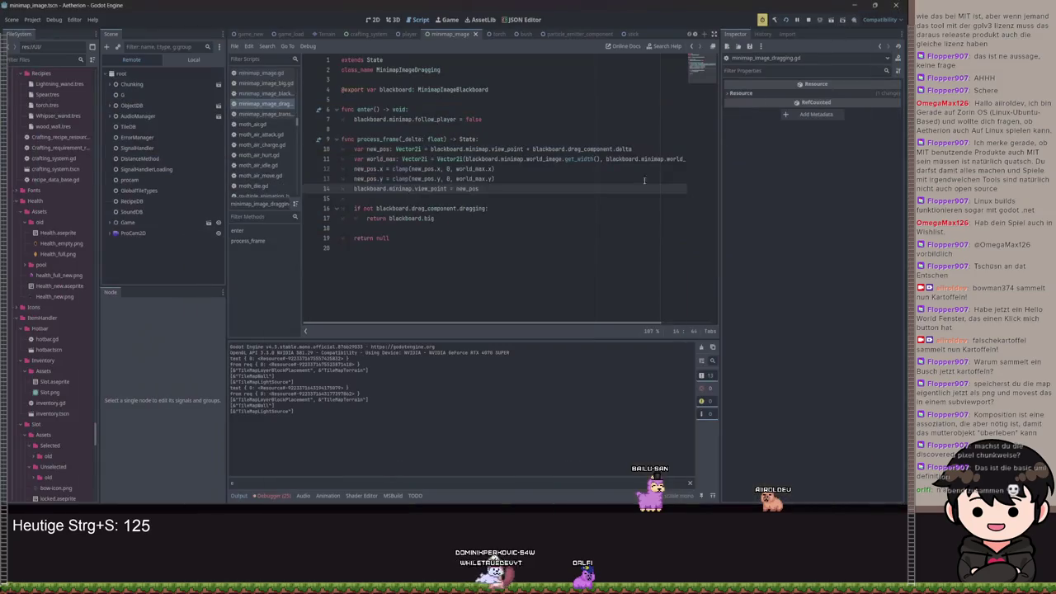
{"action": "left_click", "coordinate": [503, 191]}
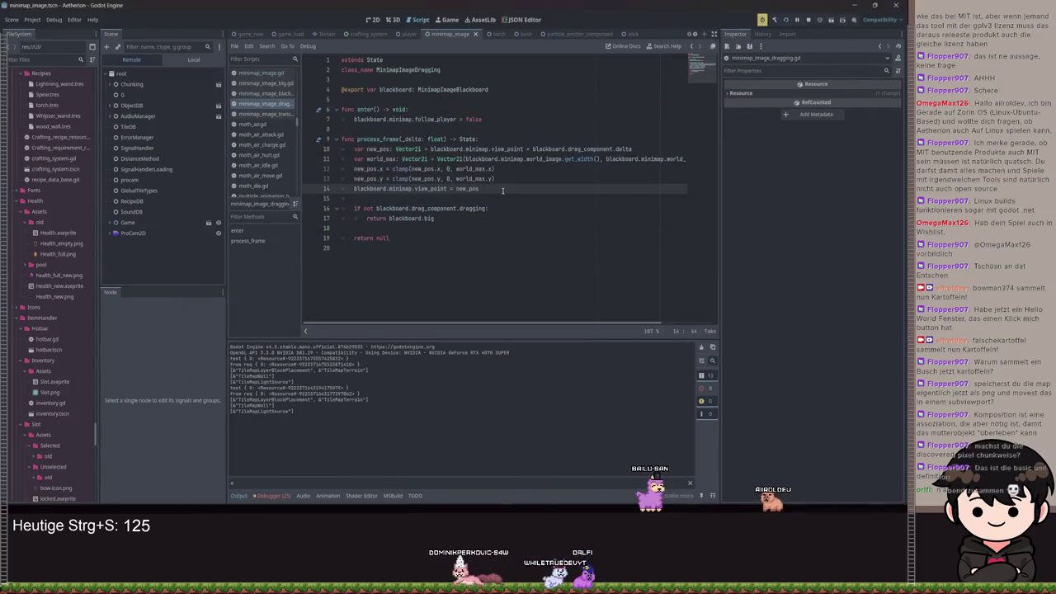
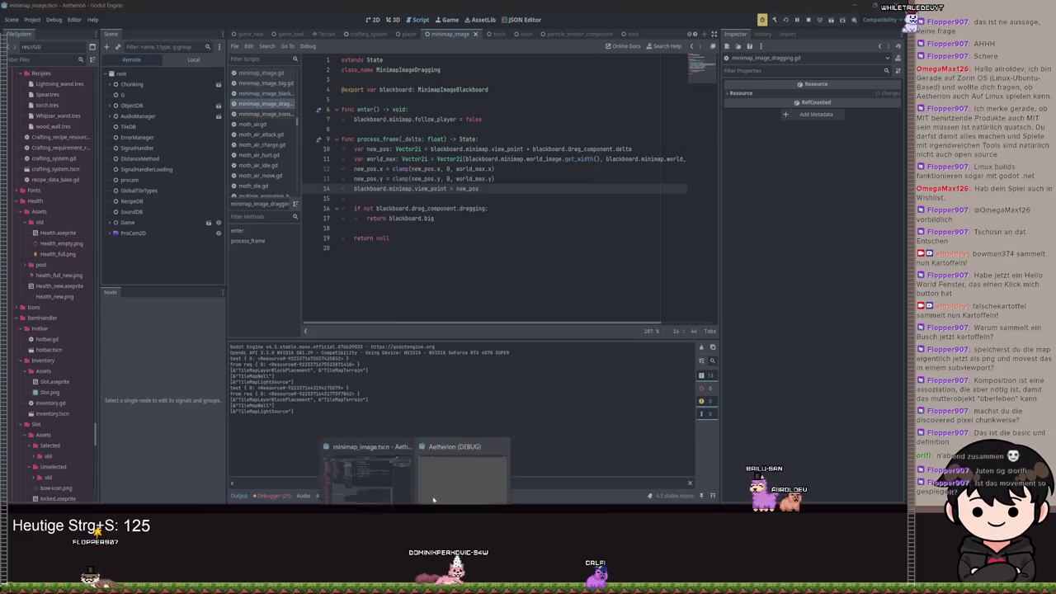
Close the game, delete the world_max and clamp lines (11–13), then save and rerun.
{"action": "left_click", "coordinate": [428, 499]}
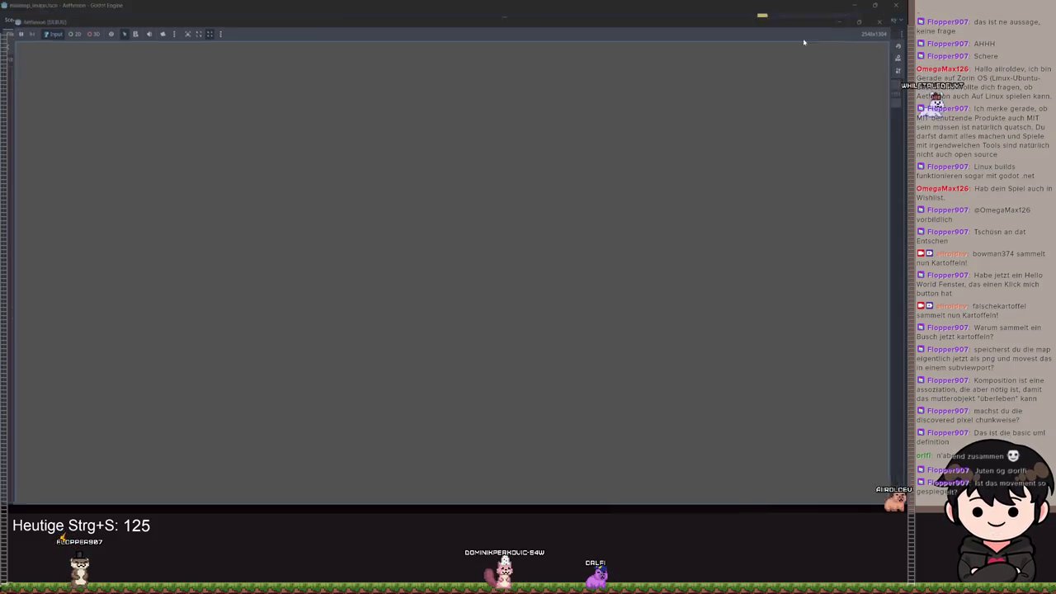
{"action": "key", "text": "F8"}
{"action": "left_click_drag", "start_coordinate": [495, 178], "coordinate": [357, 164]}
{"action": "key", "text": "shift+Up"}
{"action": "key", "text": "ctrl+shift+k"}
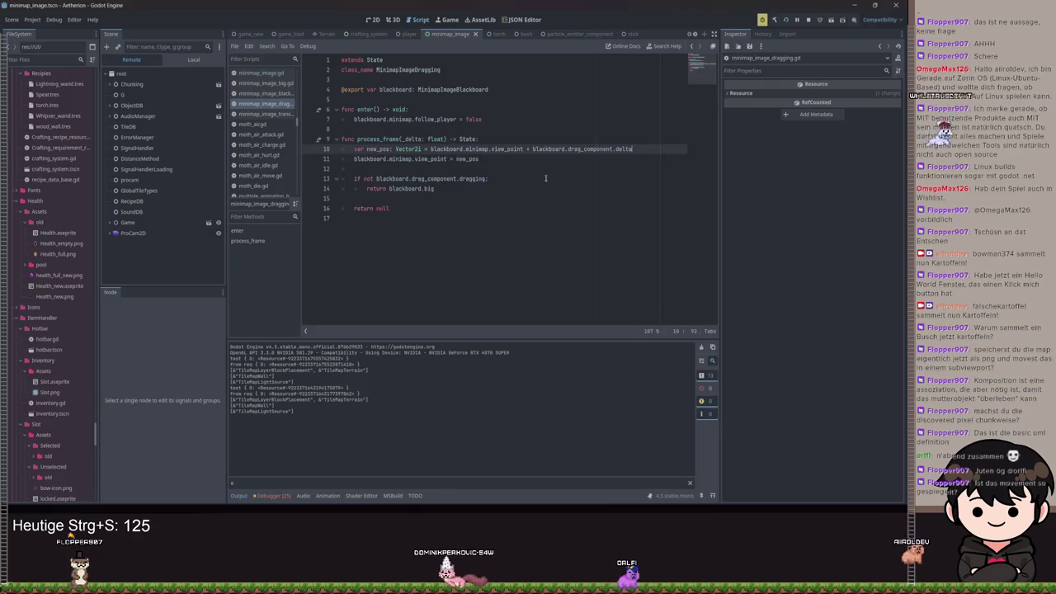
{"action": "key", "text": "ctrl+s"}
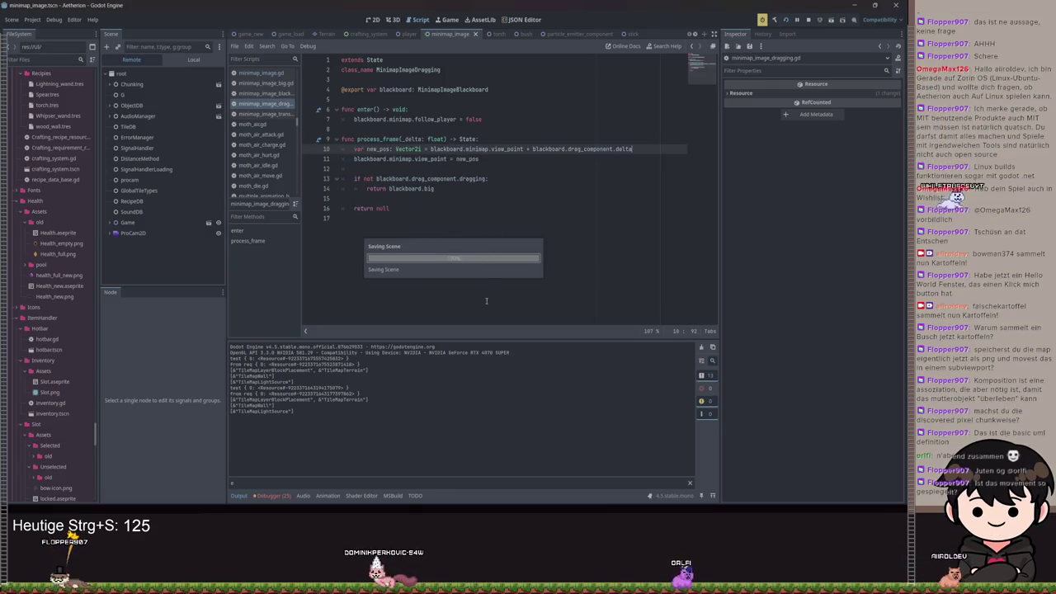
{"action": "key", "text": "F5"}
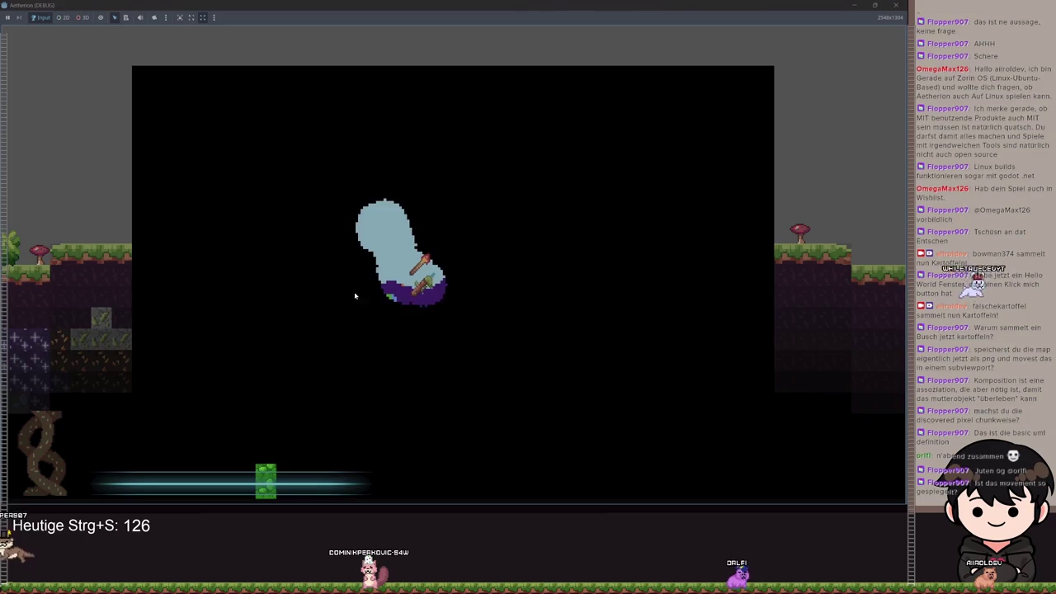
Walk the player left and right while watching the map, then close the game.
{"action": "key", "text": "d"}
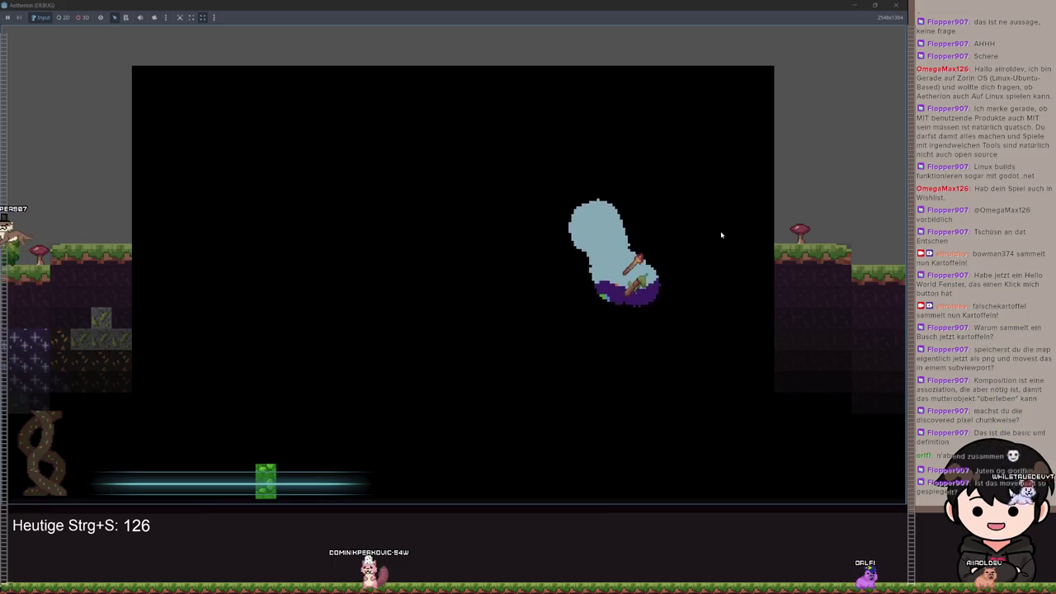
{"action": "key", "text": "a"}
{"action": "key", "text": "a"}
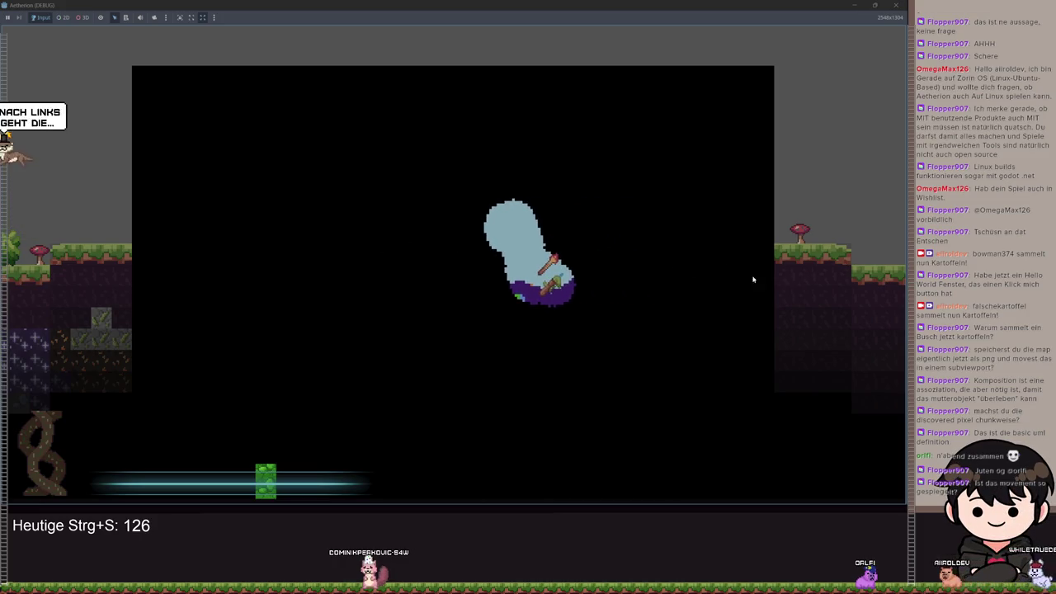
{"action": "key", "text": "a"}
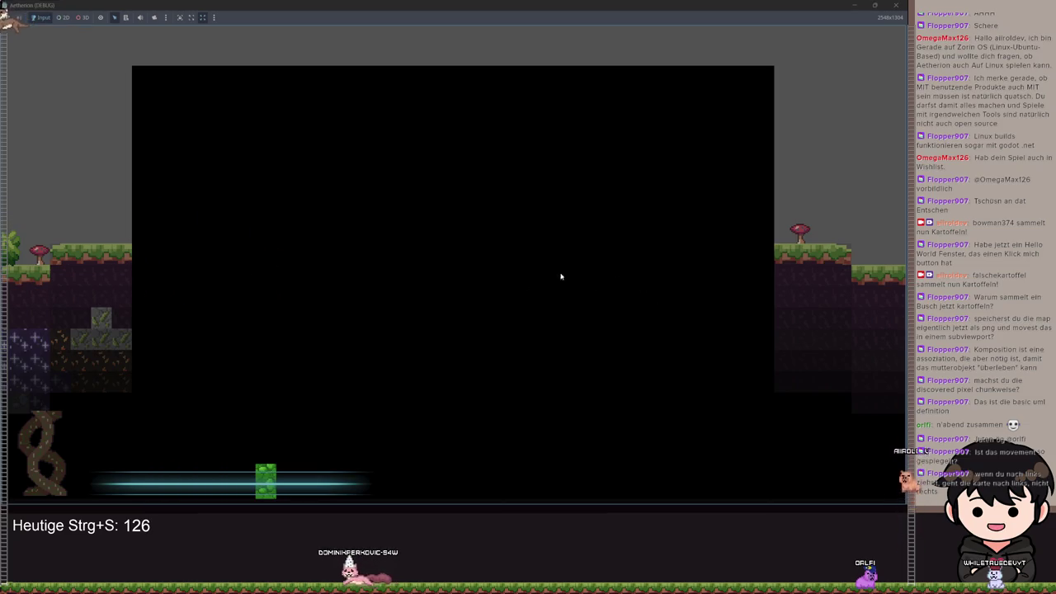
{"action": "key", "text": "d"}
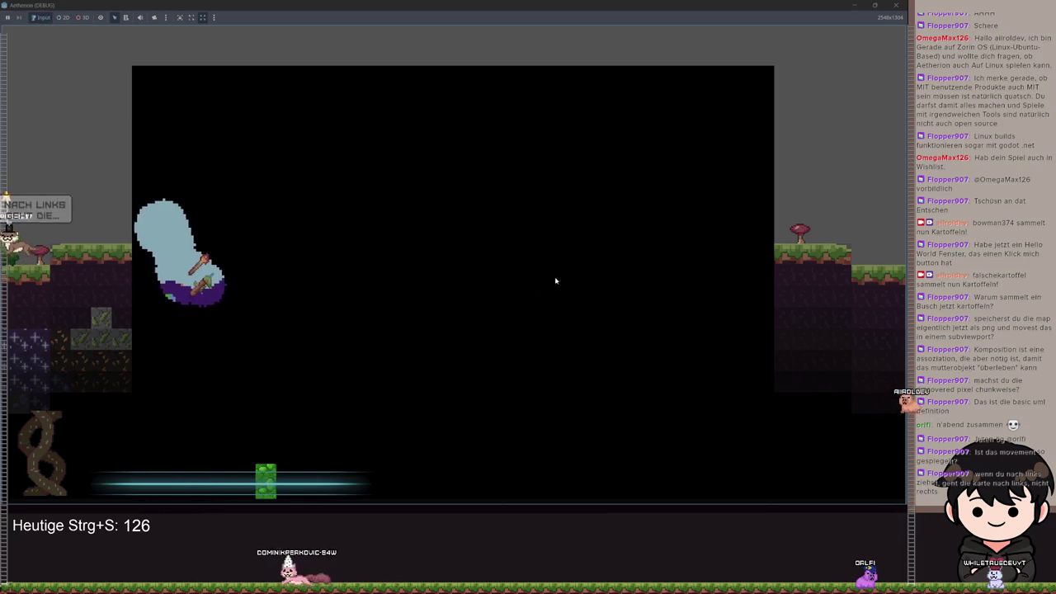
{"action": "key", "text": "d"}
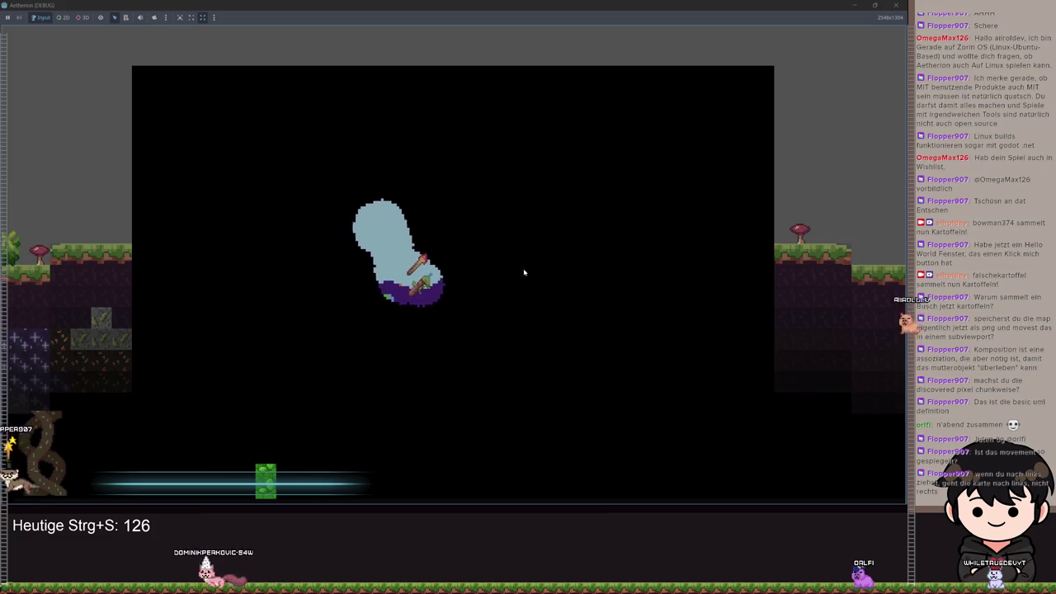
{"action": "key", "text": "d"}
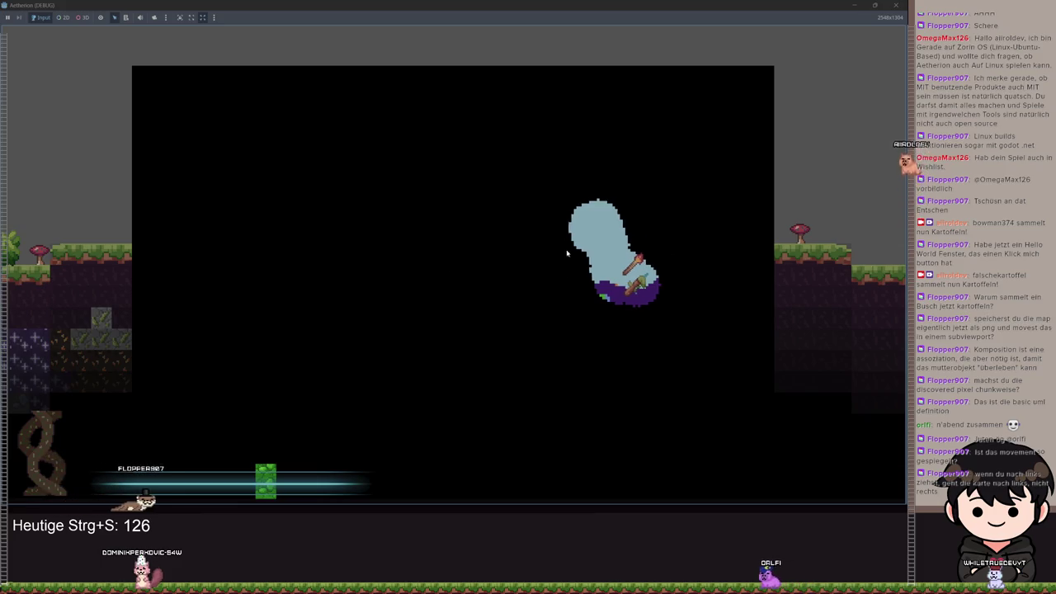
{"action": "key", "text": "a"}
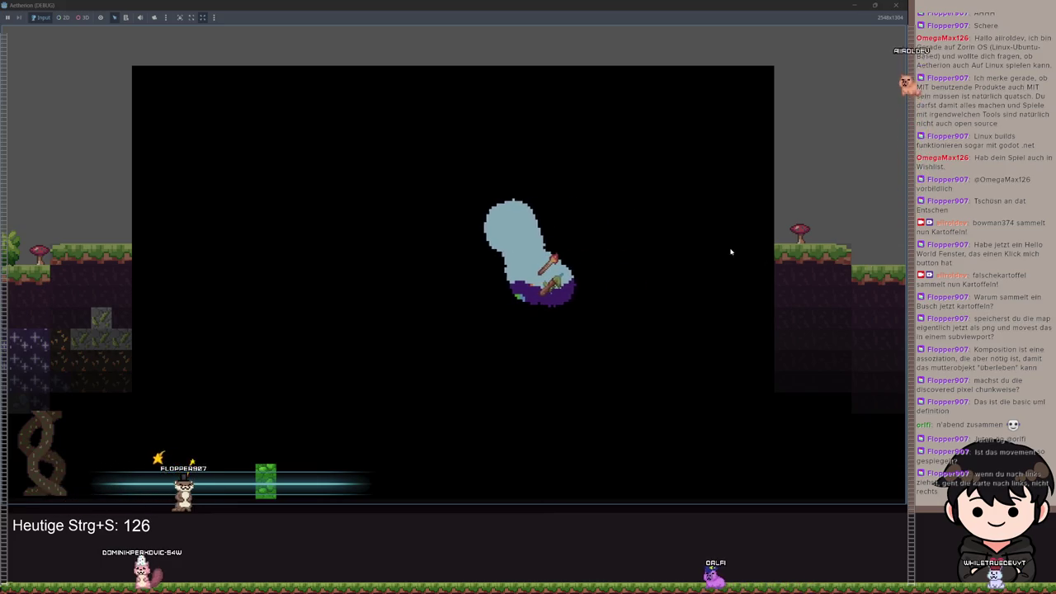
{"action": "key", "text": "a"}
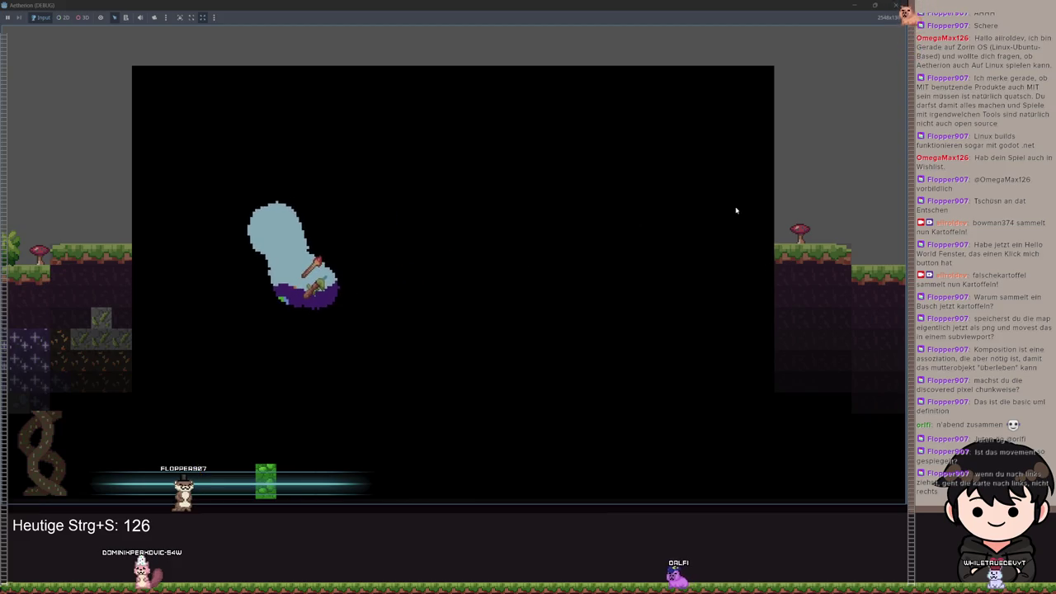
{"action": "key", "text": "a"}
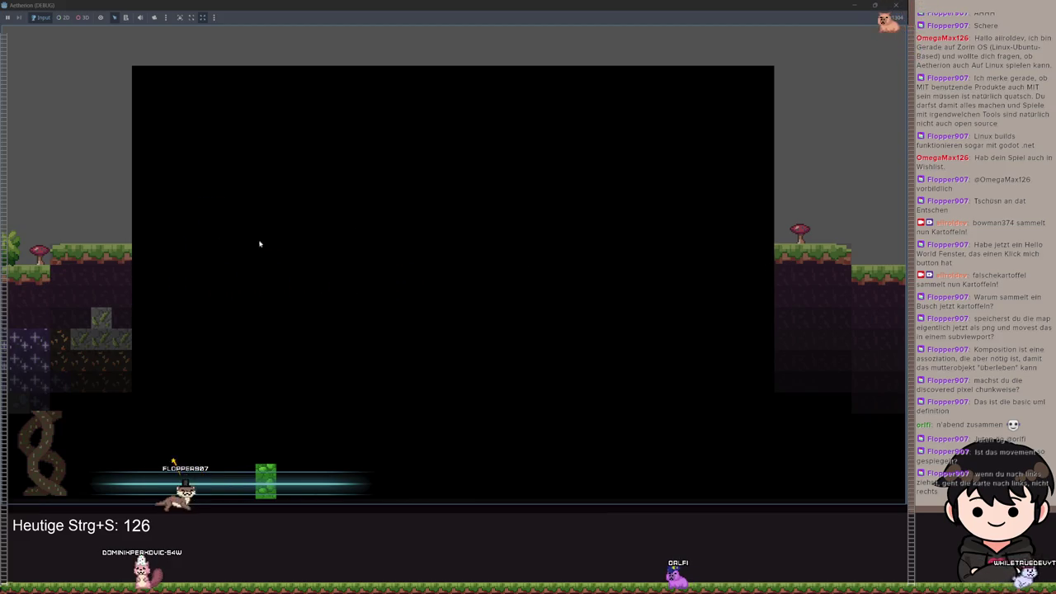
{"action": "key", "text": "d"}
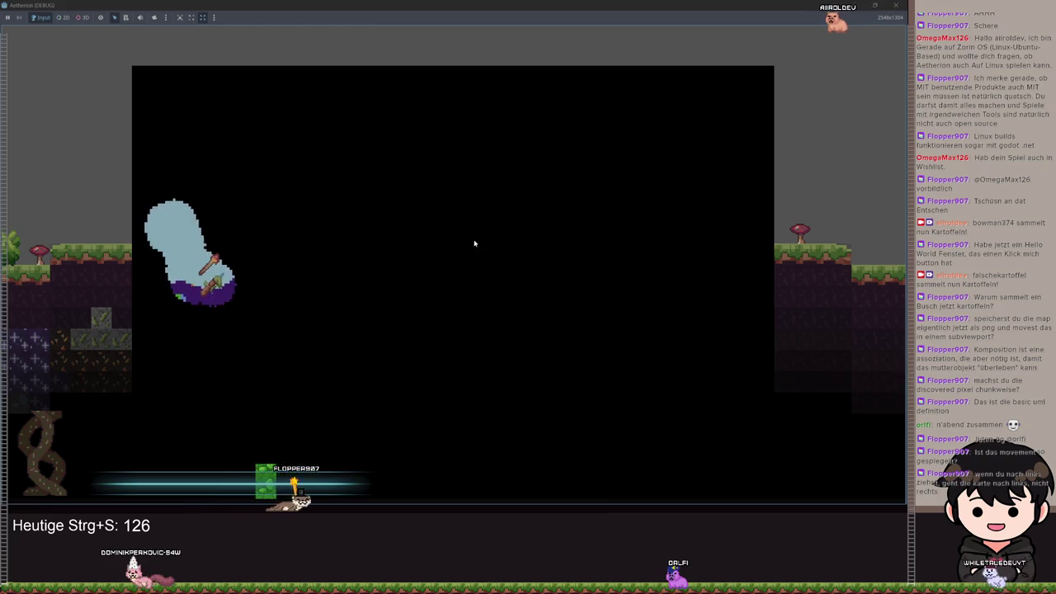
{"action": "key", "text": "d"}
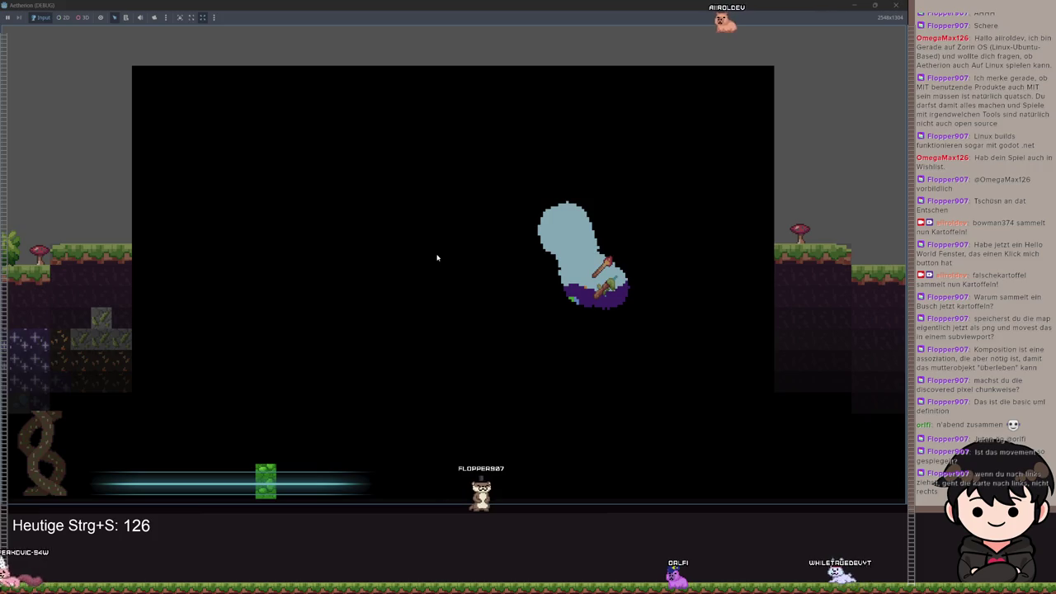
{"action": "key", "text": "alt+F4"}
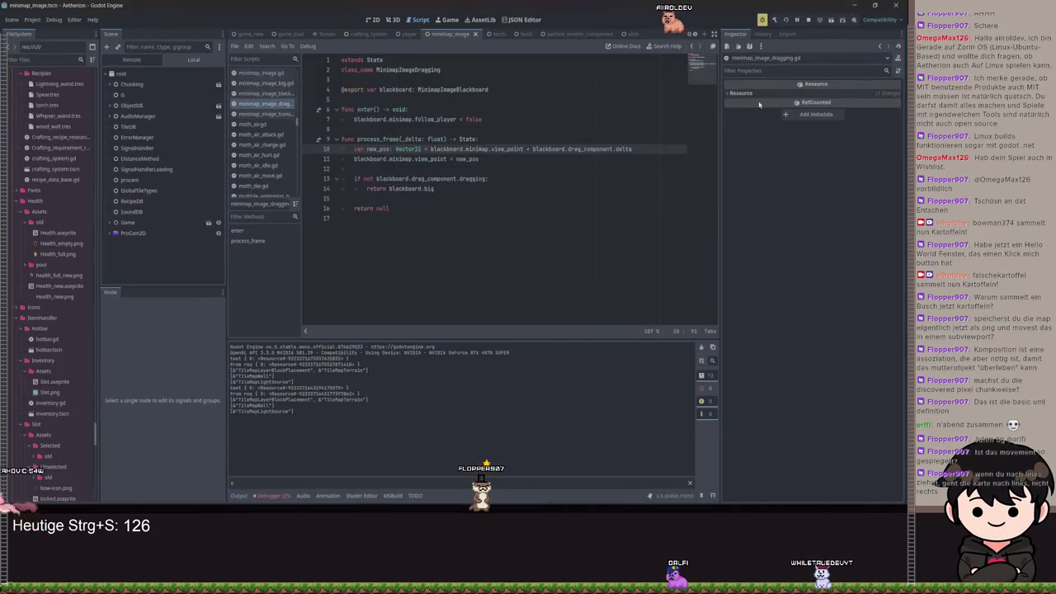
Place the caret on line 12 of the dragging script and run the game again.
{"action": "left_click", "coordinate": [522, 166]}
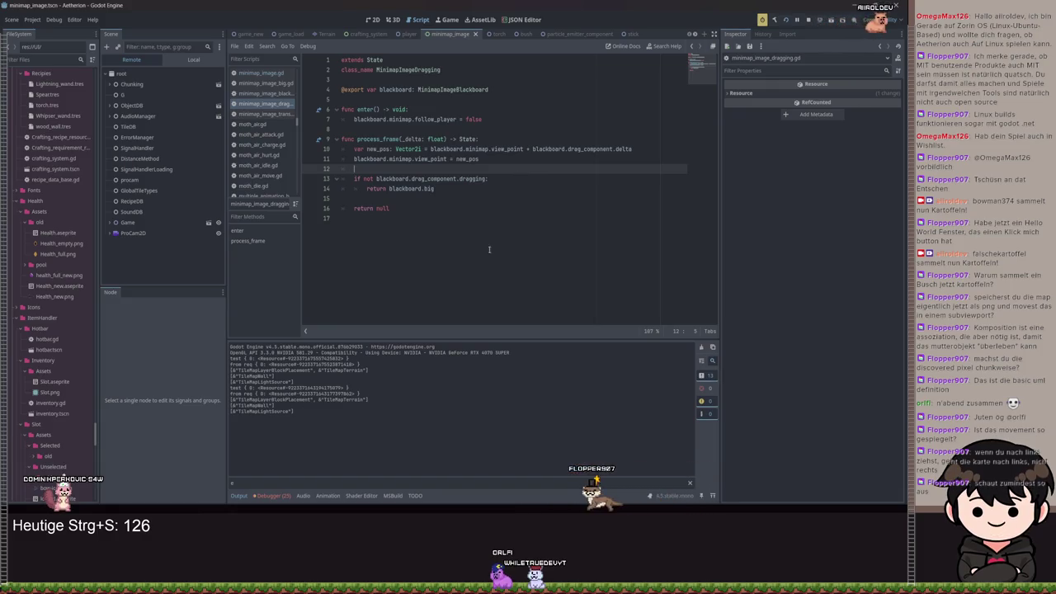
{"action": "key", "text": "F5"}
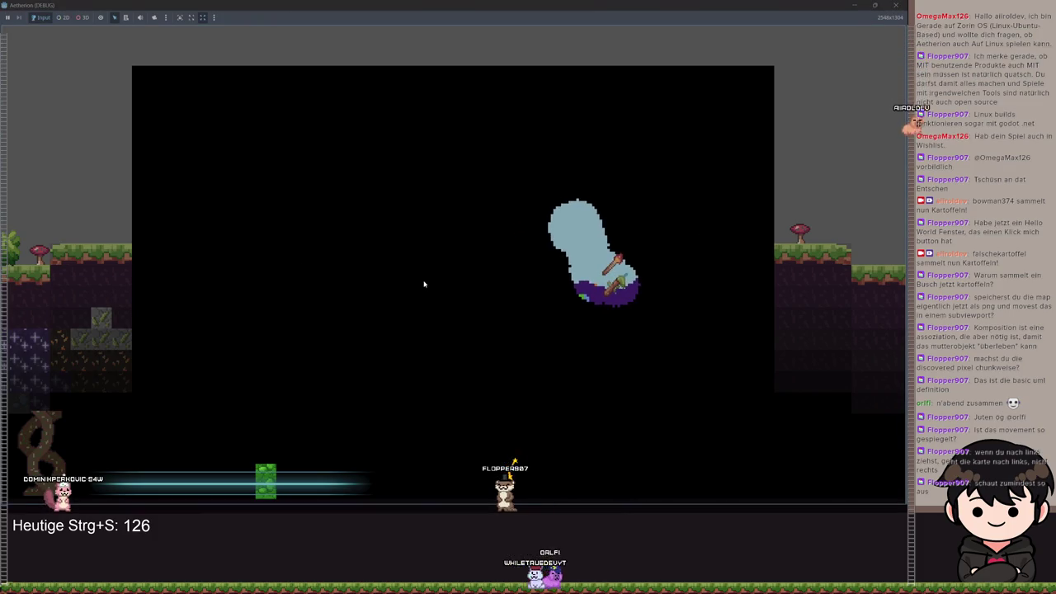
Switch between the pause menu and the large map with Esc and M.
{"action": "key", "text": "Escape"}
{"action": "key", "text": "Escape"}
{"action": "key", "text": "m"}
{"action": "key", "text": "Escape"}
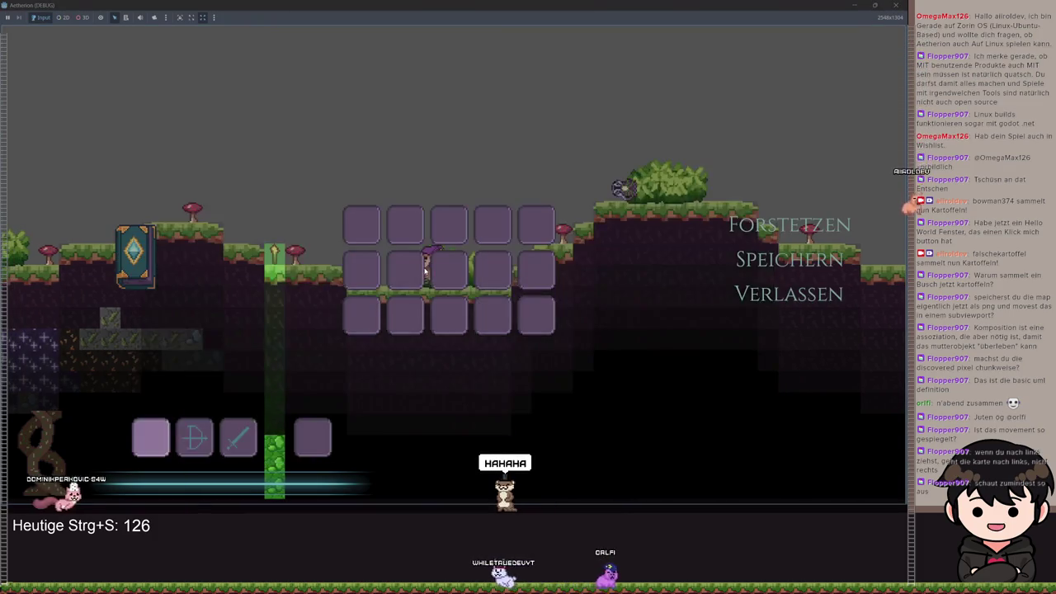
{"action": "key", "text": "Escape"}
{"action": "key", "text": "m"}
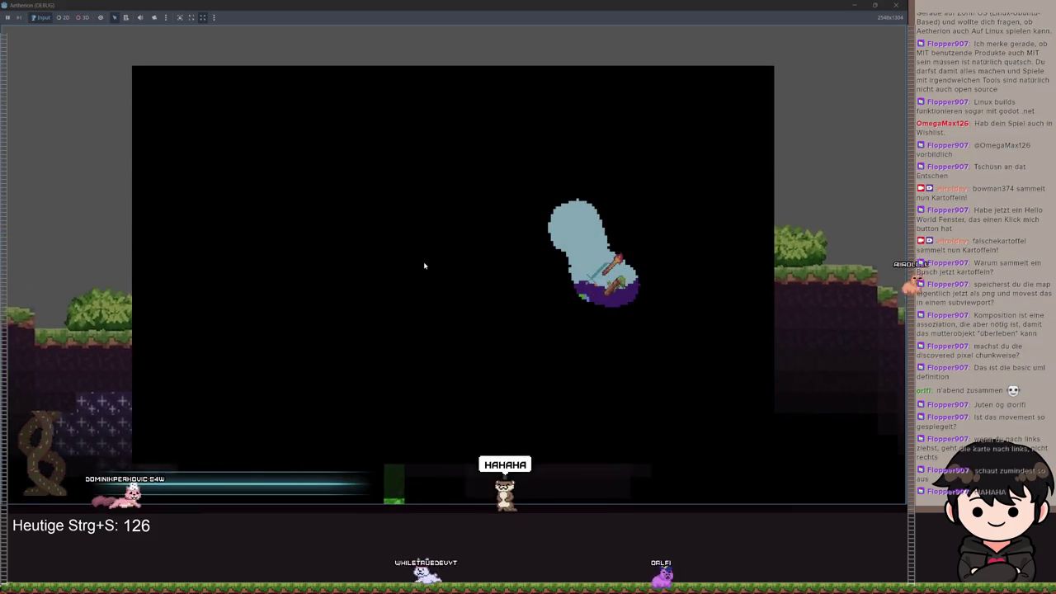
Run and jump right to uncover terrain, reopen the large map, then return to the editor.
{"action": "key", "text": "a"}
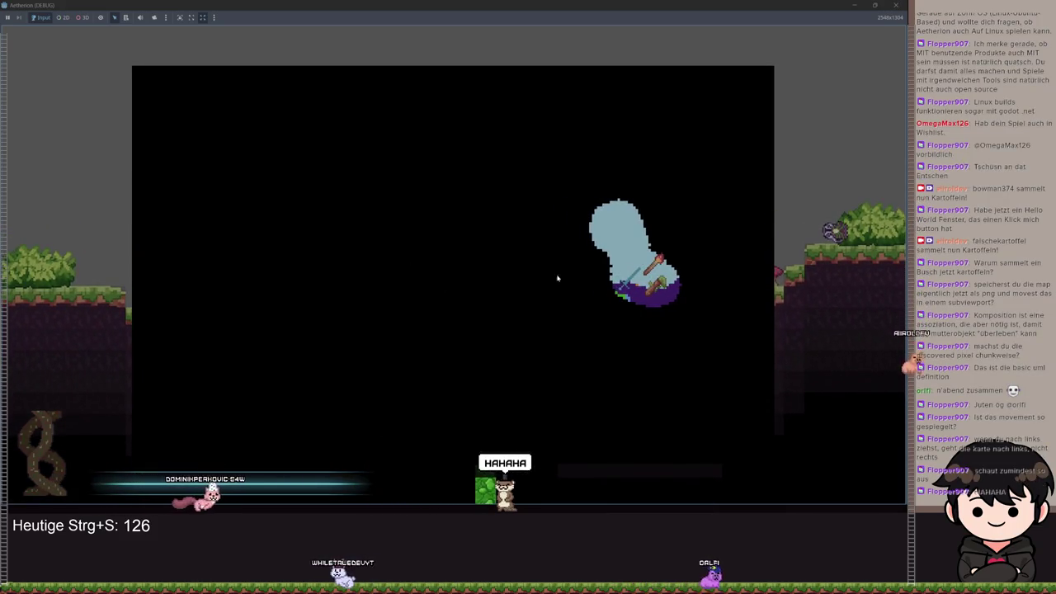
{"action": "key", "text": "m"}
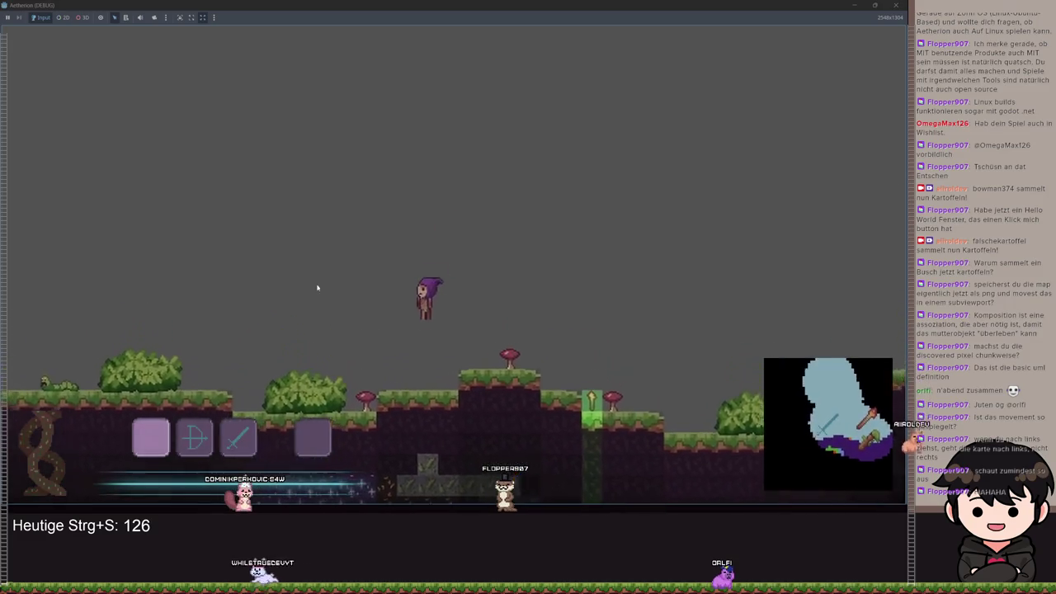
{"action": "key", "text": "a"}
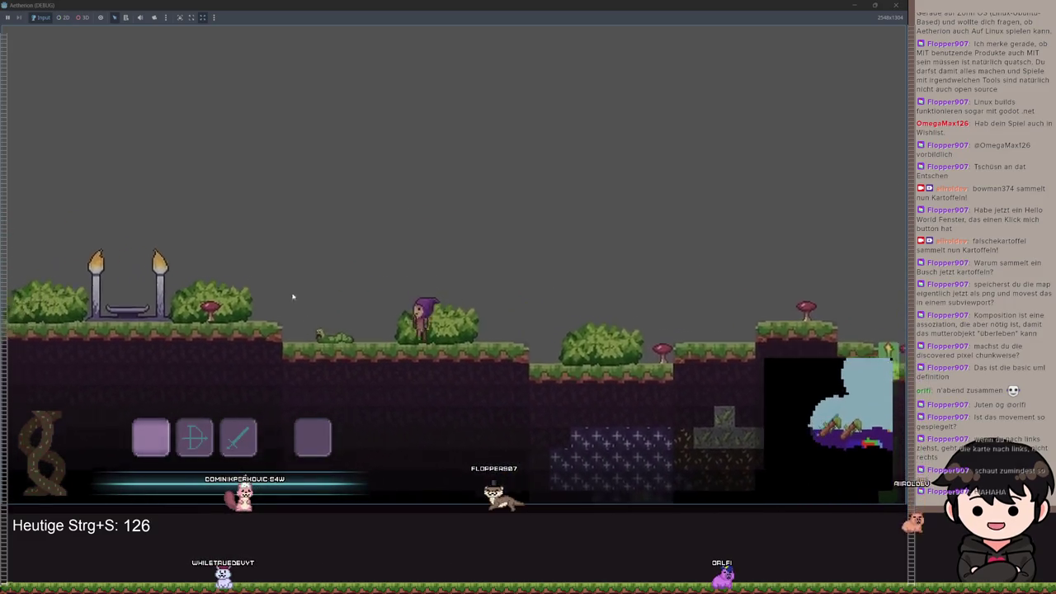
{"action": "key", "text": "m"}
{"action": "key", "text": "m"}
{"action": "key", "text": "d"}
{"action": "key", "text": "space"}
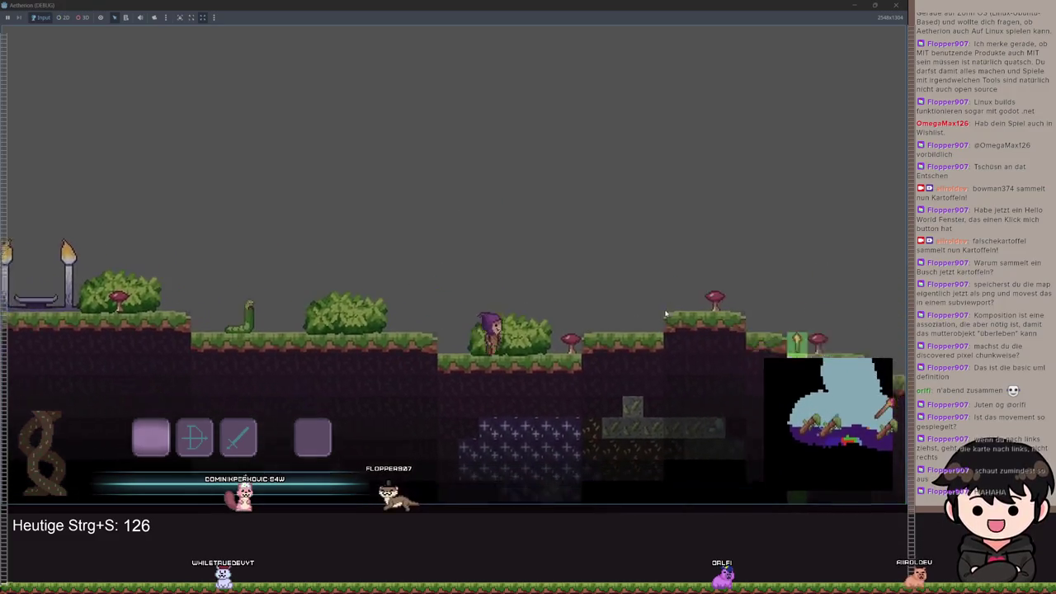
{"action": "key", "text": "m"}
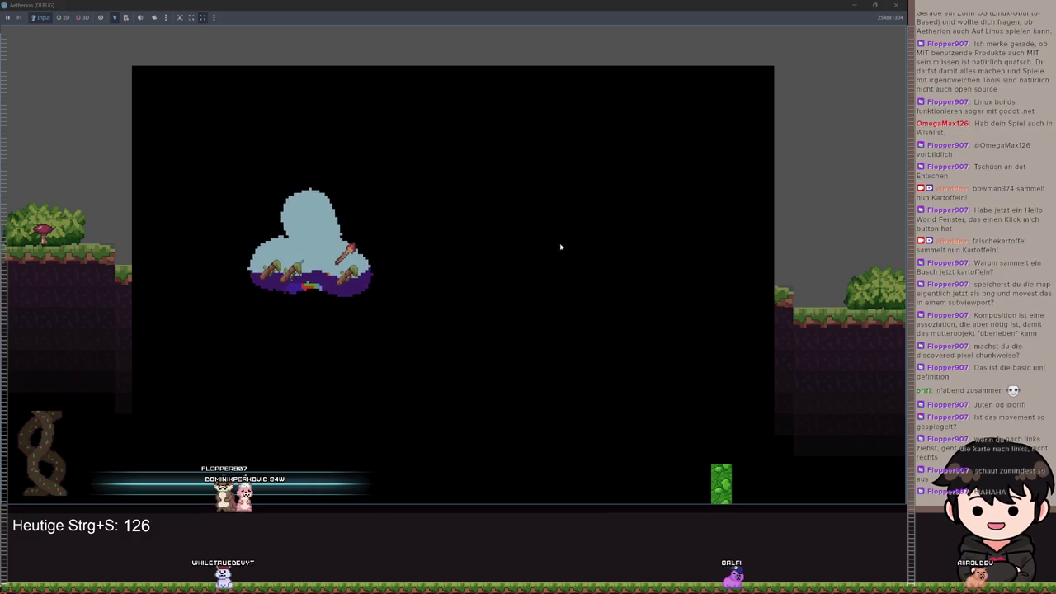
{"action": "left_click", "coordinate": [853, 5]}
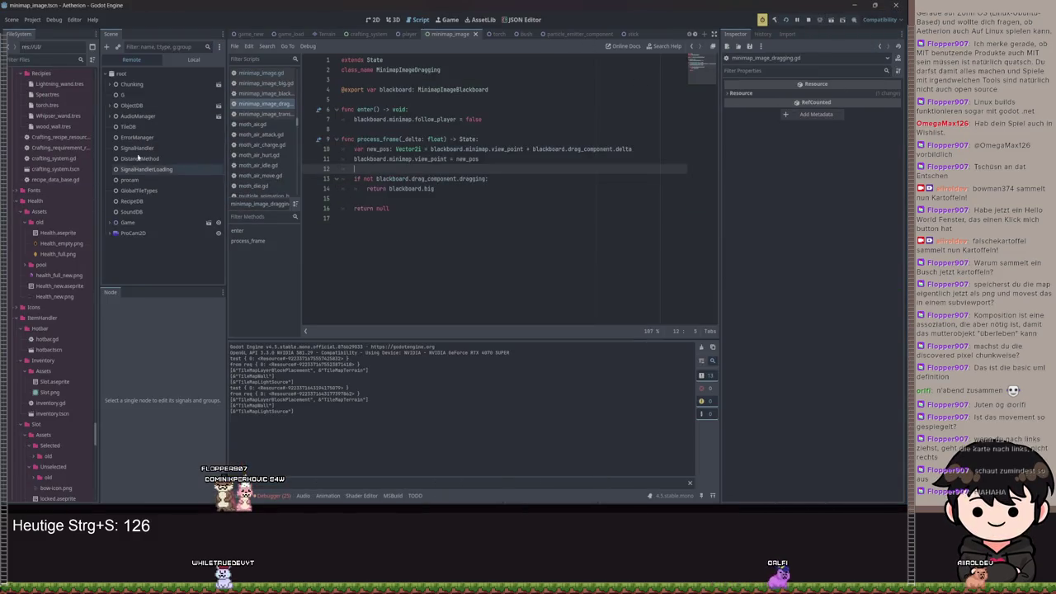
Open drag_component.gd, inspect the mouse-drag code on lines 15–20, and run the project.
{"action": "left_click", "coordinate": [210, 180]}
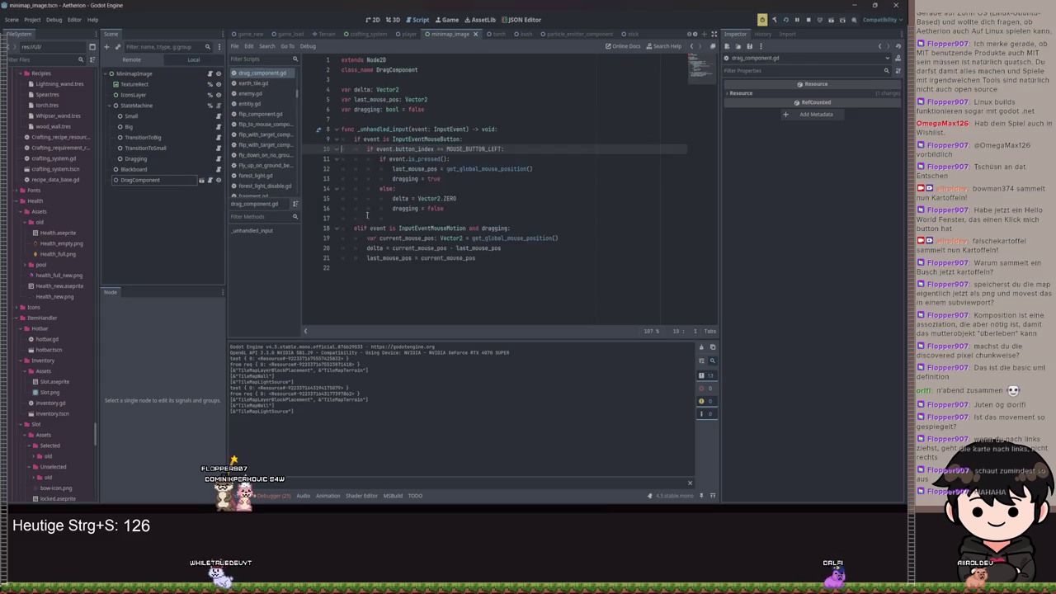
{"action": "left_click_drag", "start_coordinate": [501, 248], "coordinate": [392, 247]}
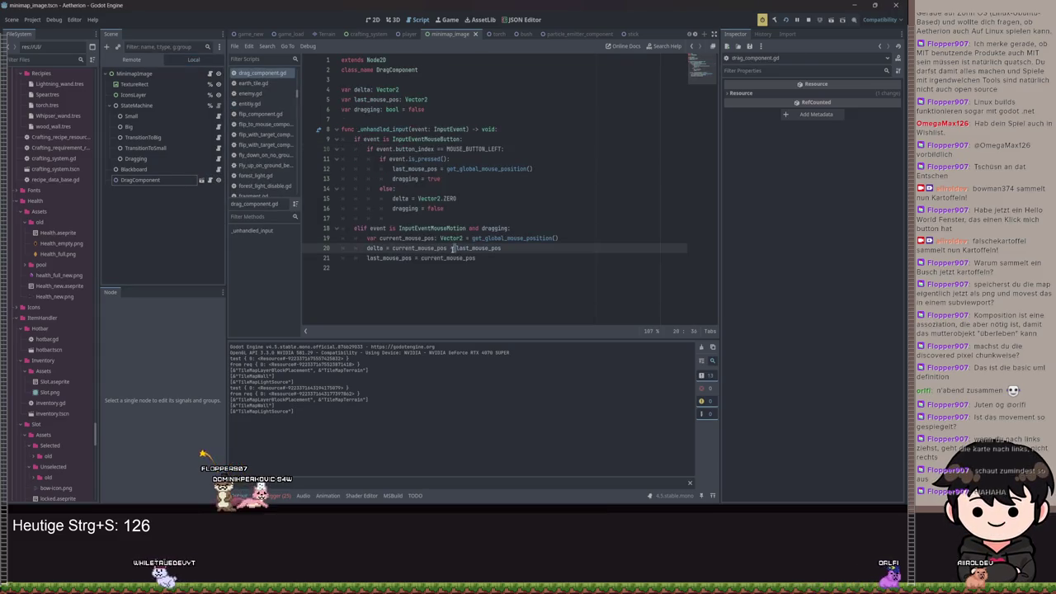
{"action": "left_click_drag", "start_coordinate": [485, 248], "coordinate": [330, 238]}
{"action": "left_click", "coordinate": [479, 248]}
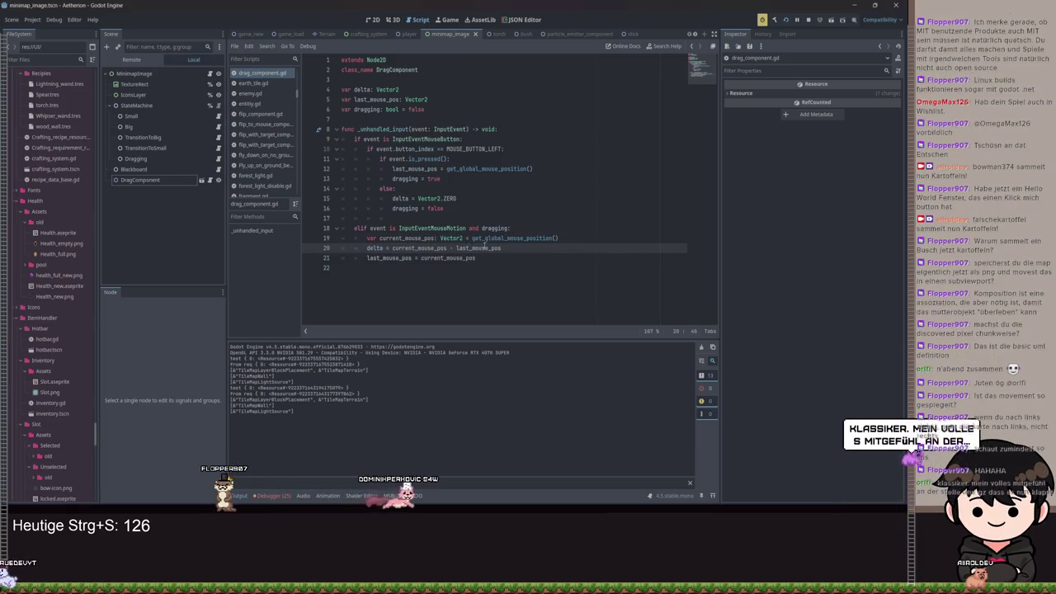
{"action": "left_click", "coordinate": [458, 198]}
{"action": "key", "text": "F5"}
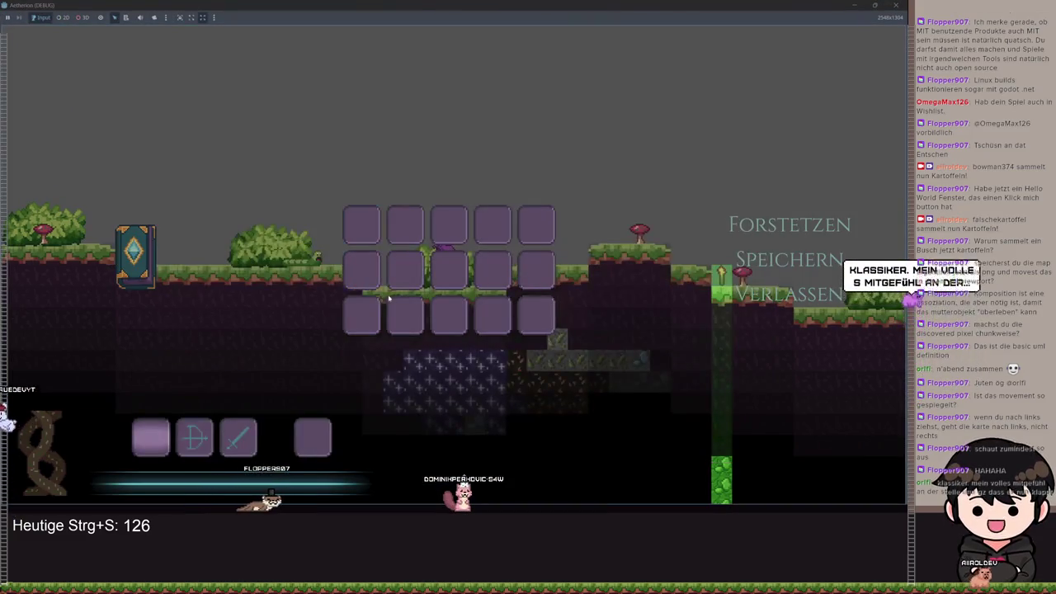
Resume play, walk the character back and forth with A/D, then exit to the main menu.
{"action": "key", "text": "Escape"}
{"action": "key", "text": "Escape"}
{"action": "key", "text": "Escape"}
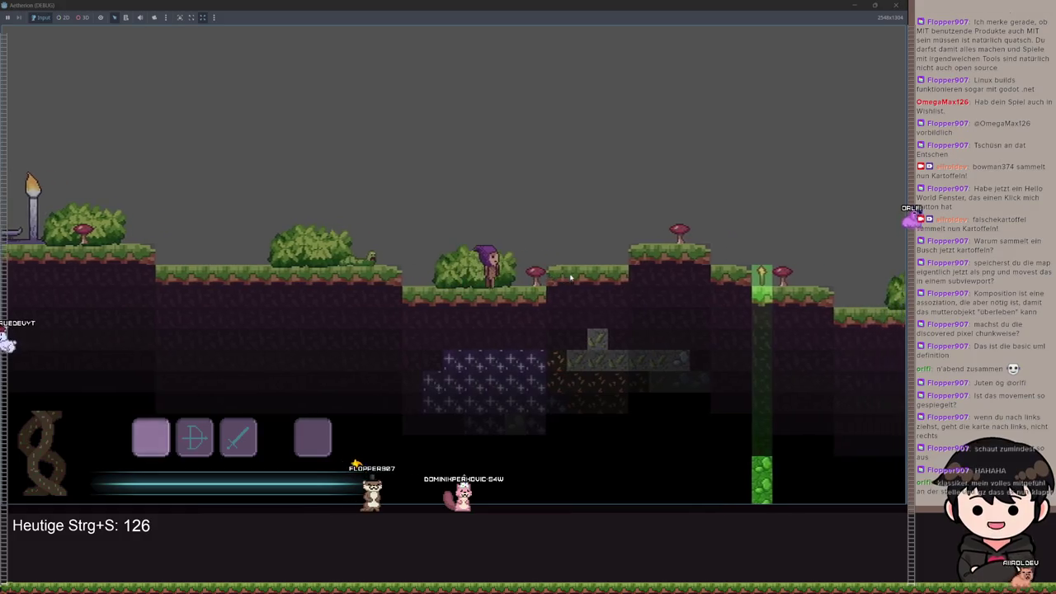
{"action": "key", "text": "d"}
{"action": "key", "text": "a"}
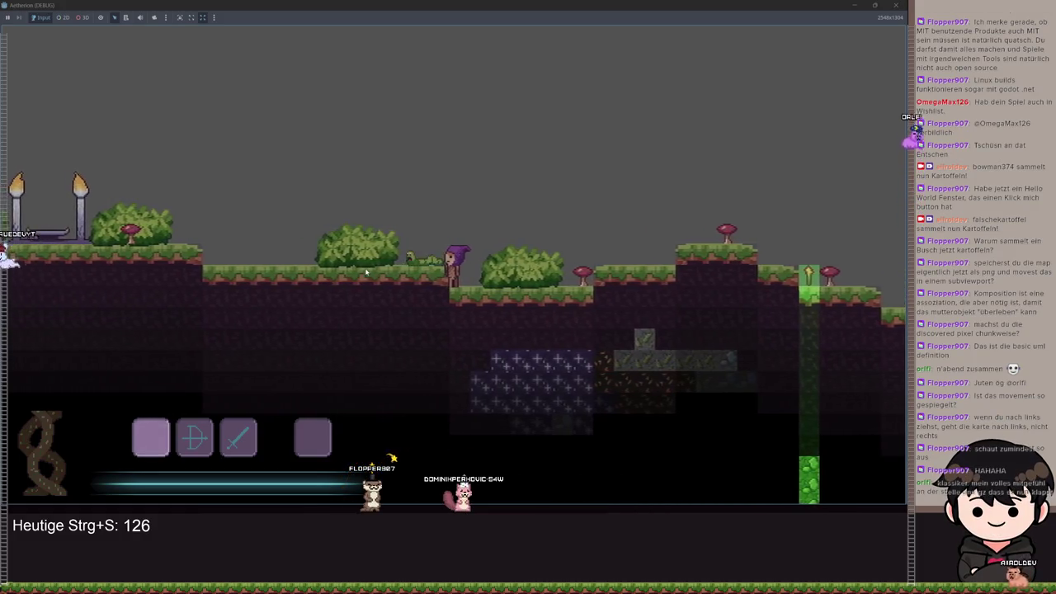
{"action": "key", "text": "d"}
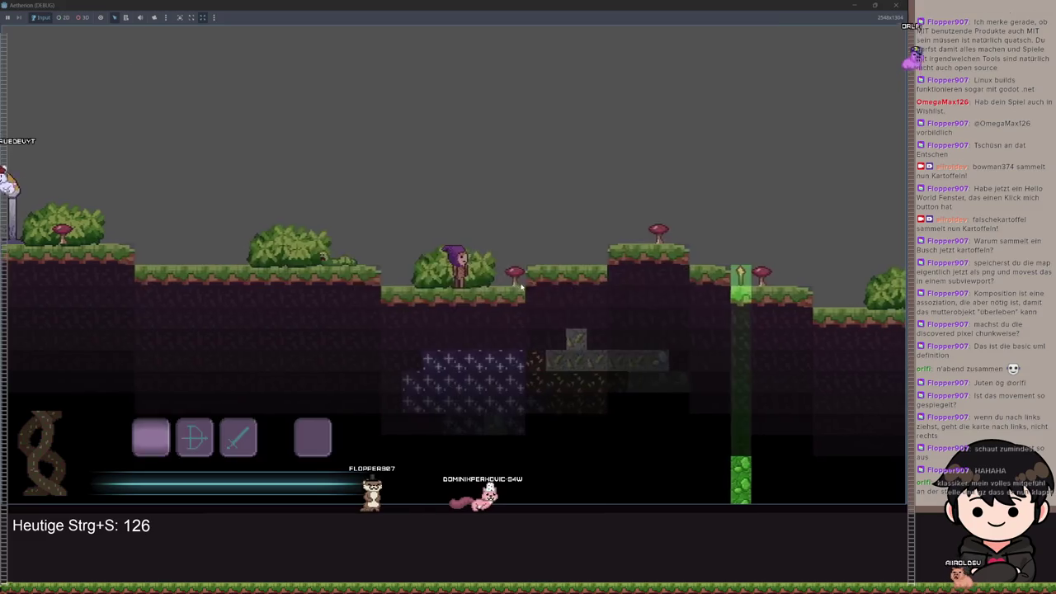
{"action": "key", "text": "d"}
{"action": "key", "text": "a"}
{"action": "key", "text": "d"}
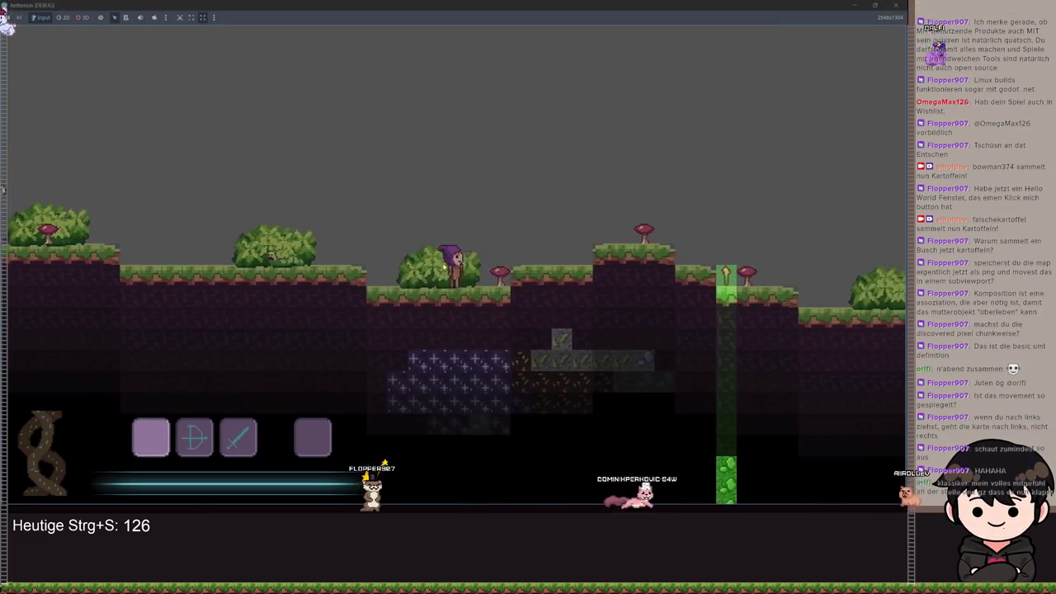
{"action": "key", "text": "a"}
{"action": "key", "text": "d"}
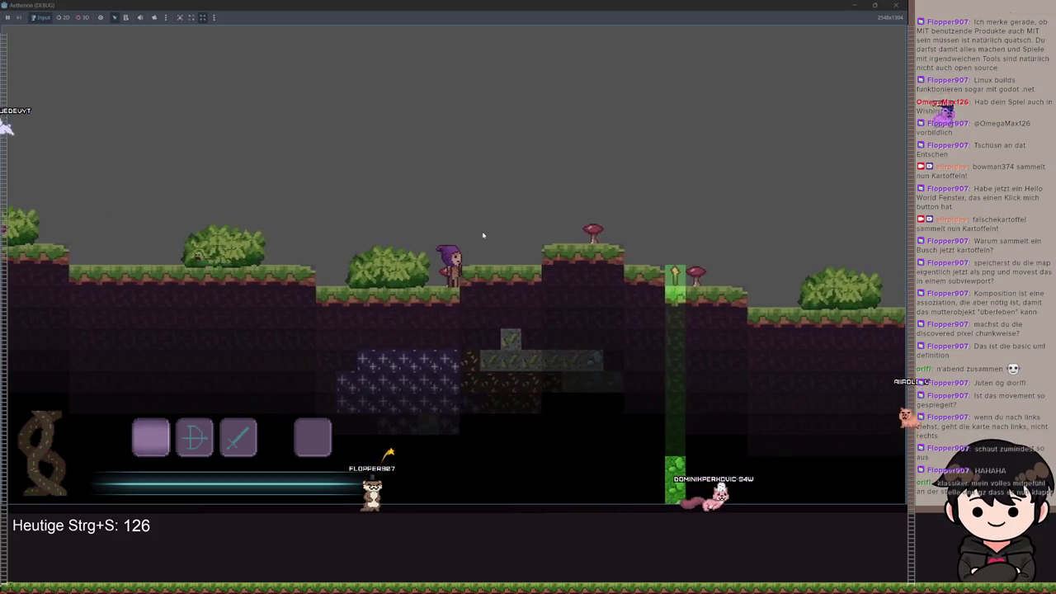
{"action": "key", "text": "a"}
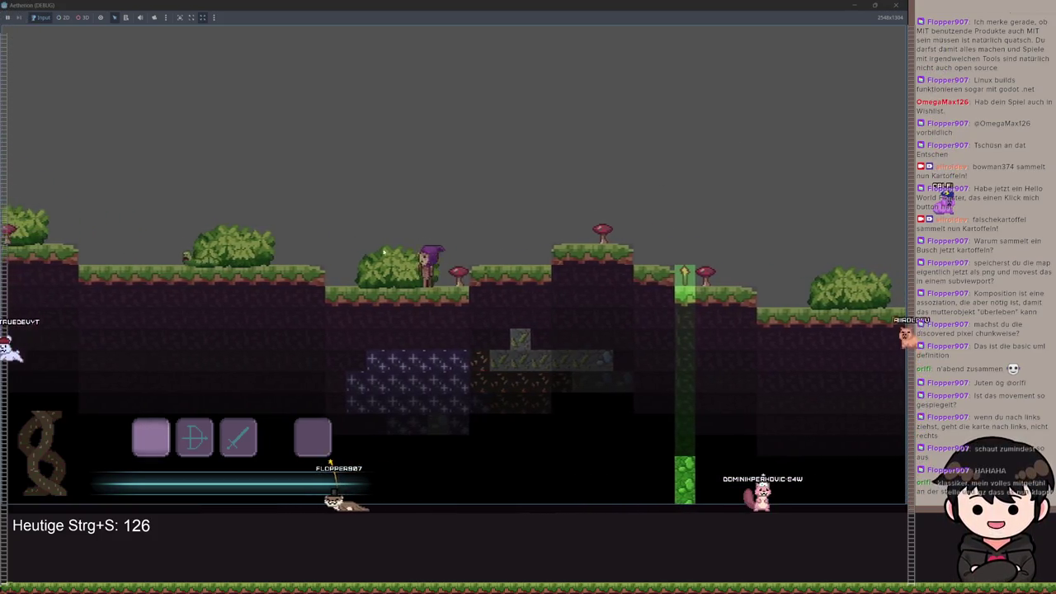
{"action": "key", "text": "d"}
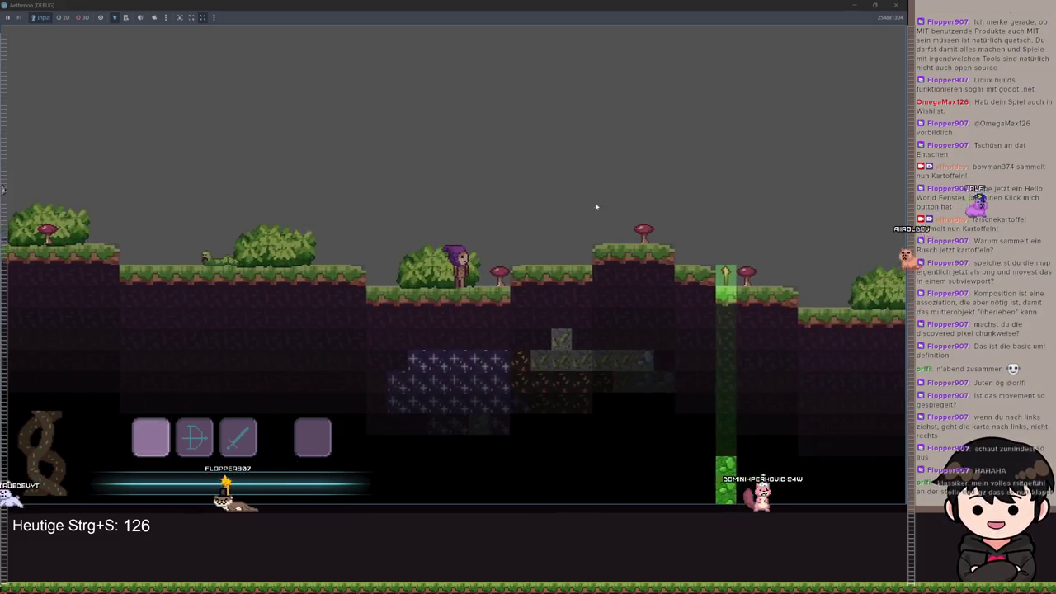
{"action": "left_click", "coordinate": [898, 7]}
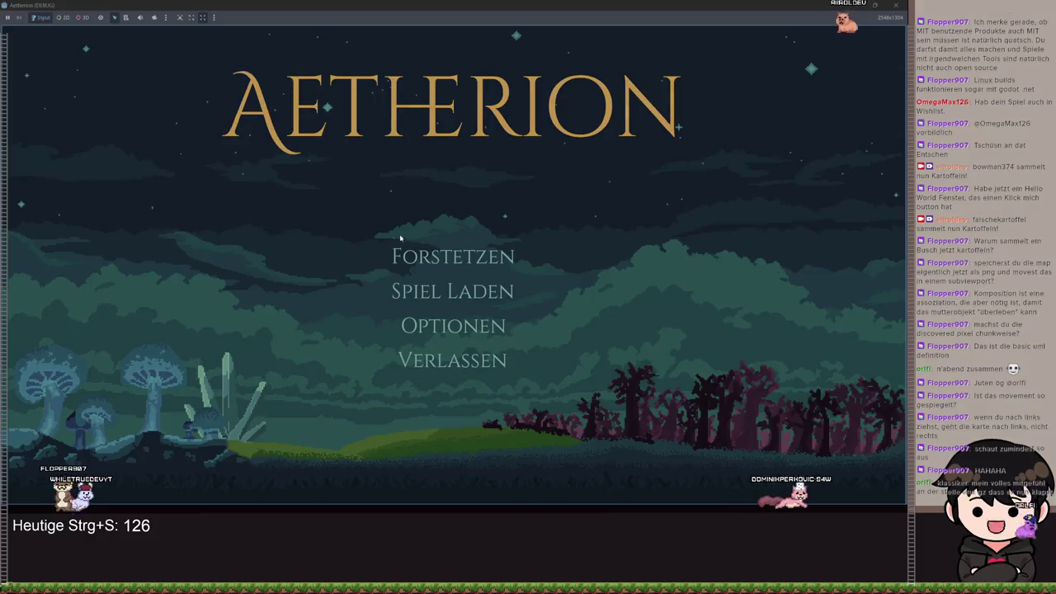
Open Spiel Laden and start a new game in the empty Spielstand 1 slot.
{"action": "left_click", "coordinate": [452, 290]}
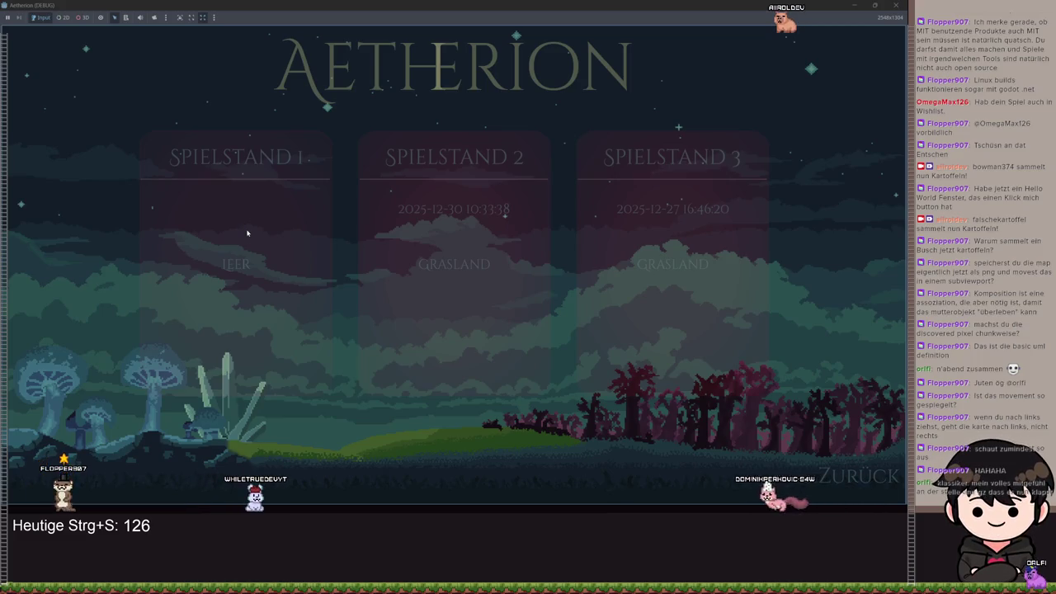
{"action": "left_click", "coordinate": [246, 232]}
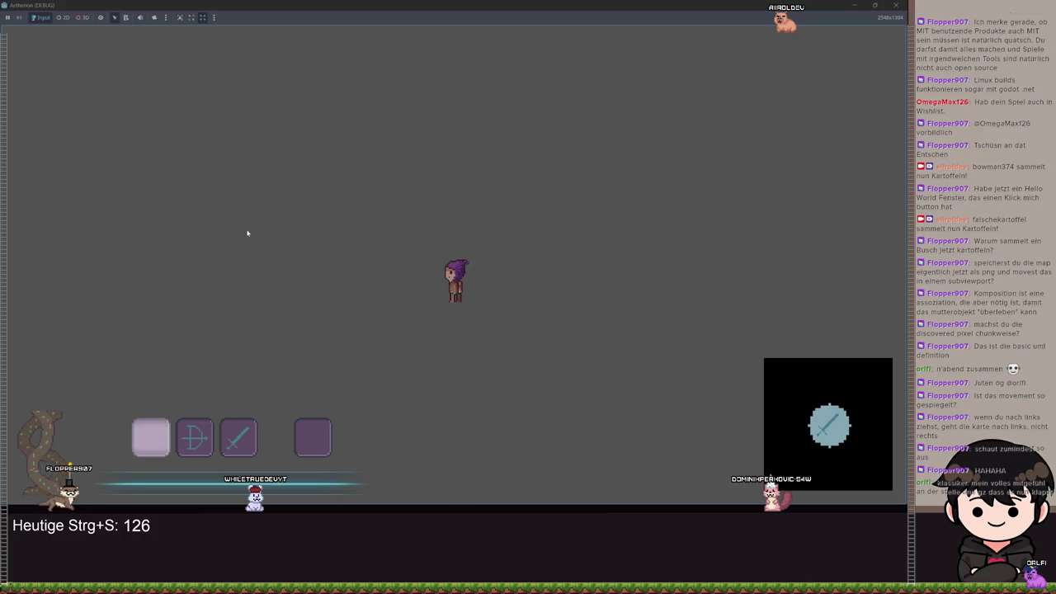
Walk right, then toggle between the big map and the pause menu with Esc.
{"action": "key", "text": "d"}
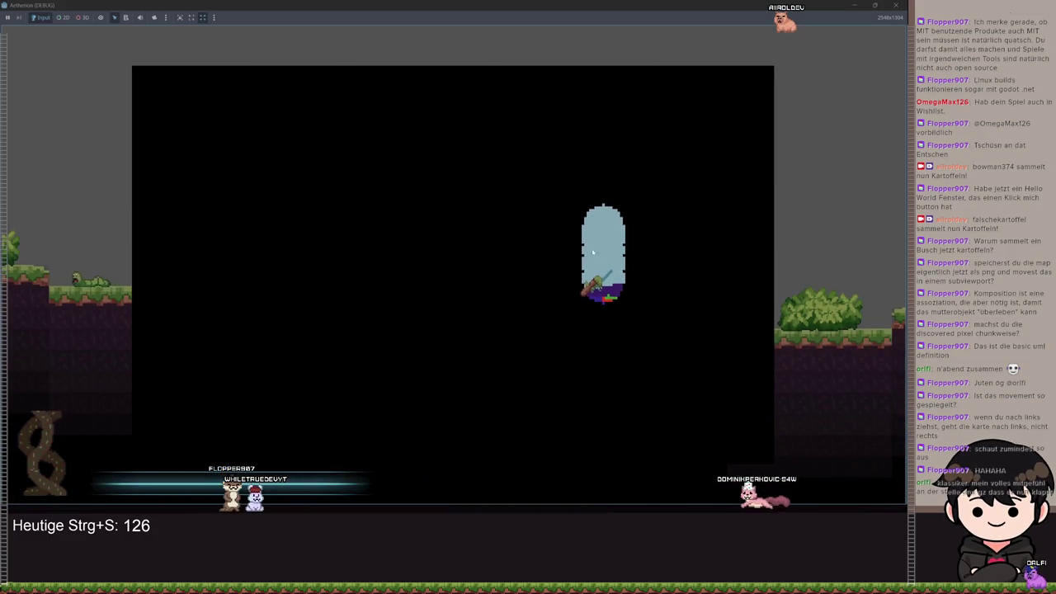
{"action": "key", "text": "Escape"}
{"action": "key", "text": "Escape"}
{"action": "key", "text": "Escape"}
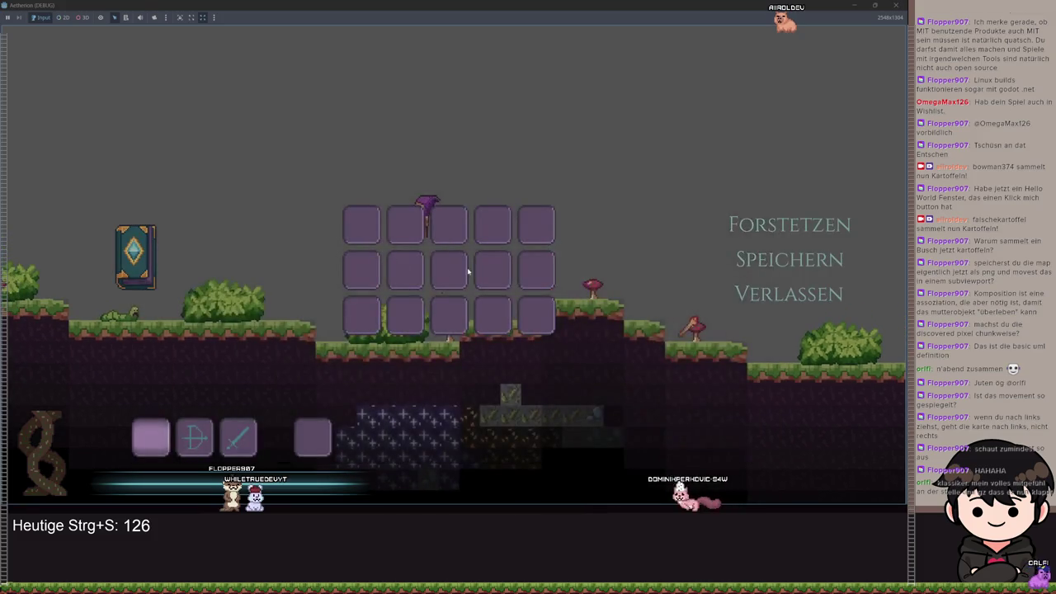
{"action": "key", "text": "Escape"}
{"action": "key", "text": "Escape"}
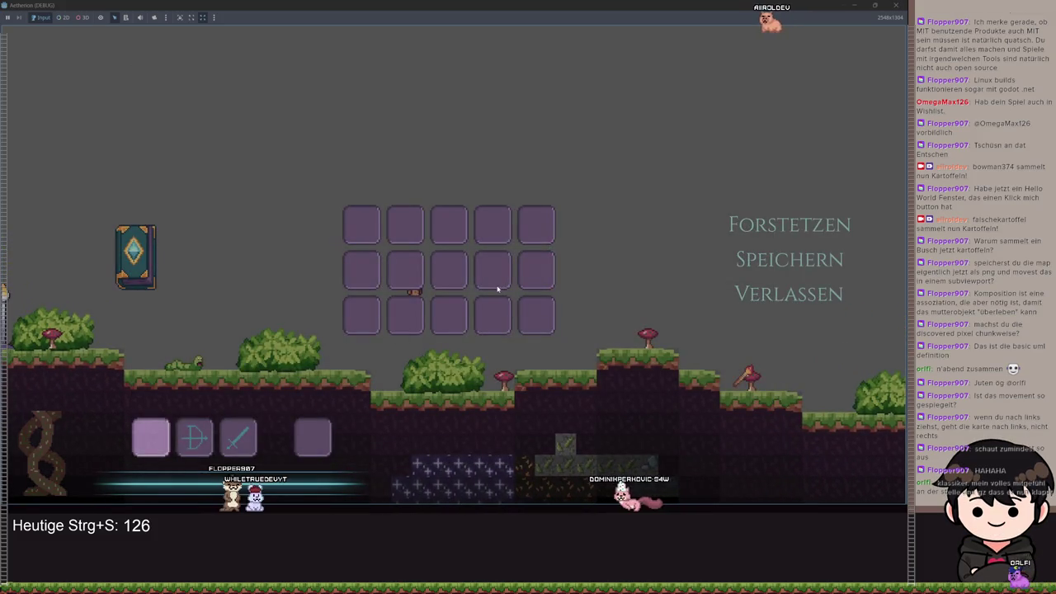
{"action": "key", "text": "Escape"}
Close the big map, walk left through the dark cave and back, then open the enlarged map.
{"action": "key", "text": "m"}
{"action": "key", "text": "m"}
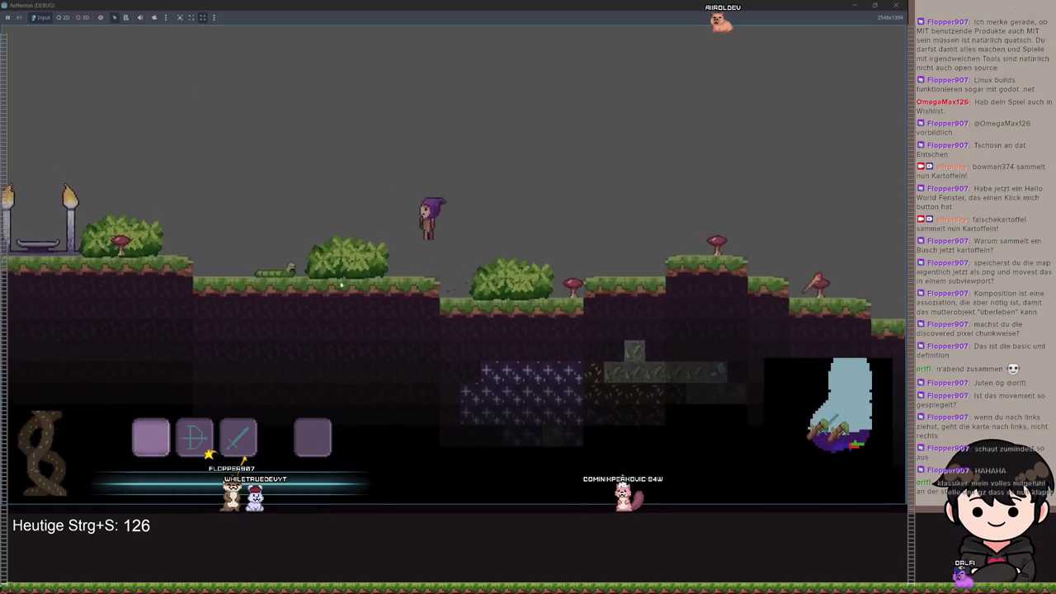
{"action": "key", "text": "a"}
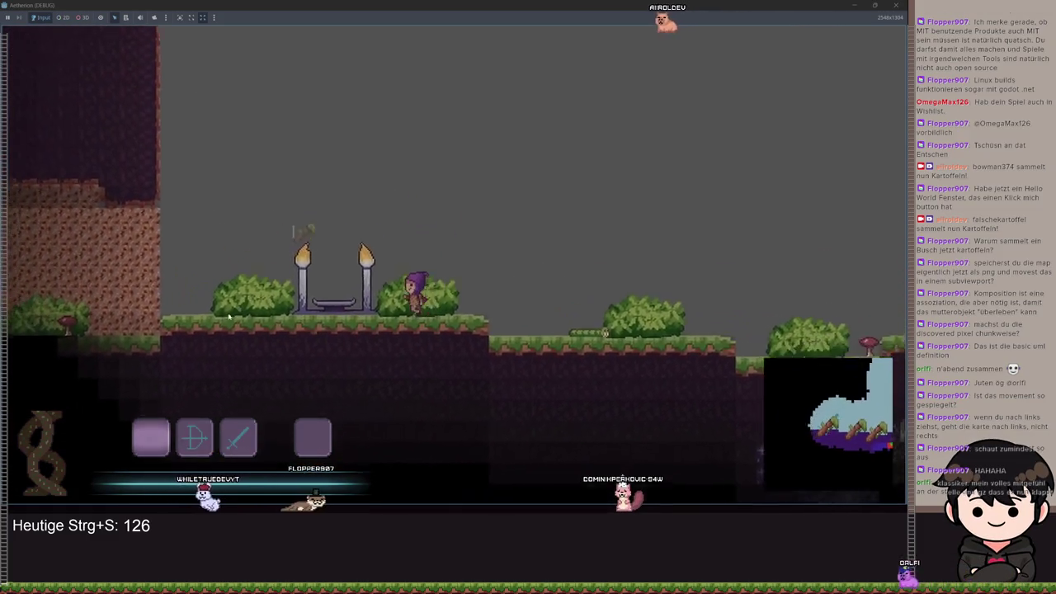
{"action": "key", "text": "a"}
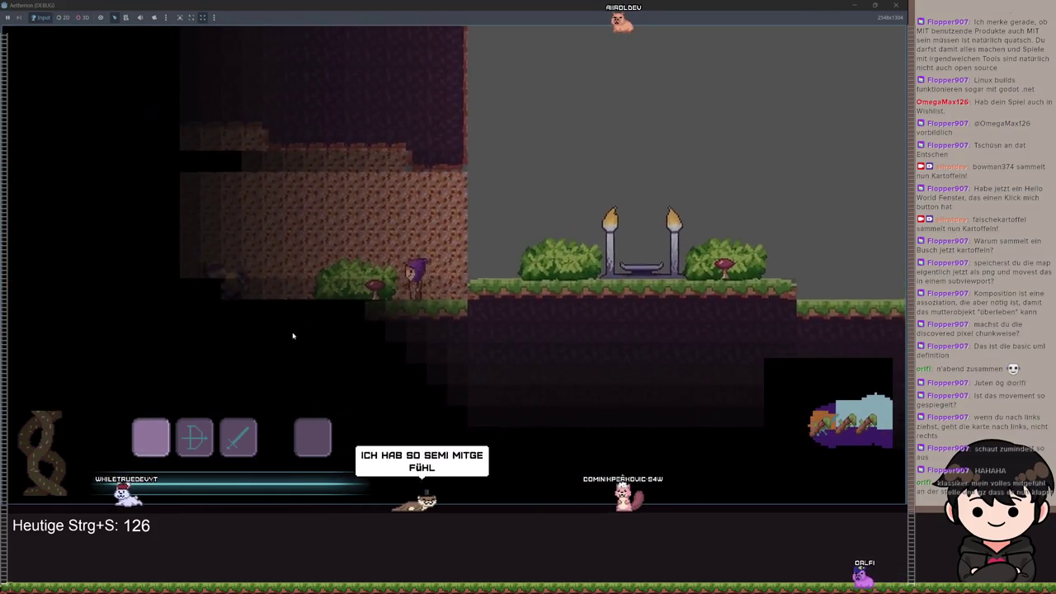
{"action": "key", "text": "a"}
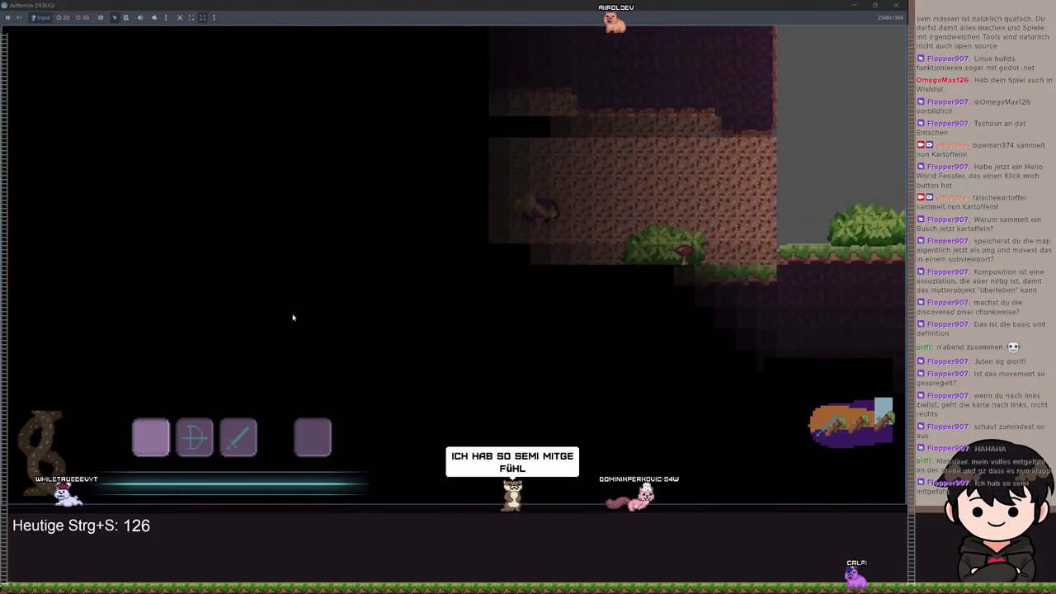
{"action": "key", "text": "a"}
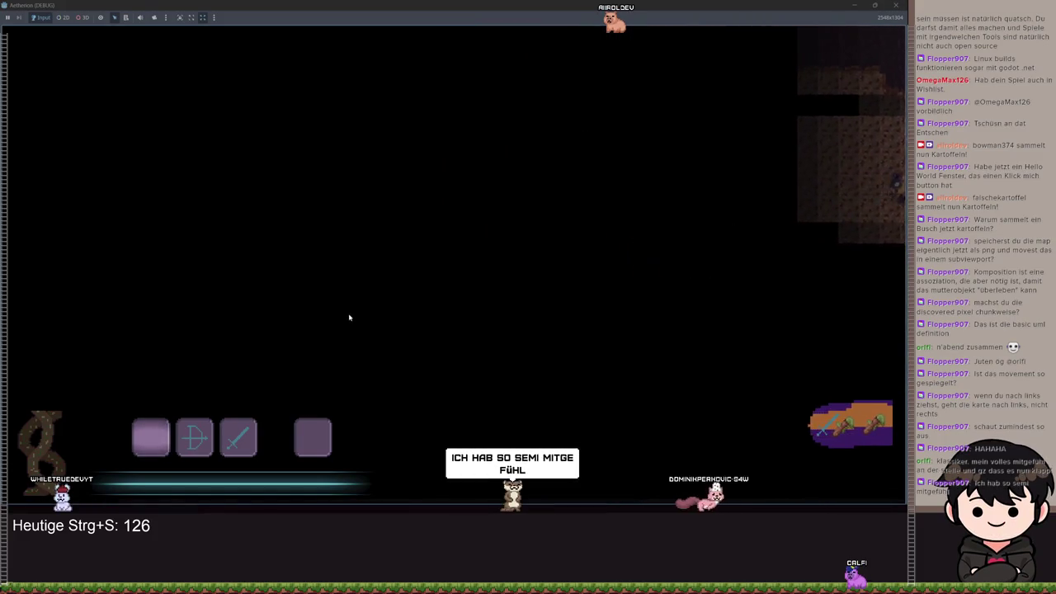
{"action": "key", "text": "a"}
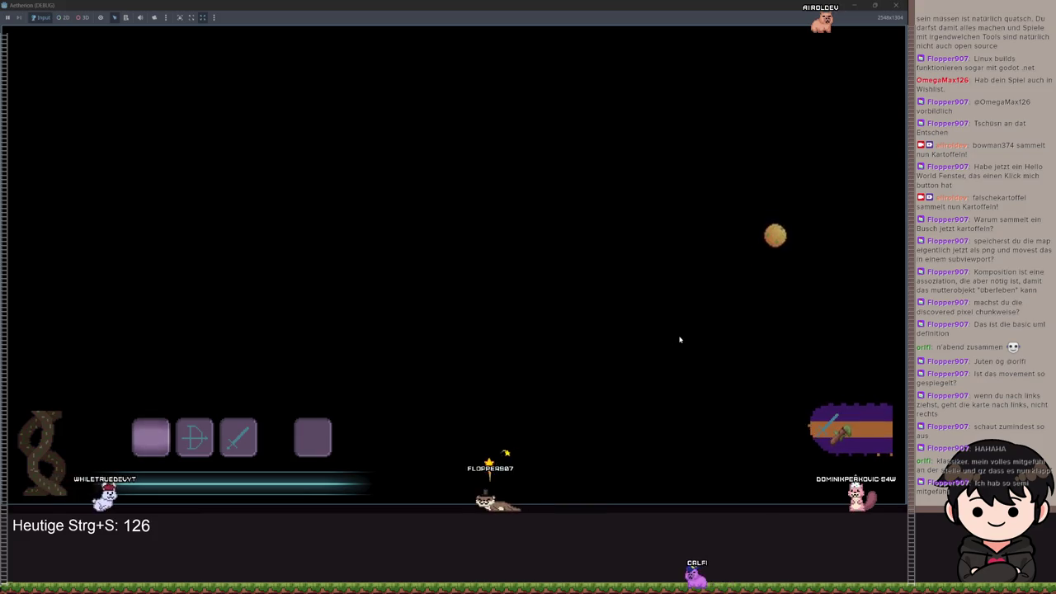
{"action": "key", "text": "d"}
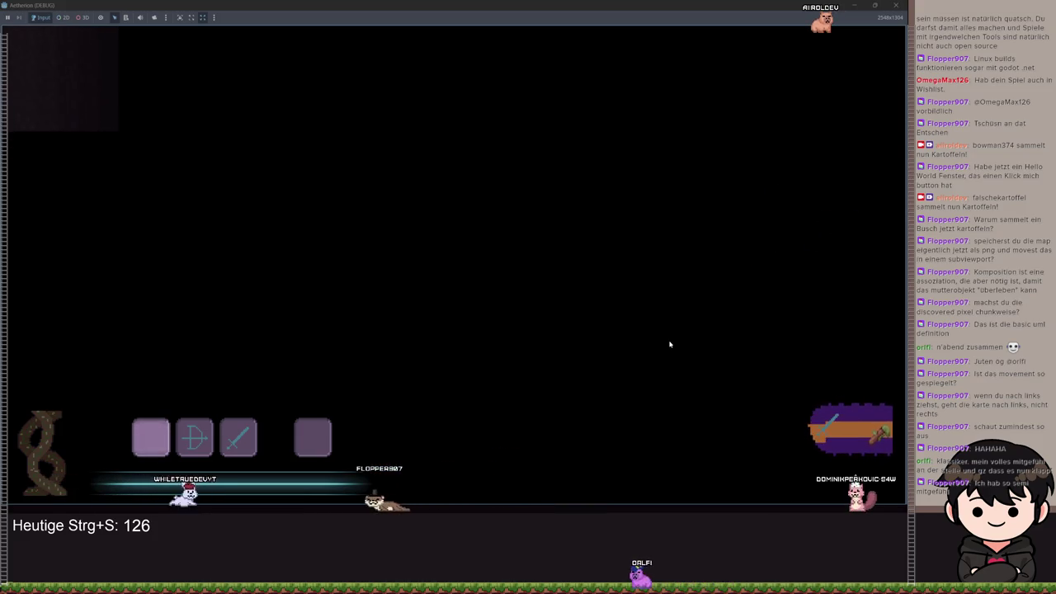
{"action": "key", "text": "a"}
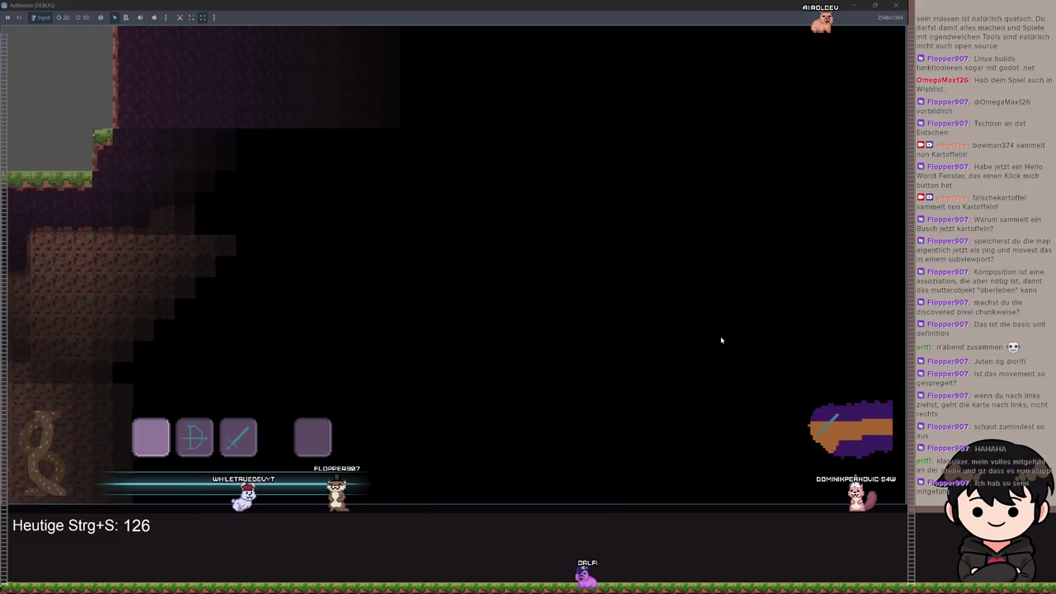
{"action": "key", "text": "a"}
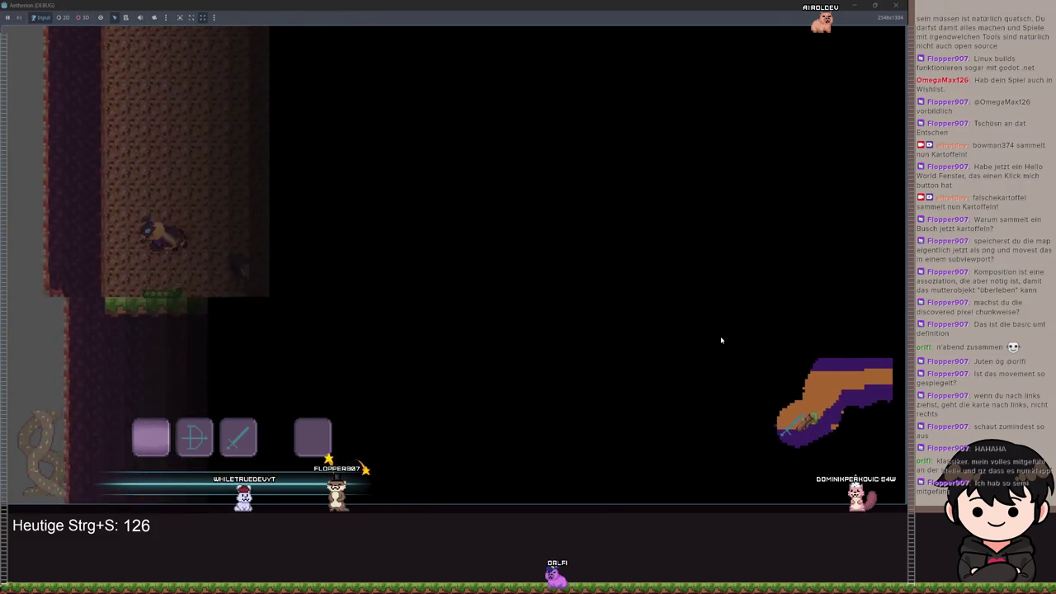
{"action": "key", "text": "w"}
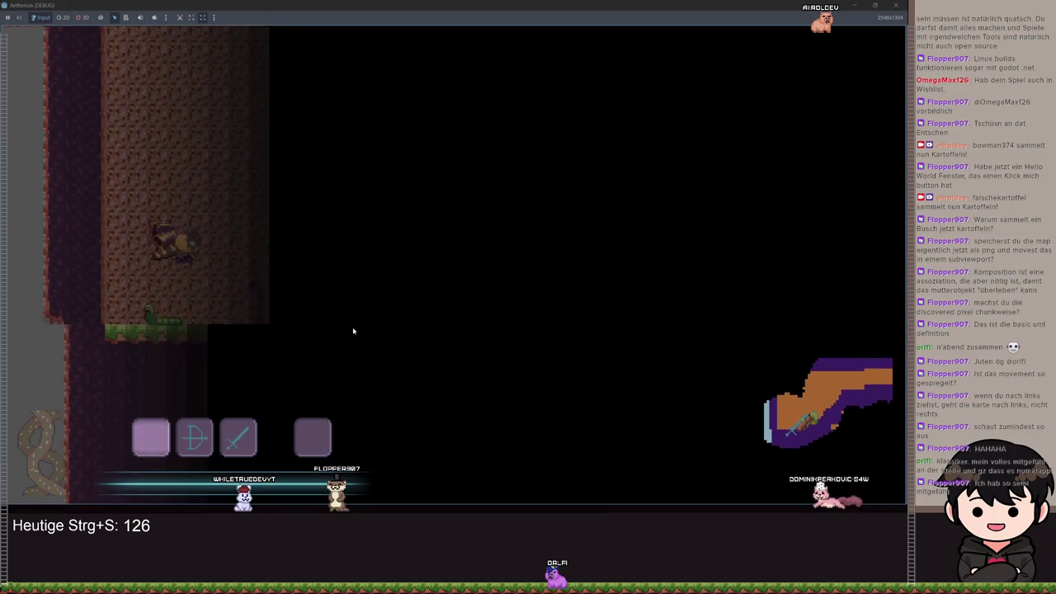
{"action": "key", "text": "m"}
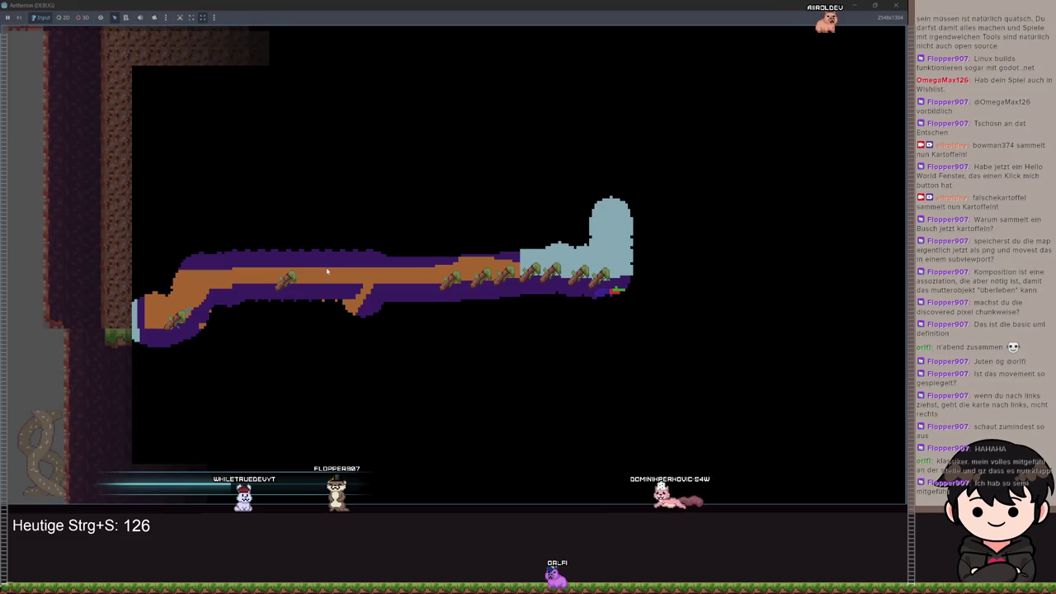
Open and close the enlarged map several times with M, finishing with it closed.
{"action": "key", "text": "Escape"}
{"action": "key", "text": "Escape"}
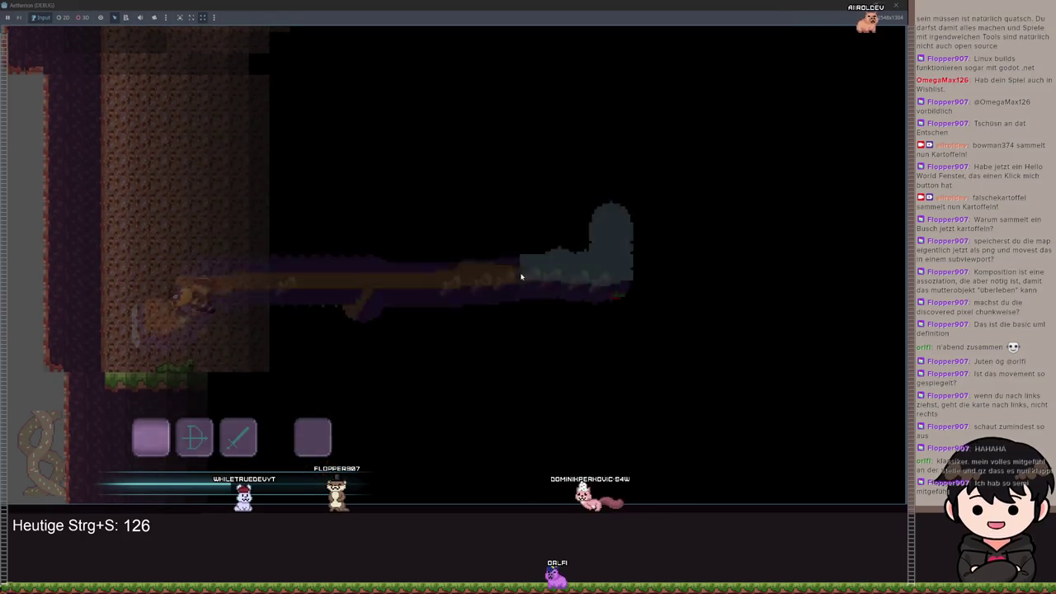
{"action": "key", "text": "m"}
{"action": "key", "text": "m"}
{"action": "key", "text": "m"}
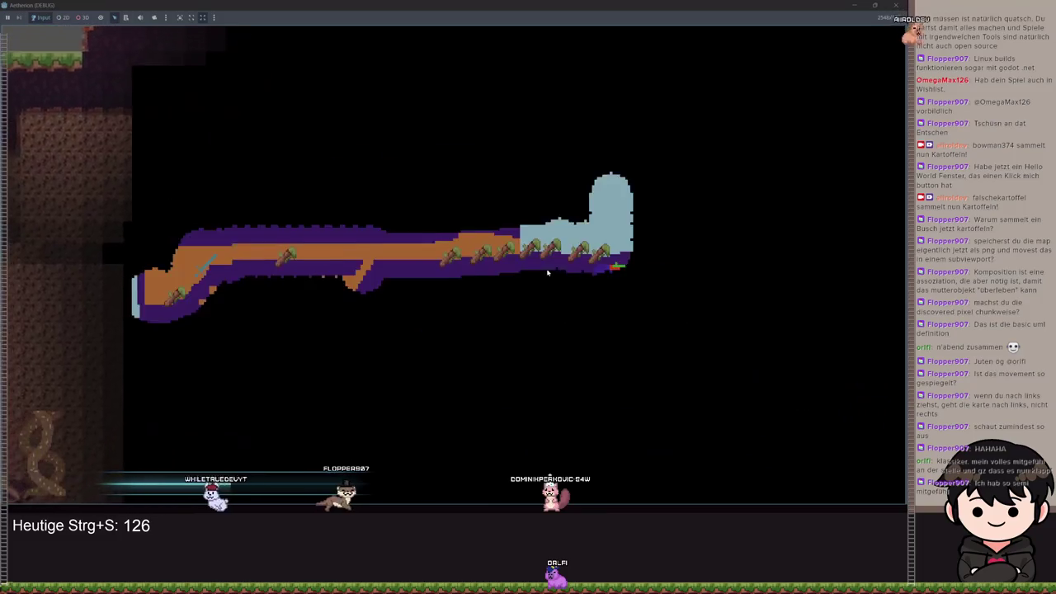
{"action": "key", "text": "m"}
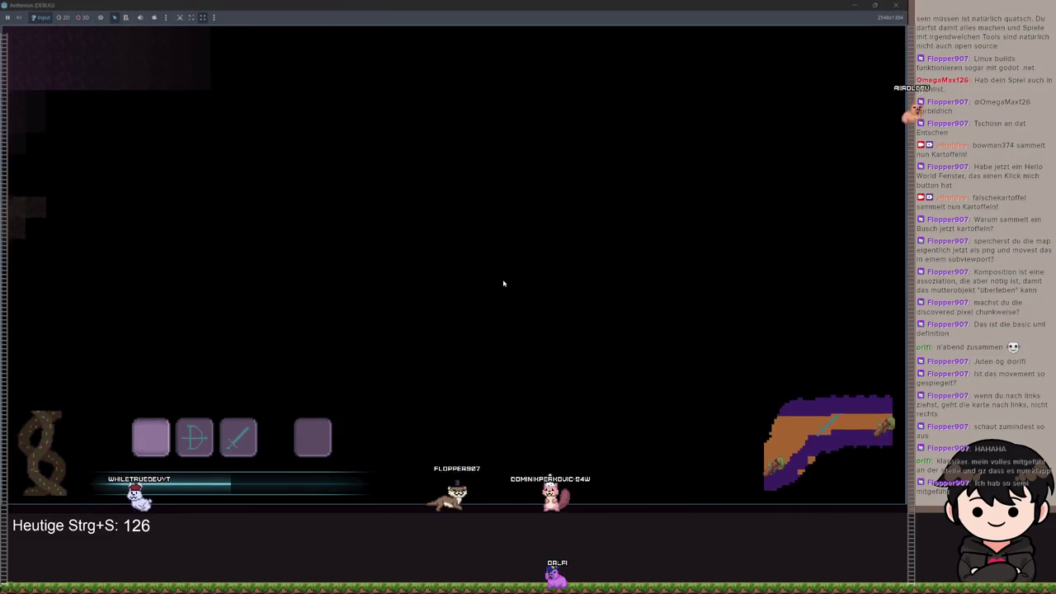
{"action": "key", "text": "a"}
{"action": "key", "text": "a"}
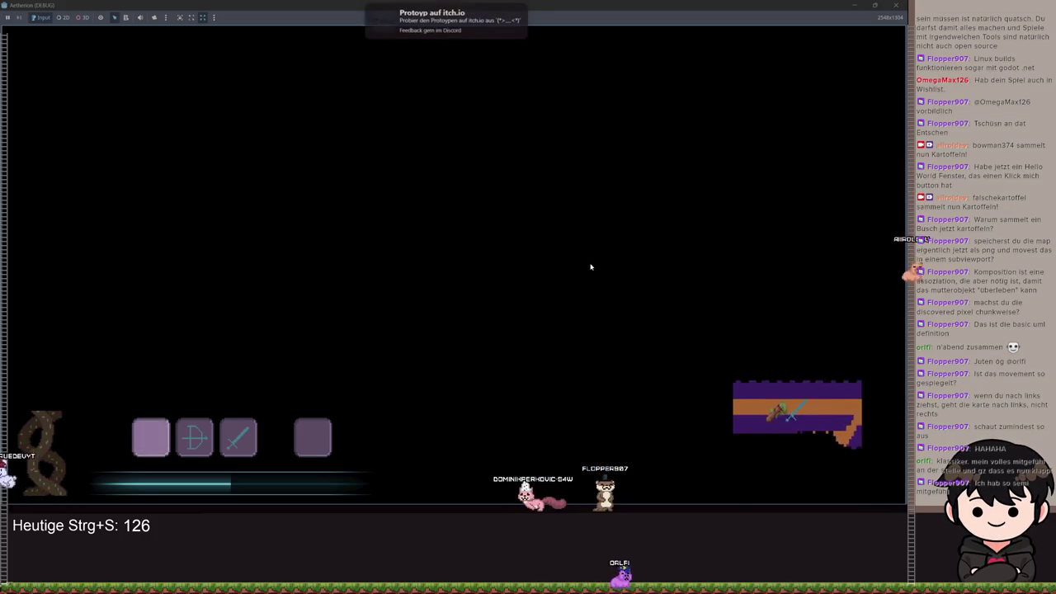
{"action": "key", "text": "m"}
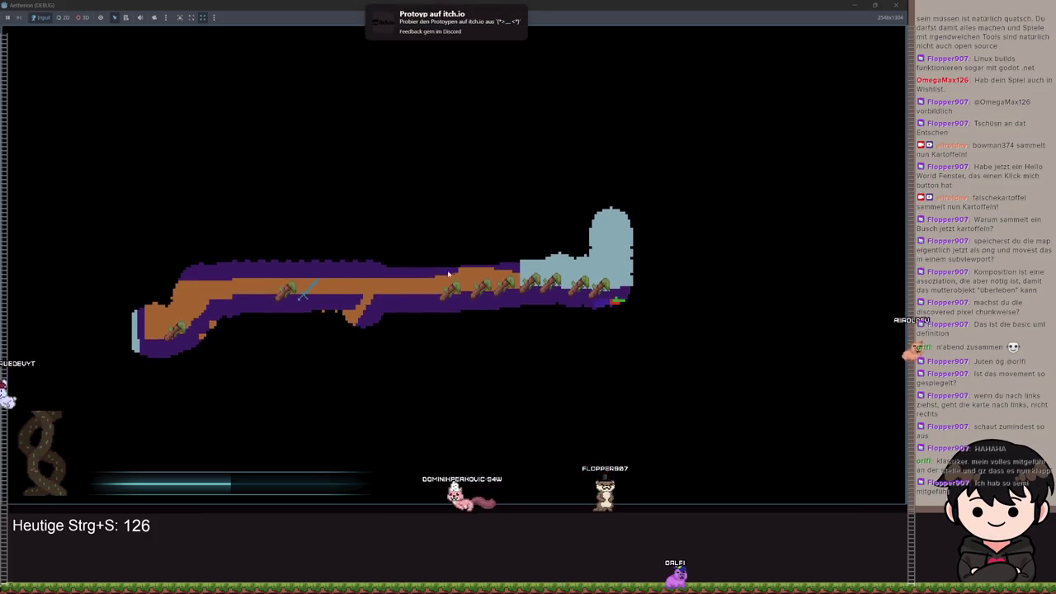
{"action": "key", "text": "m"}
{"action": "key", "text": "m"}
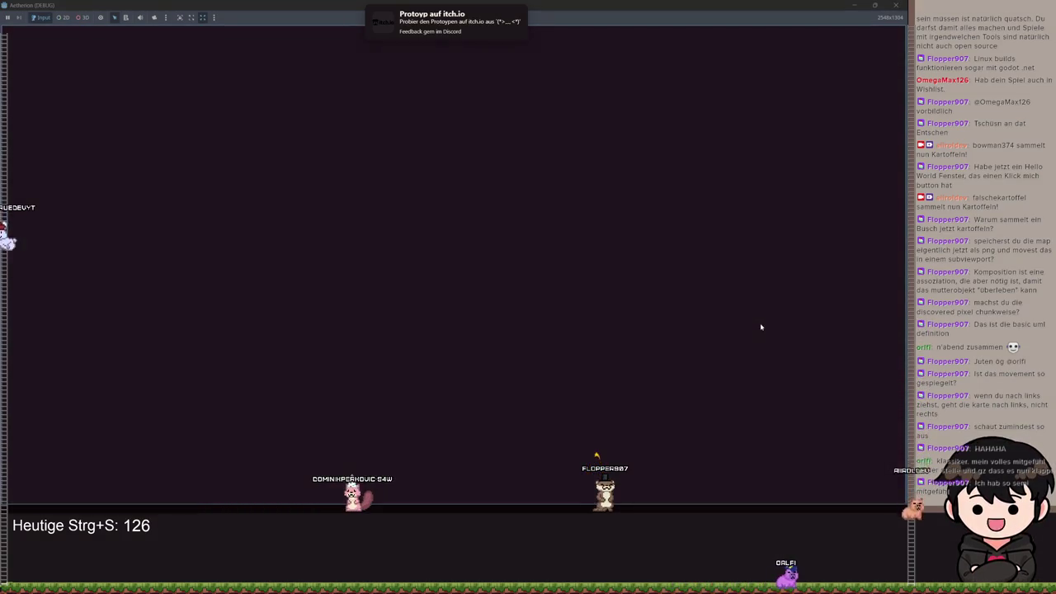
{"action": "key", "text": "m"}
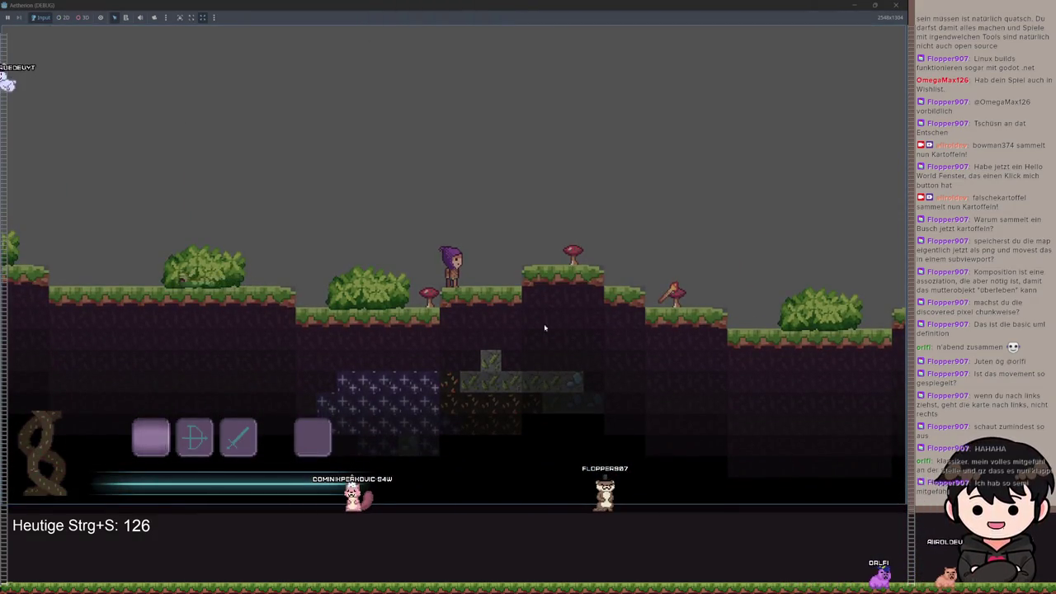
Jump and walk the character left toward the candle altar.
{"action": "key", "text": "space"}
{"action": "key", "text": "a"}
{"action": "key", "text": "a"}
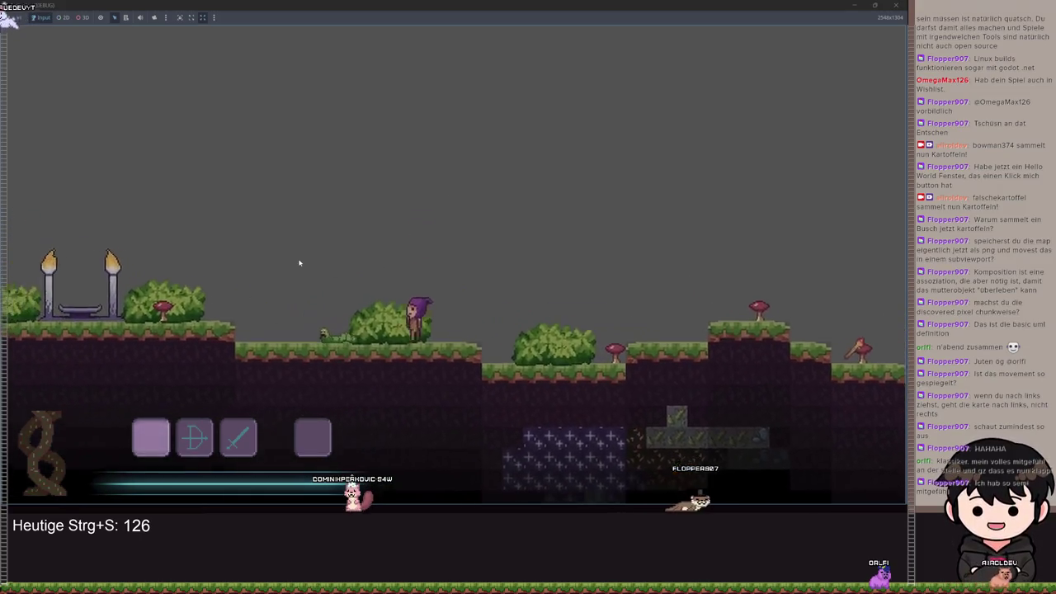
{"action": "key", "text": "space"}
{"action": "key", "text": "a"}
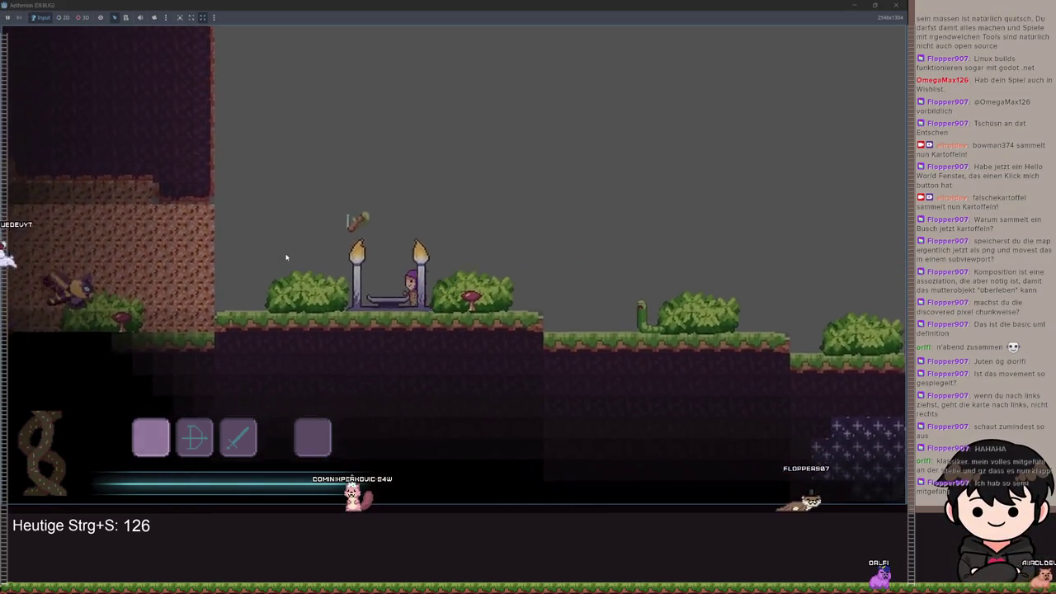
Open the recipe book from the pause menu, then close the menus.
{"action": "key", "text": "Escape"}
{"action": "key", "text": "Escape"}
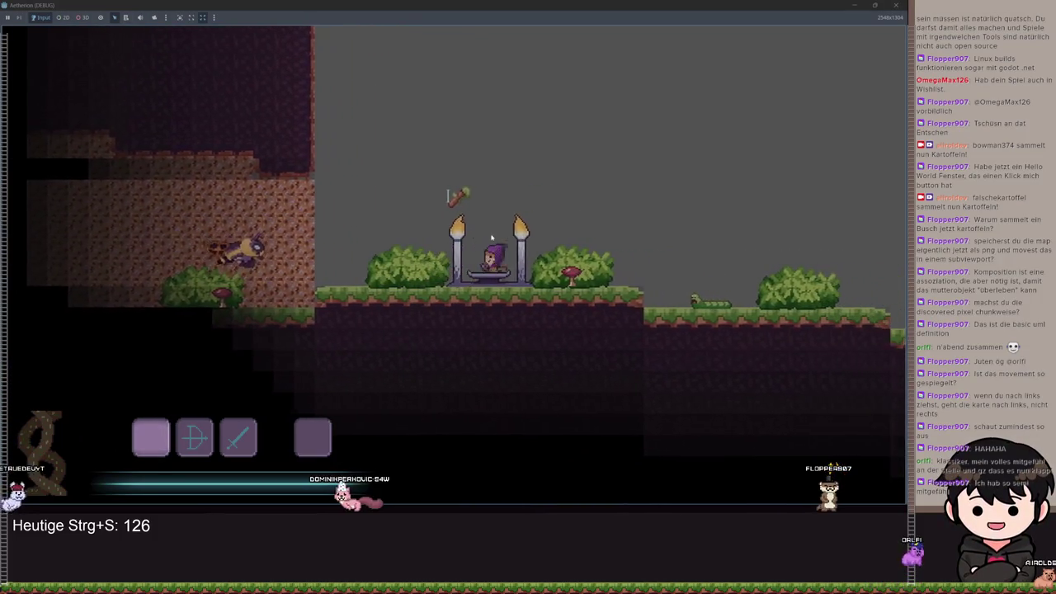
{"action": "key", "text": "Escape"}
{"action": "left_click", "coordinate": [169, 234]}
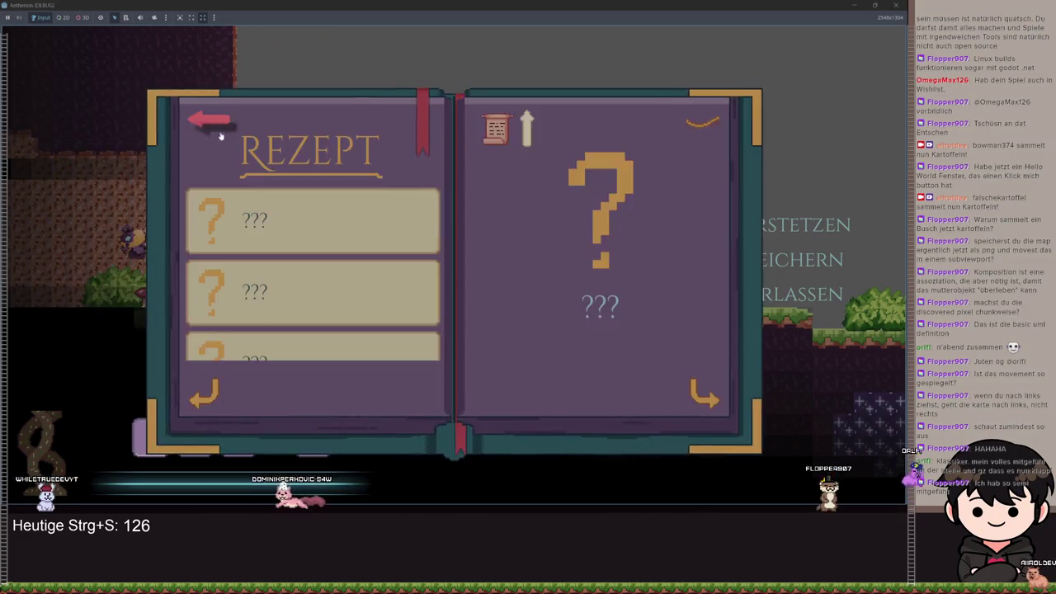
{"action": "key", "text": "Escape"}
Walk left through the dark cave, back right past the torches, then rerun with F5.
{"action": "key", "text": "a"}
{"action": "key", "text": "space"}
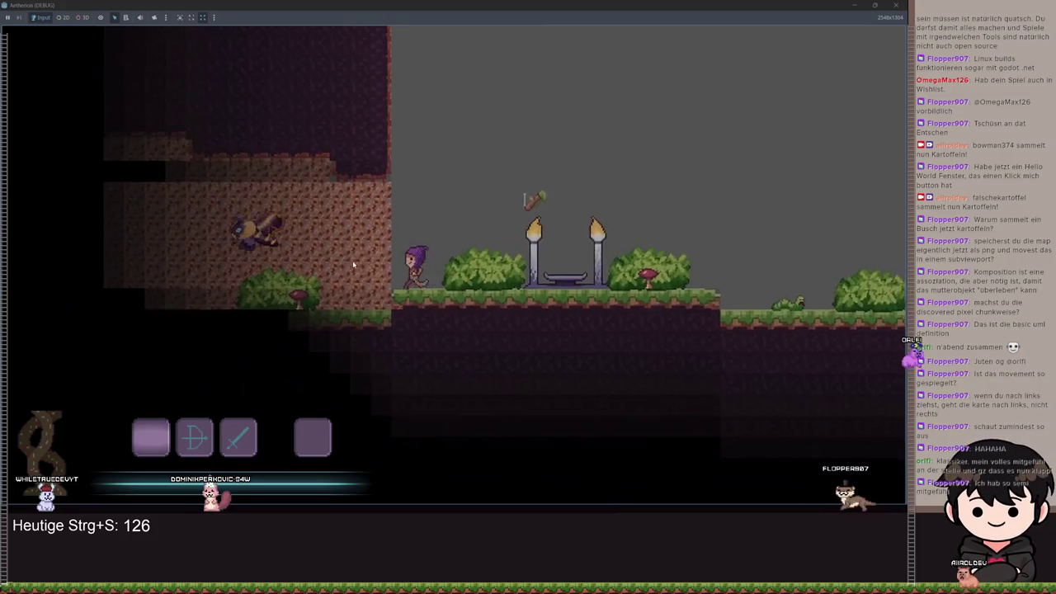
{"action": "key", "text": "a"}
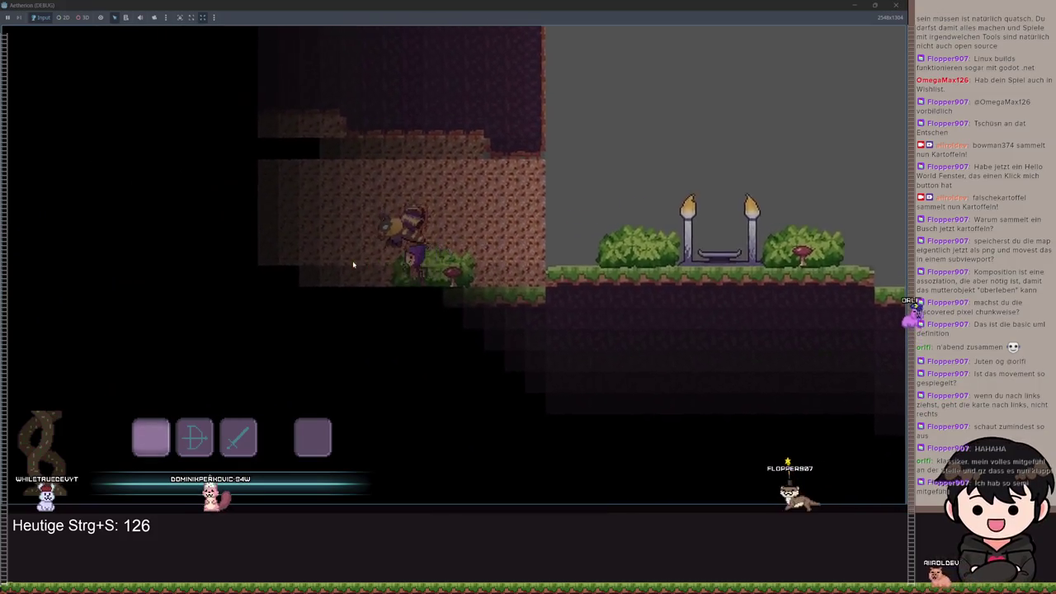
{"action": "key", "text": "a"}
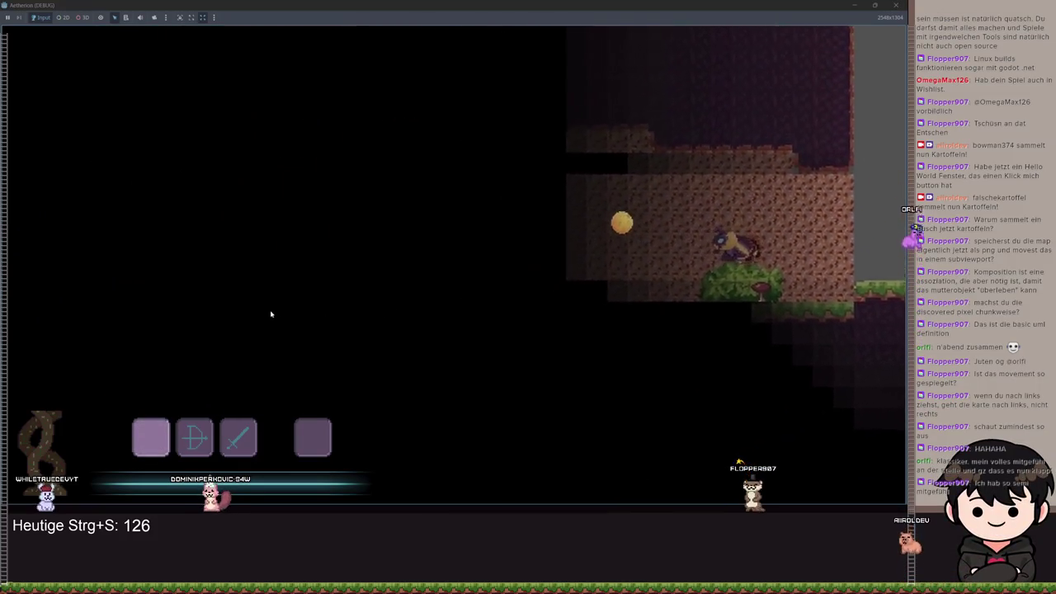
{"action": "key", "text": "a"}
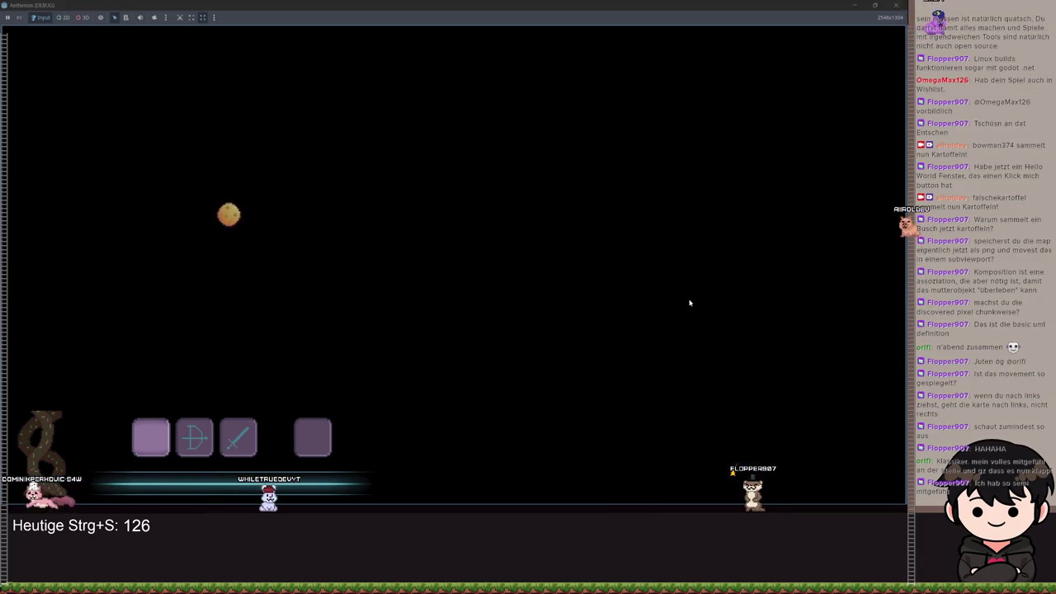
{"action": "key", "text": "a"}
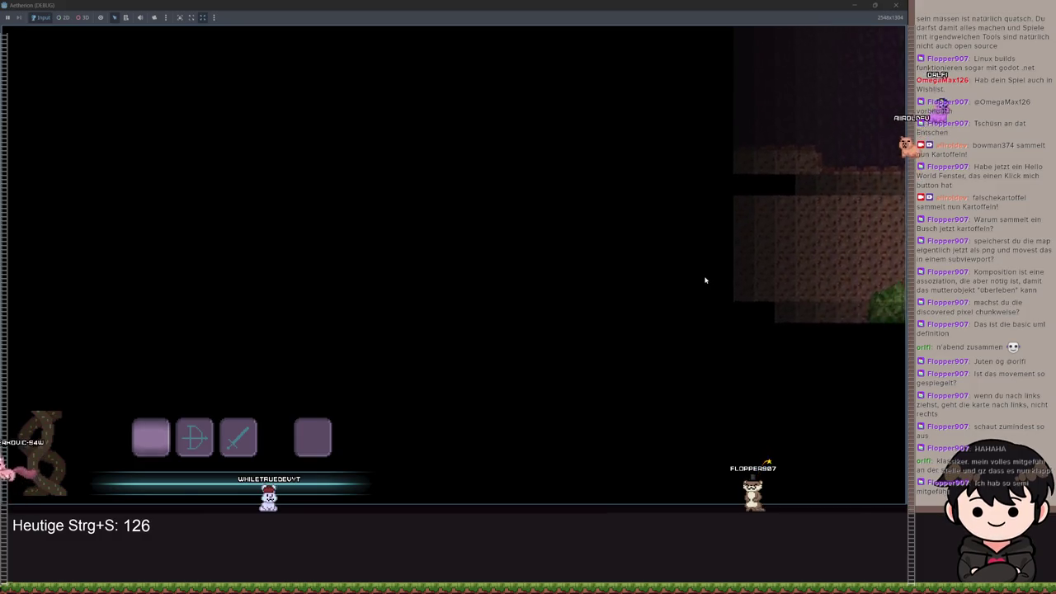
{"action": "key", "text": "d"}
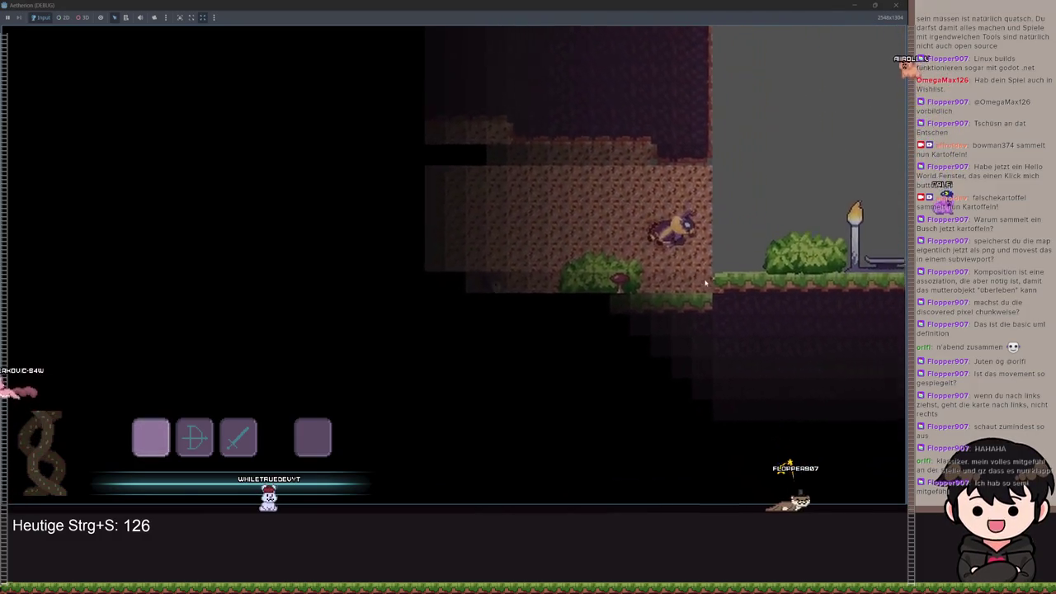
{"action": "key", "text": "d"}
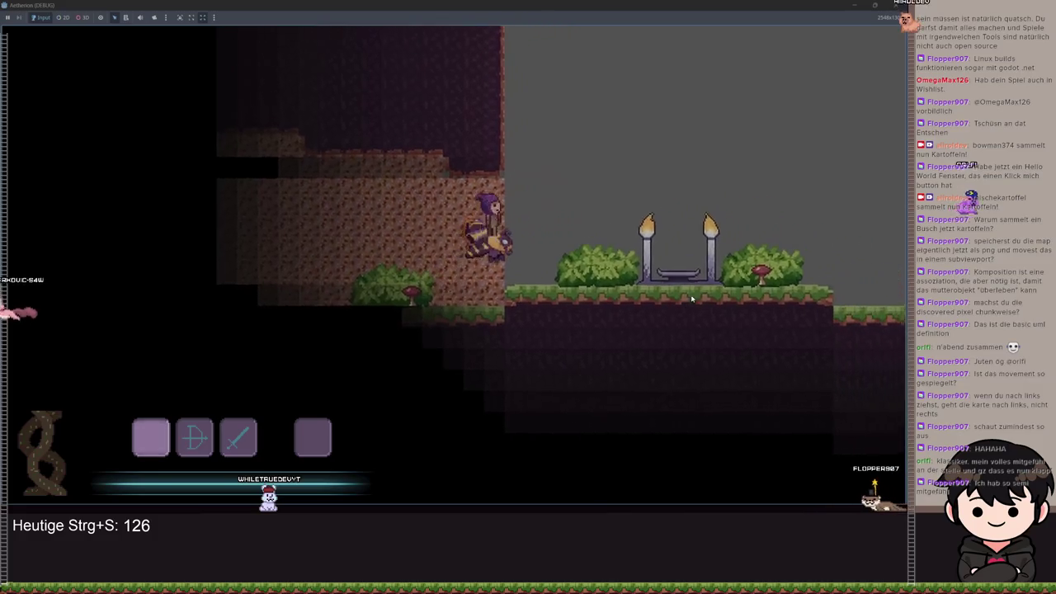
{"action": "key", "text": "d"}
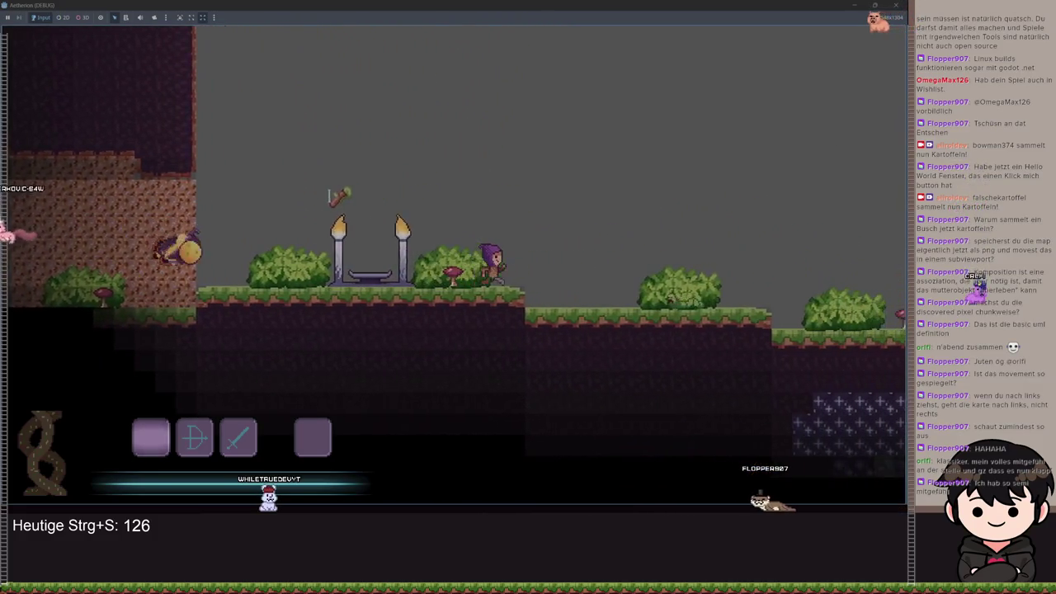
{"action": "key", "text": "F5"}
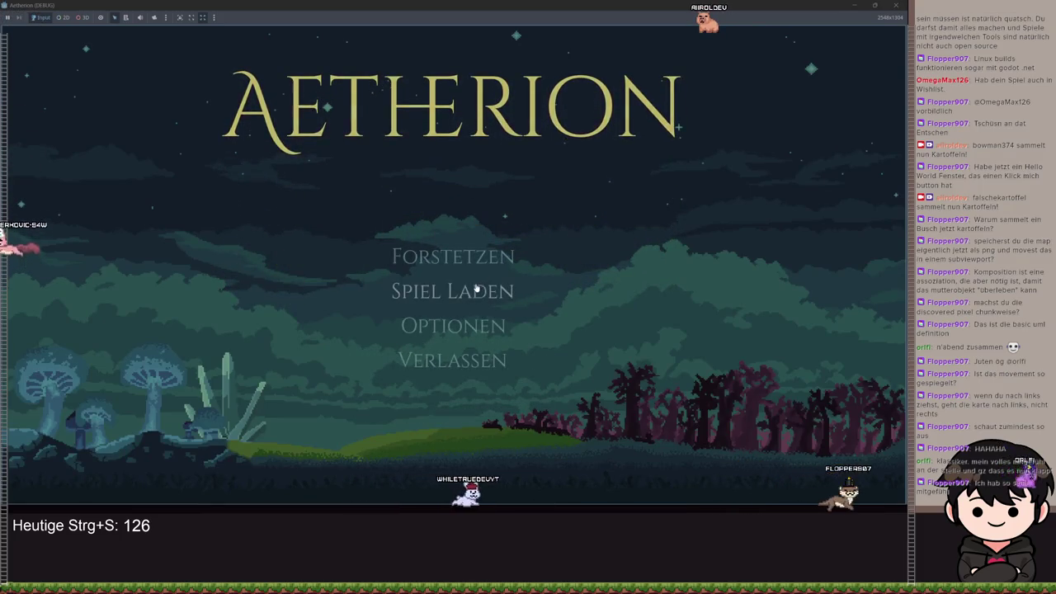
Choose Spiel Laden and start a new game in the empty Spielstand 1 slot.
{"action": "left_click", "coordinate": [483, 289]}
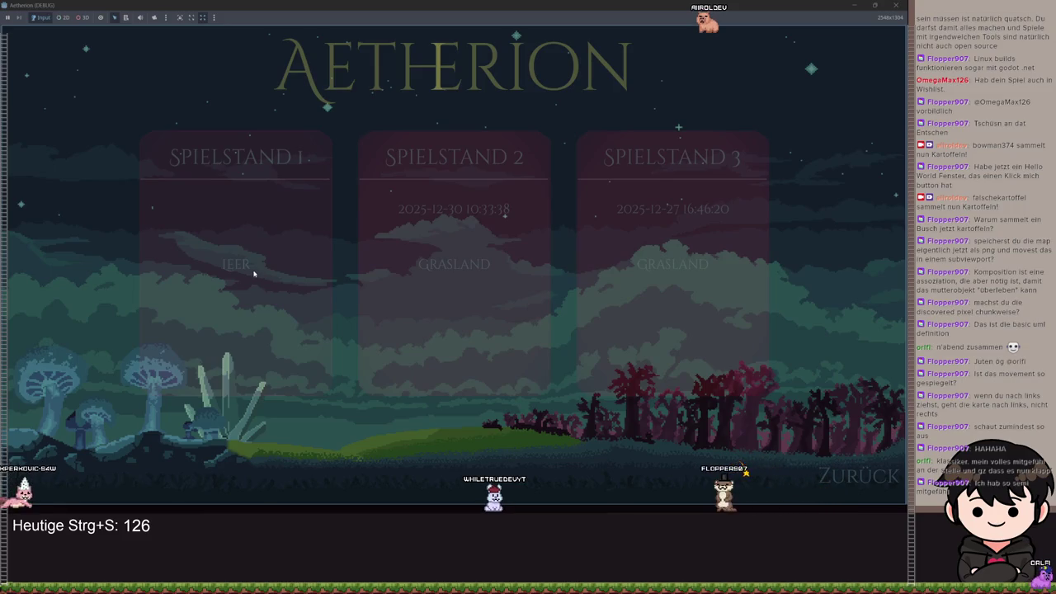
{"action": "left_click", "coordinate": [253, 273]}
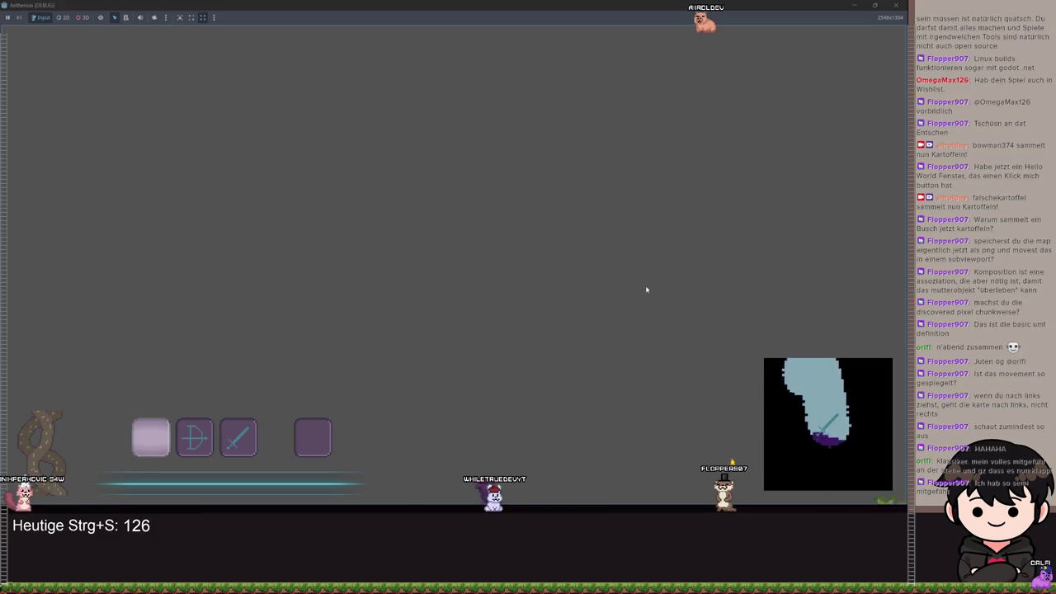
Walk right picking up an item, equip slot 4, and jump past the pillar shrine.
{"action": "key", "text": "d"}
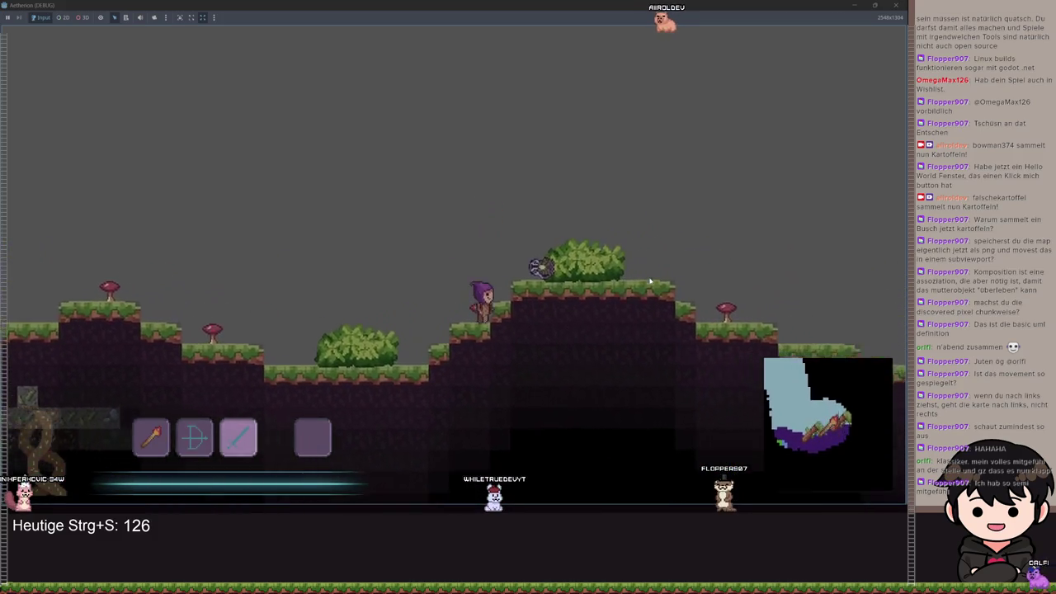
{"action": "key", "text": "2"}
{"action": "key", "text": "d"}
{"action": "key", "text": "4"}
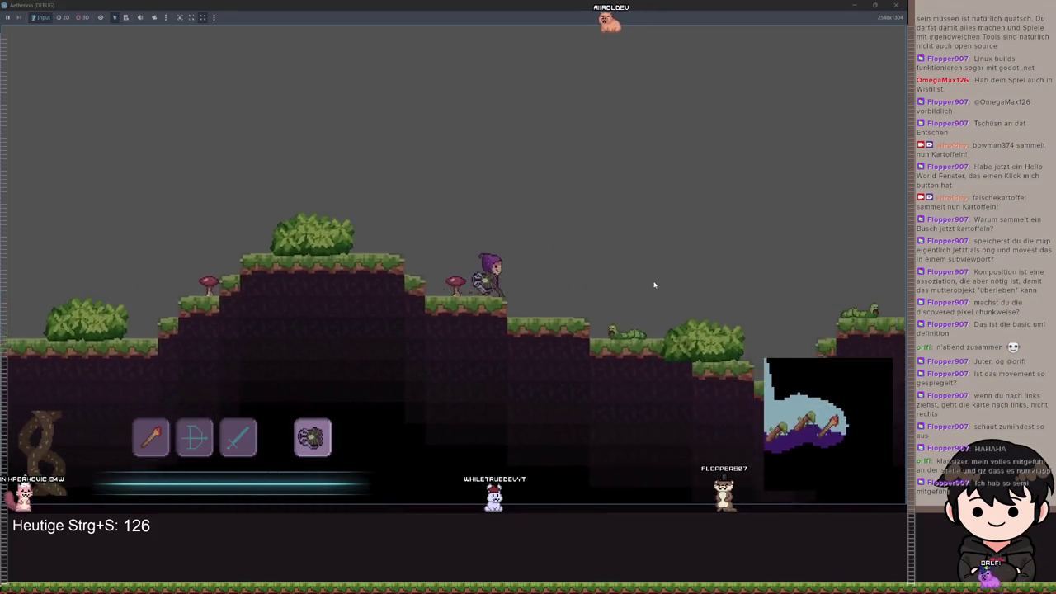
{"action": "key", "text": "d"}
{"action": "key", "text": "space"}
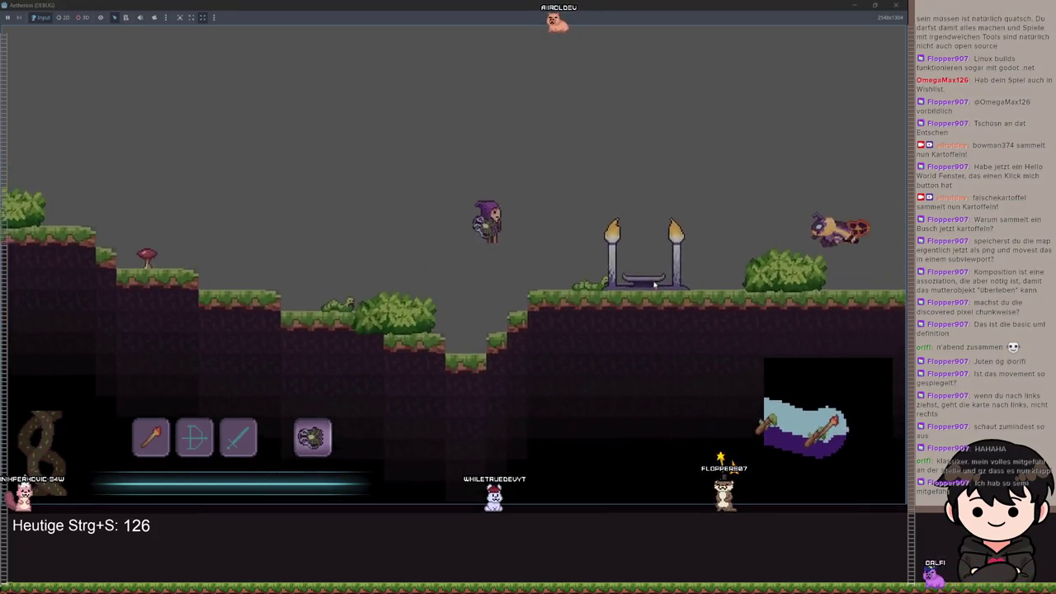
{"action": "key", "text": "d"}
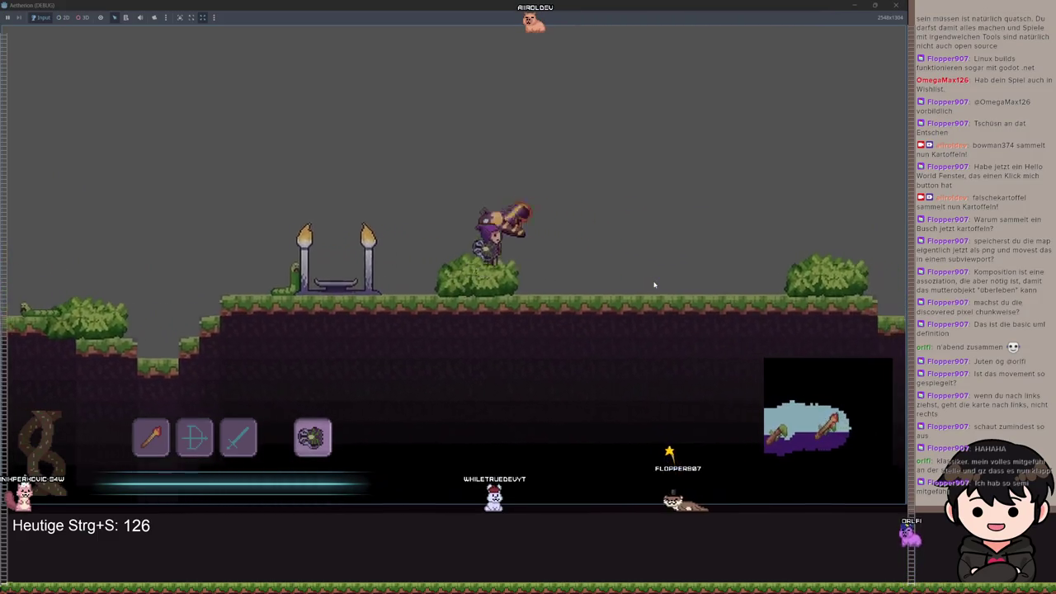
{"action": "key", "text": "d"}
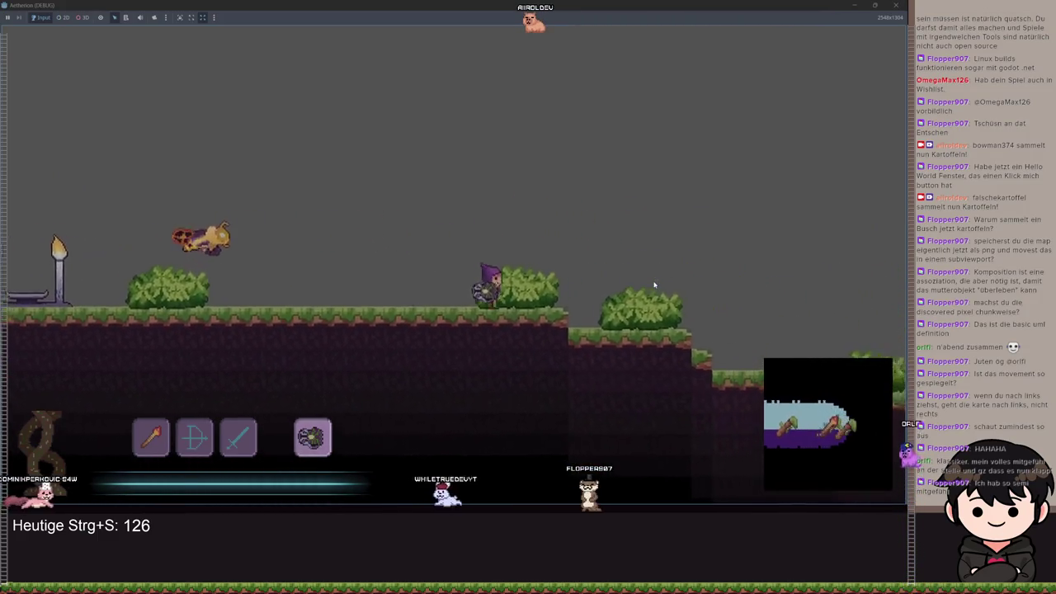
Jump down to lower ground, up onto higher ground, and onto the purple floor.
{"action": "key", "text": "d"}
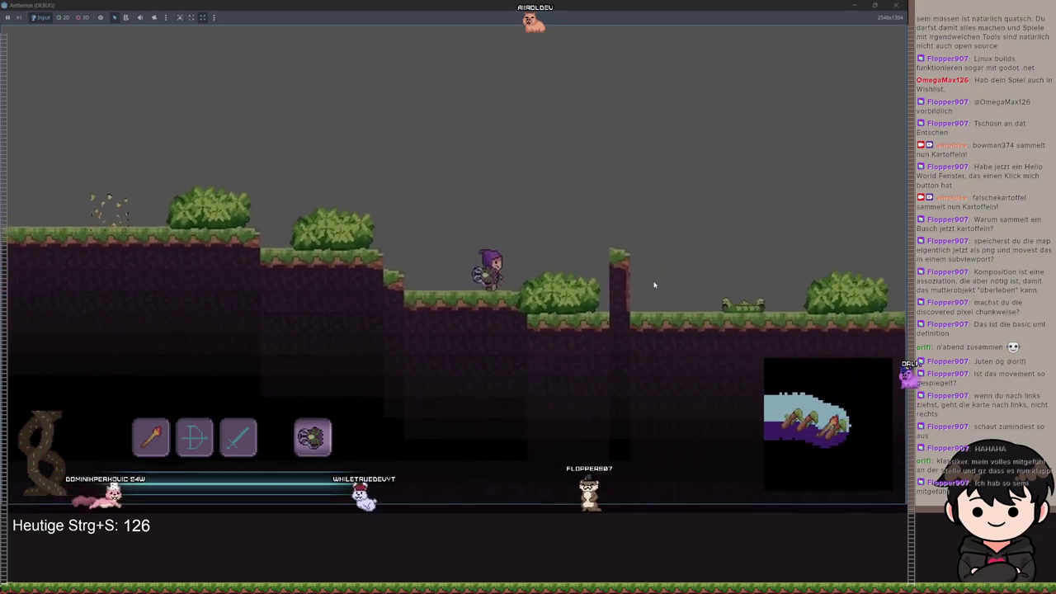
{"action": "key", "text": "space"}
{"action": "key", "text": "d"}
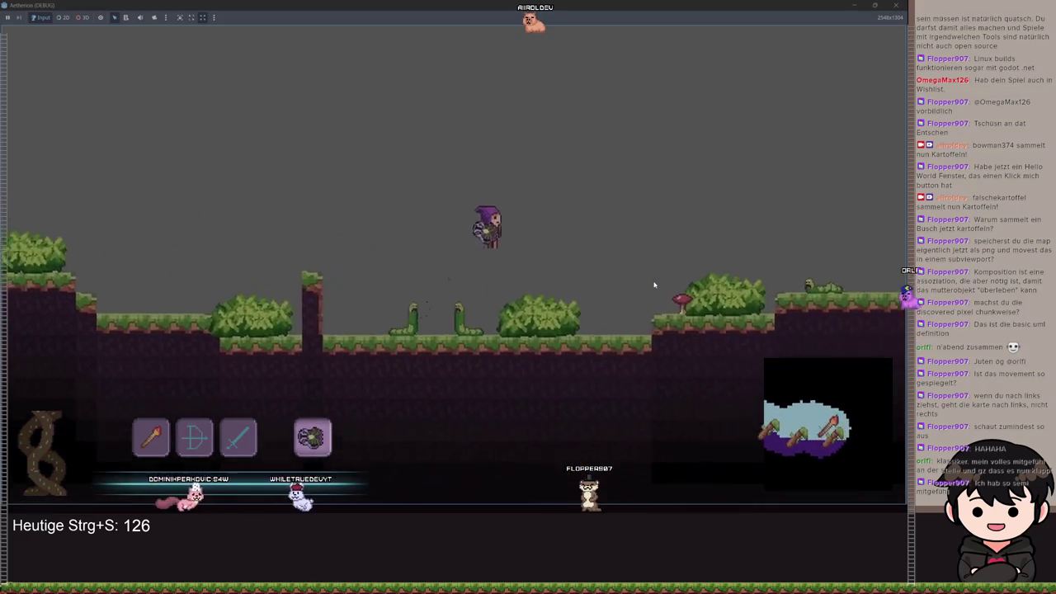
{"action": "key", "text": "d"}
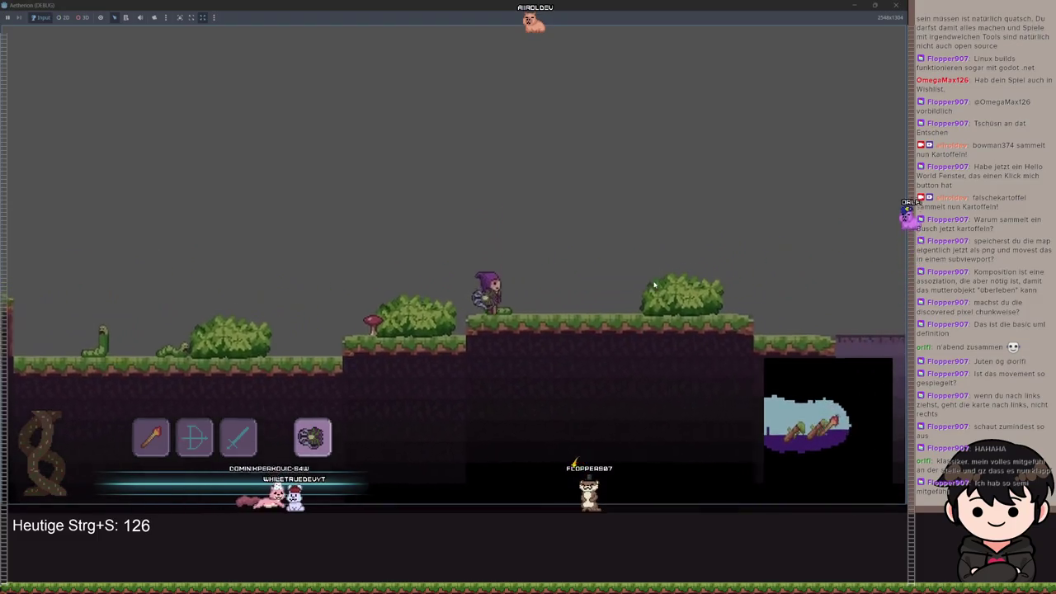
{"action": "key", "text": "space"}
{"action": "key", "text": "d"}
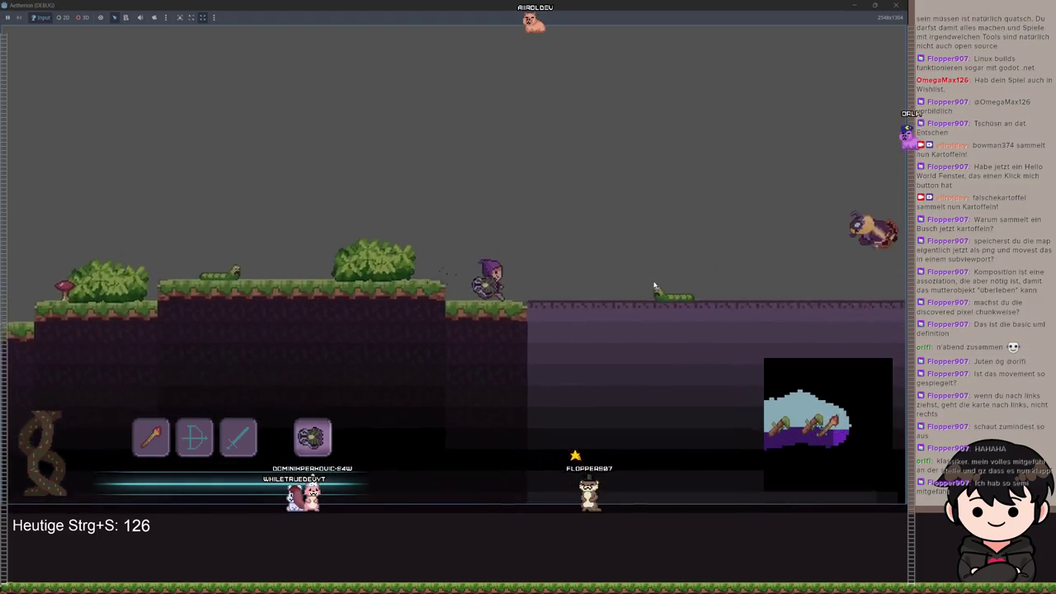
{"action": "key", "text": "d"}
{"action": "key", "text": "space"}
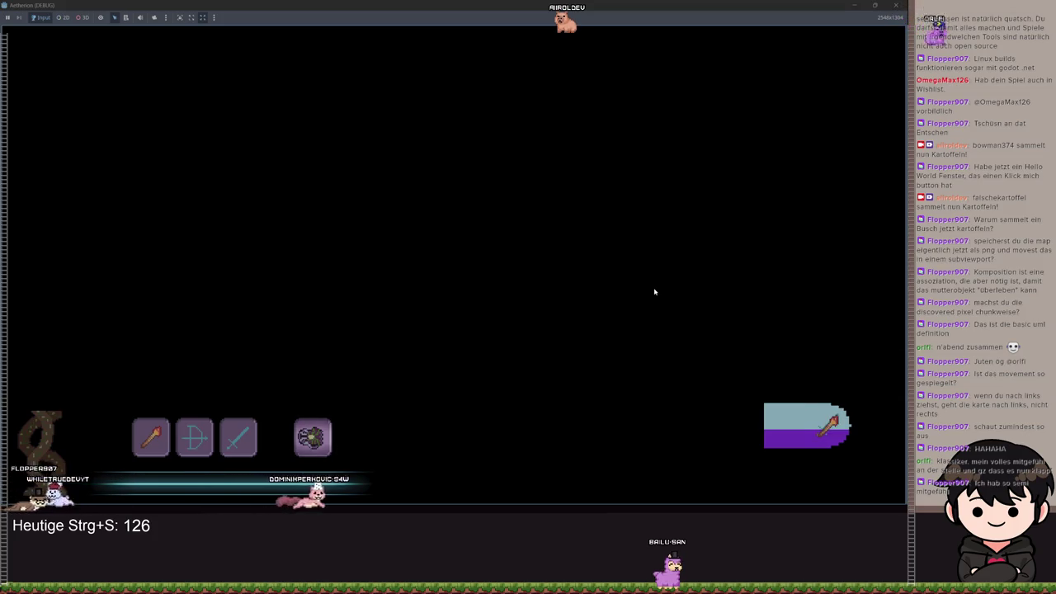
Toggle the pause menu with Escape, then move the character left once the level reloads.
{"action": "key", "text": "Escape"}
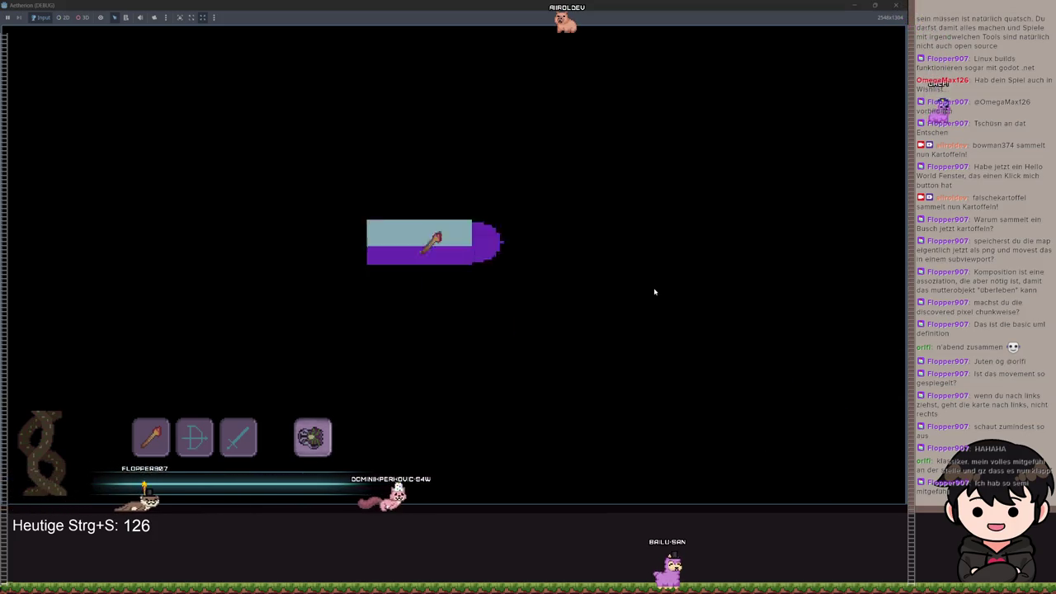
{"action": "key", "text": "Escape"}
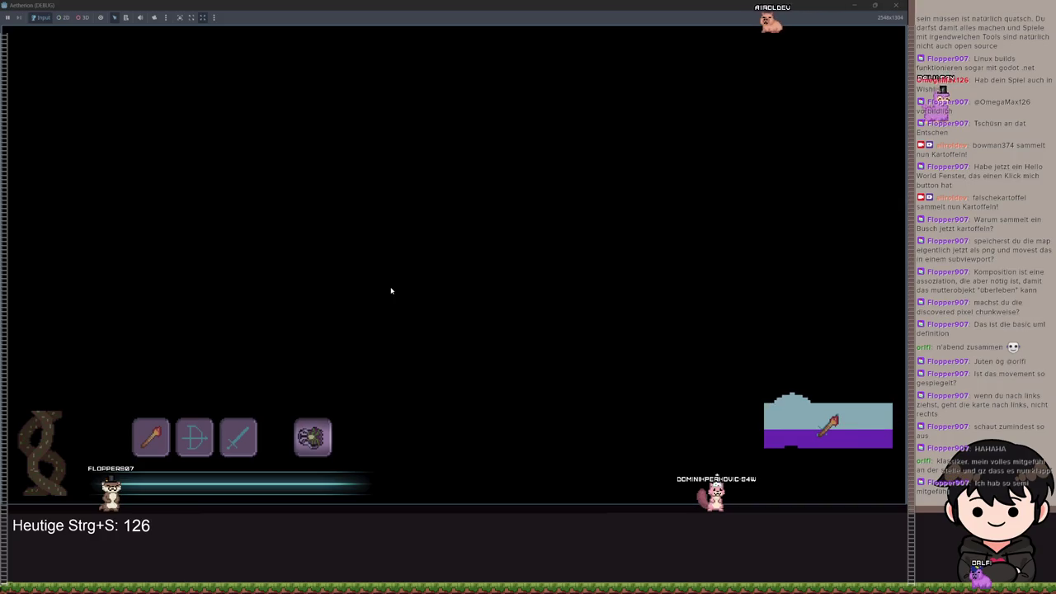
{"action": "key", "text": "a"}
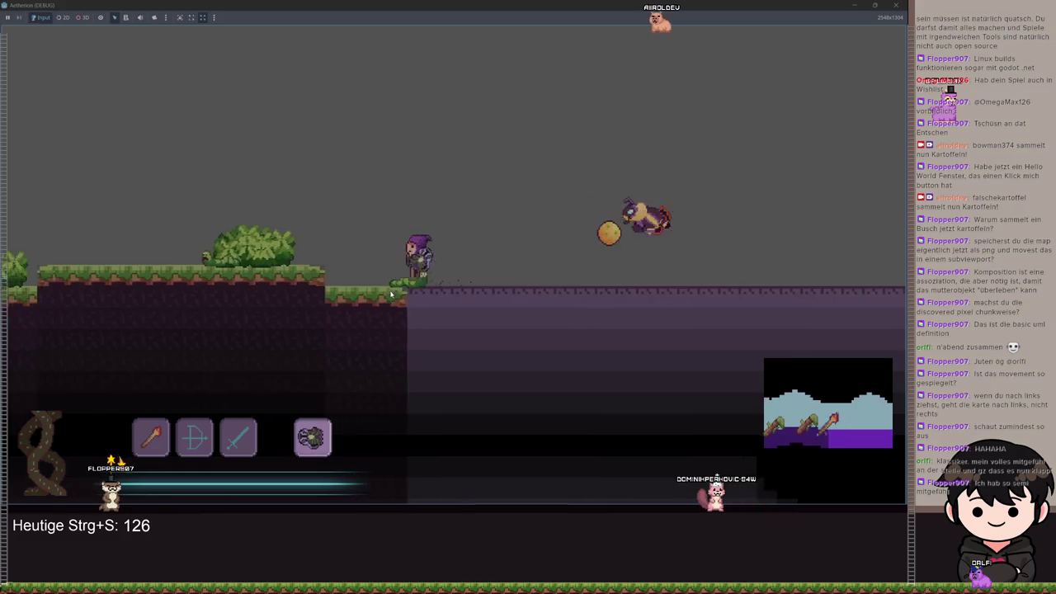
Jump onto the grassy ledge, open the enlarged map with M, and drag it sideways.
{"action": "key", "text": "space"}
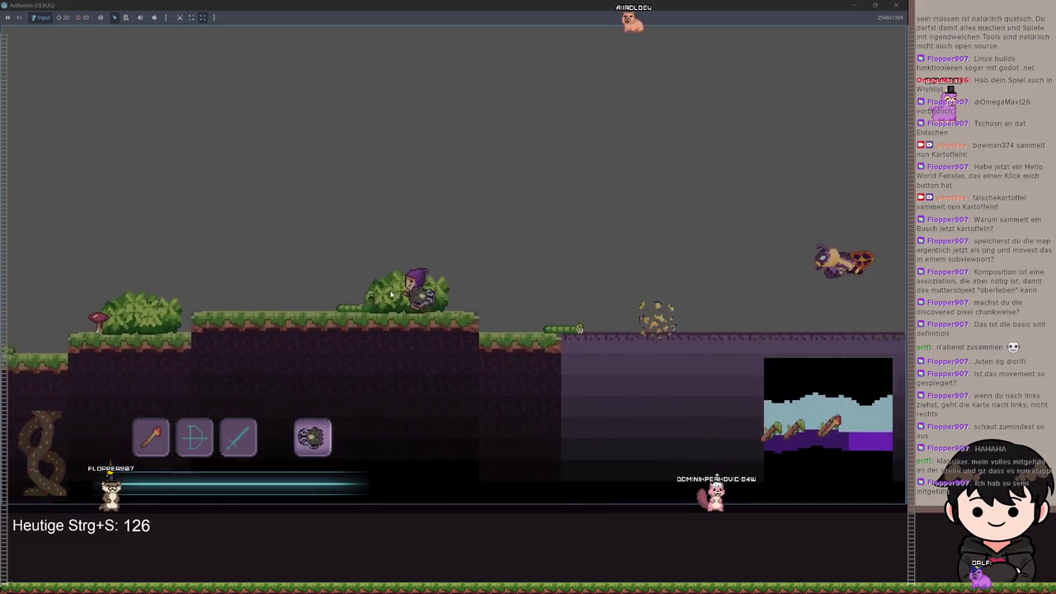
{"action": "key", "text": "a"}
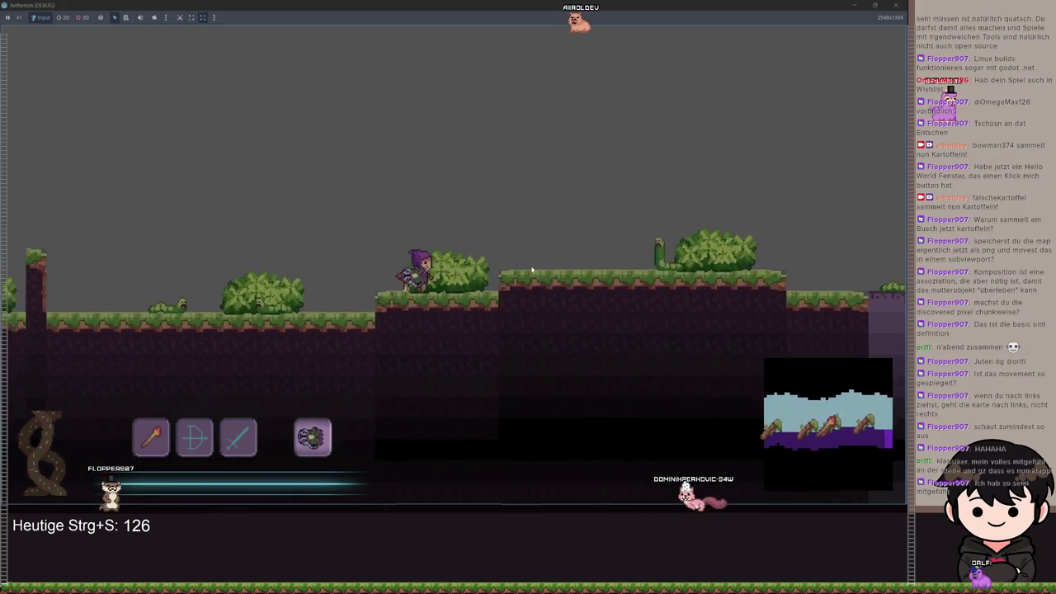
{"action": "key", "text": "m"}
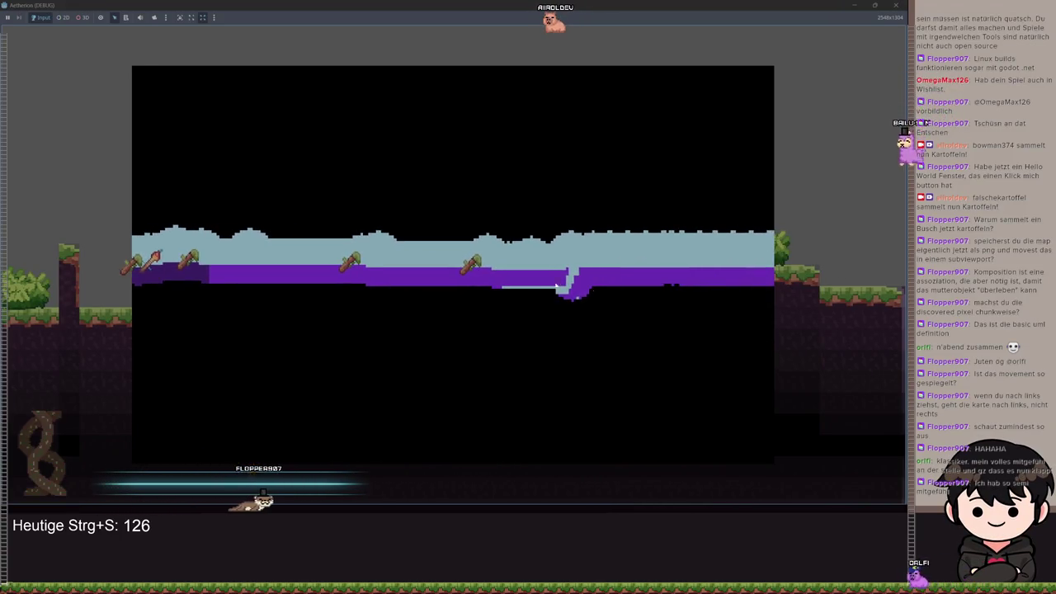
{"action": "left_click_drag", "start_coordinate": [583, 282], "coordinate": [826, 308]}
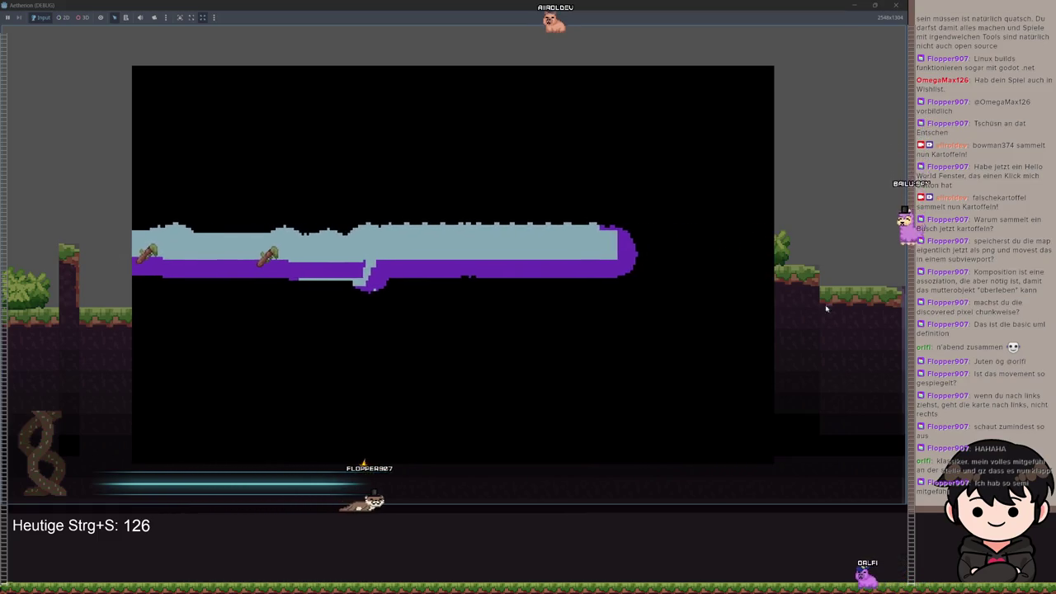
{"action": "left_click_drag", "start_coordinate": [682, 283], "coordinate": [766, 276]}
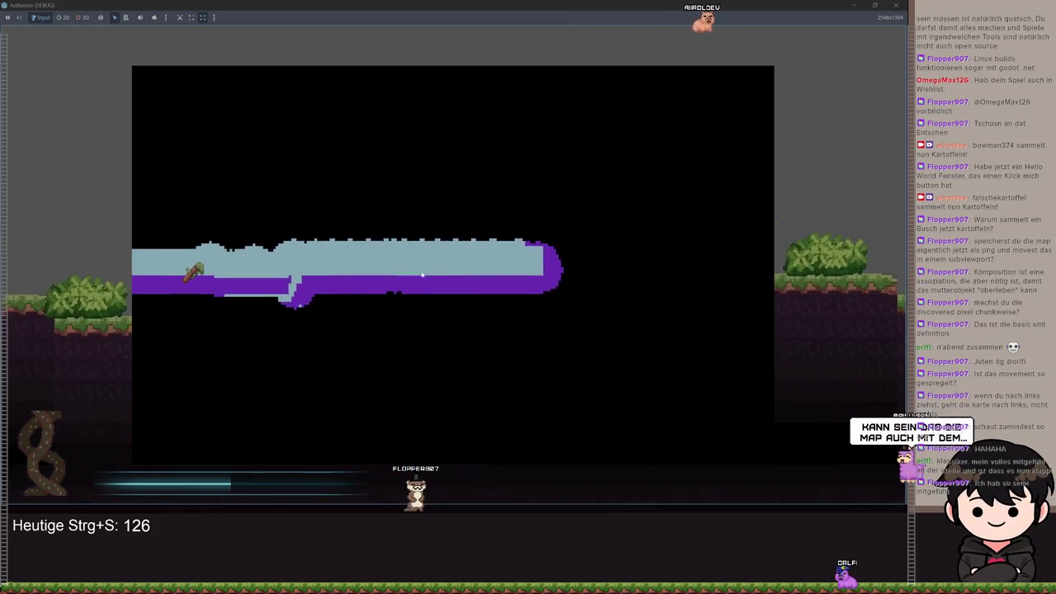
Alternate Escape and M to switch between the pause menu and the enlarged map.
{"action": "key", "text": "Escape"}
{"action": "key", "text": "Escape"}
{"action": "key", "text": "m"}
{"action": "key", "text": "Escape"}
{"action": "key", "text": "Escape"}
{"action": "key", "text": "m"}
{"action": "key", "text": "Escape"}
{"action": "key", "text": "Escape"}
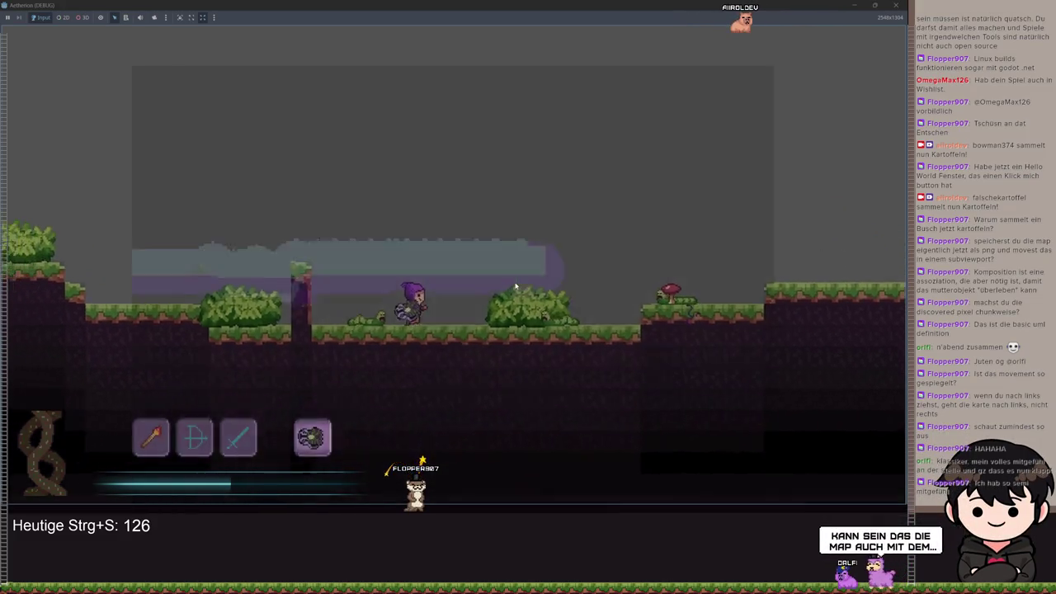
Close the map and jump left up the stepped terrain toward the pillars.
{"action": "key", "text": "m"}
{"action": "key", "text": "m"}
{"action": "key", "text": "a"}
{"action": "key", "text": "space"}
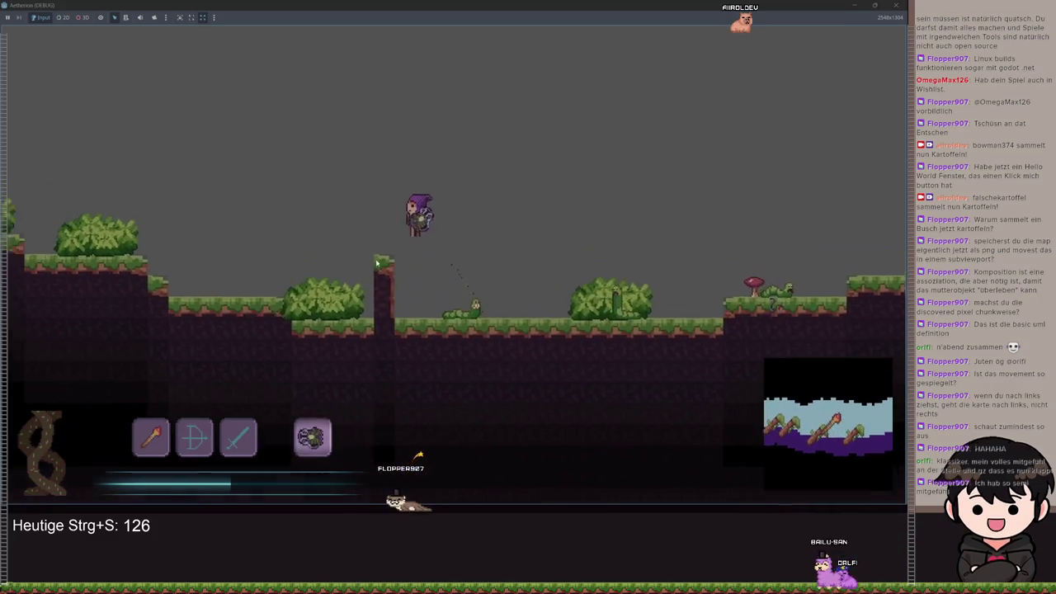
{"action": "key", "text": "space"}
{"action": "key", "text": "space"}
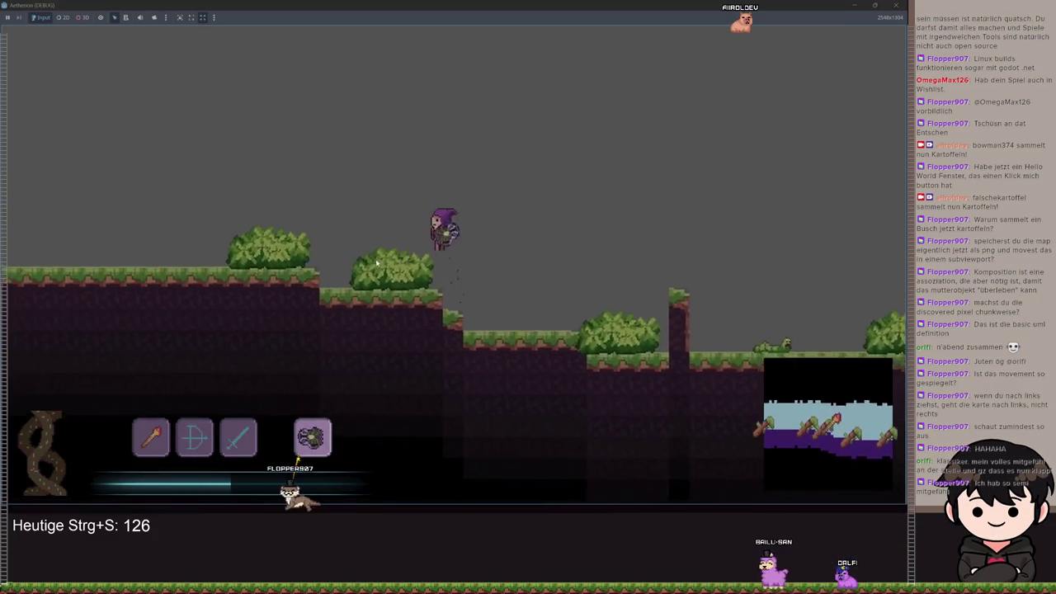
{"action": "key", "text": "space"}
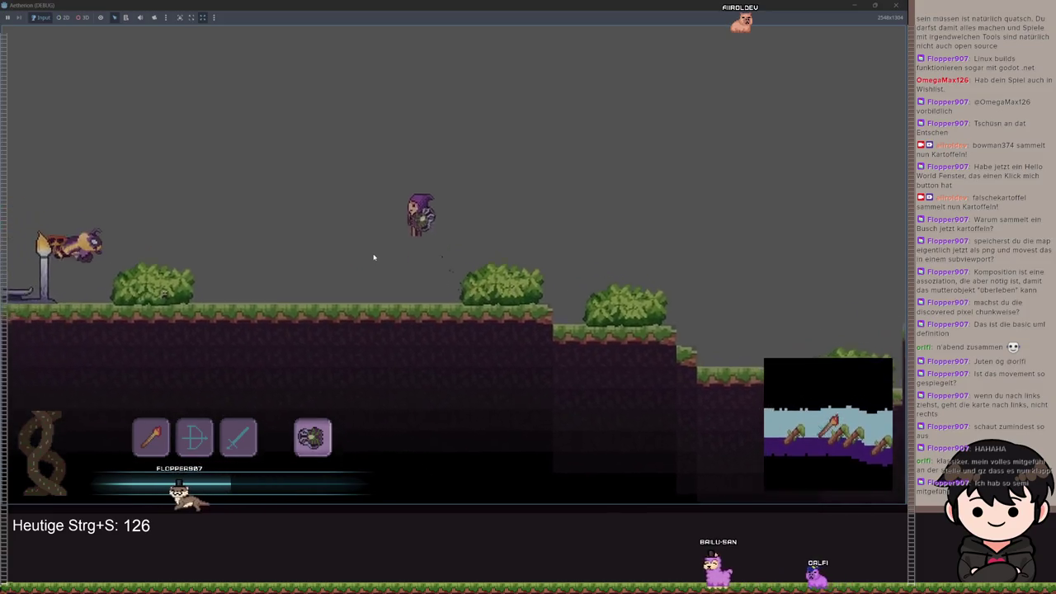
{"action": "key", "text": "space"}
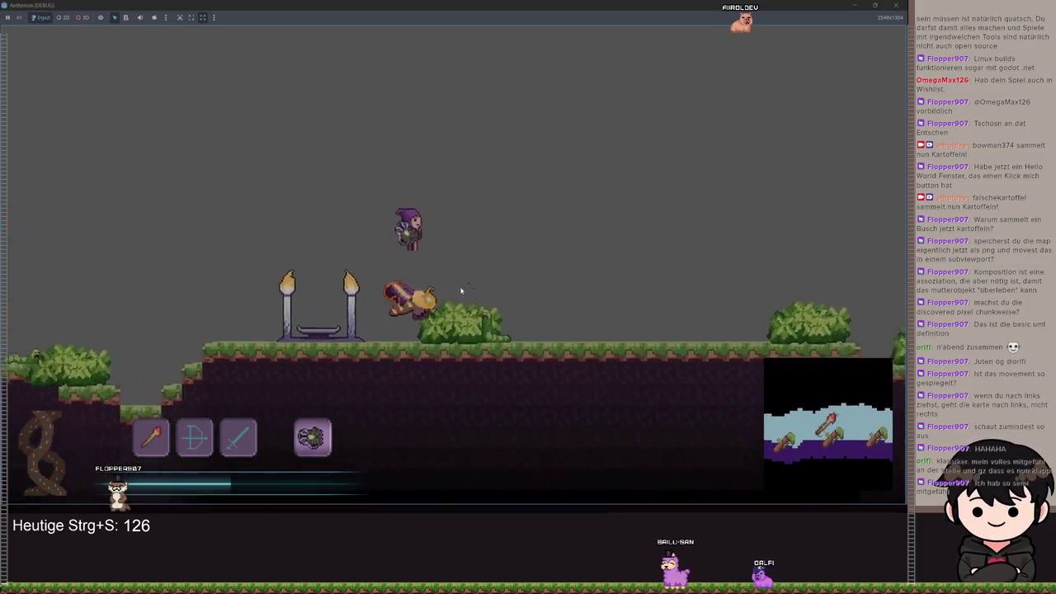
{"action": "key", "text": "space"}
Toggle the enlarged map with M while moving left, ending with it reopened.
{"action": "key", "text": "m"}
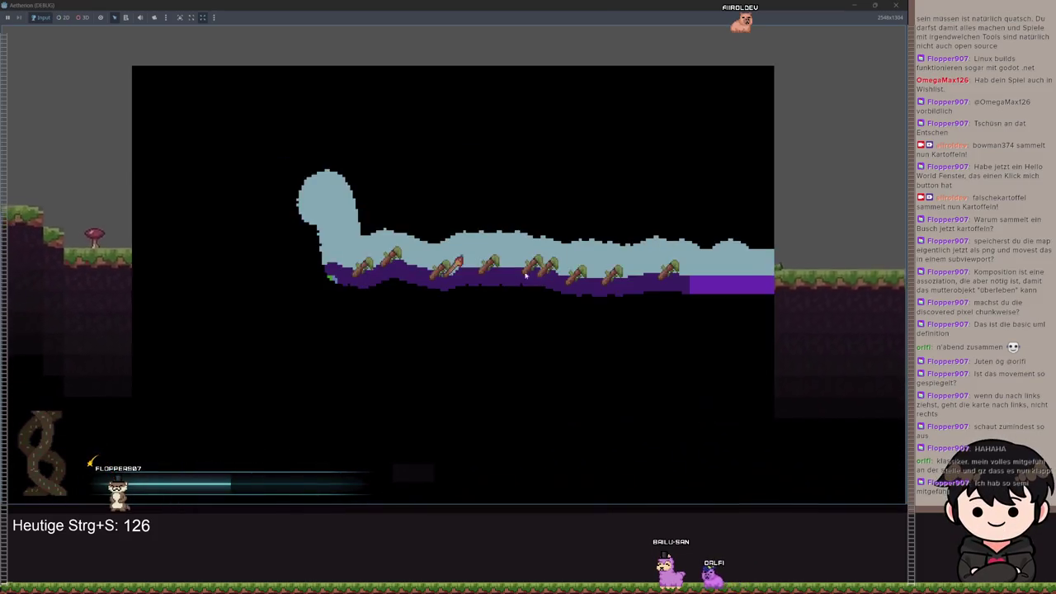
{"action": "key", "text": "m"}
{"action": "key", "text": "space"}
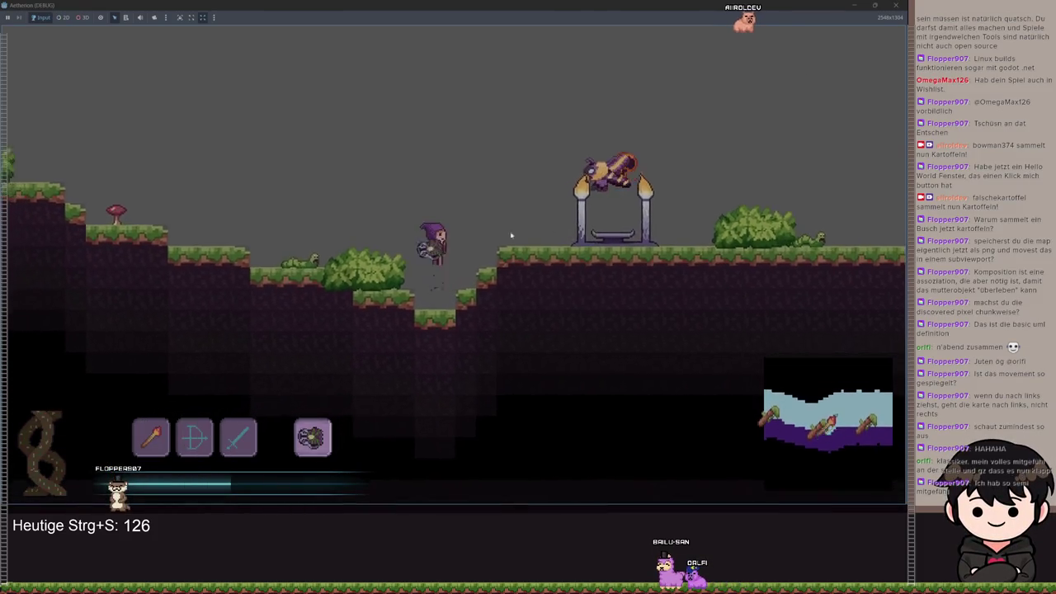
{"action": "key", "text": "space"}
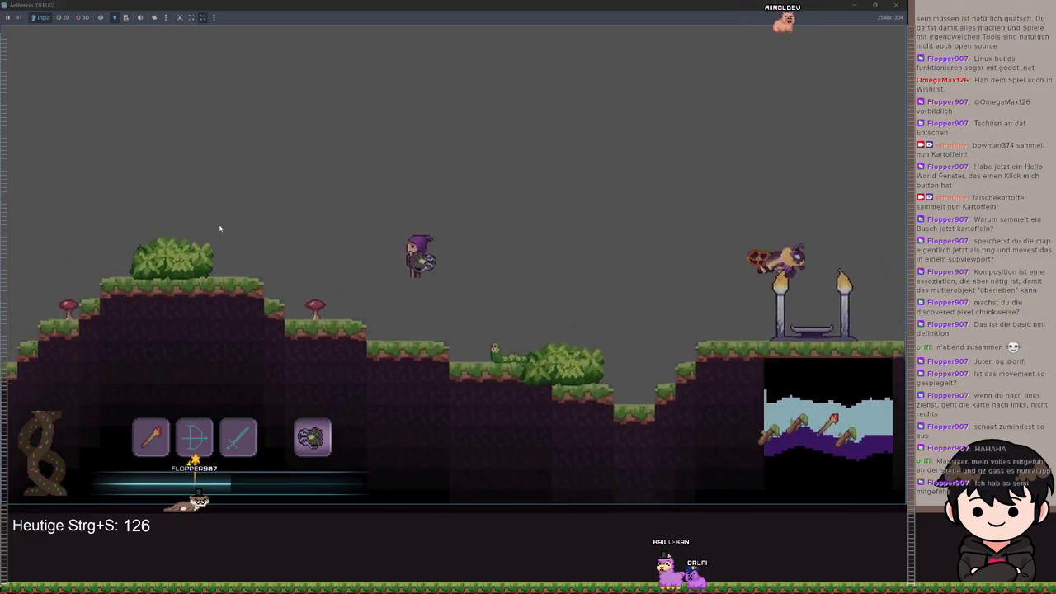
{"action": "key", "text": "space"}
{"action": "key", "text": "space"}
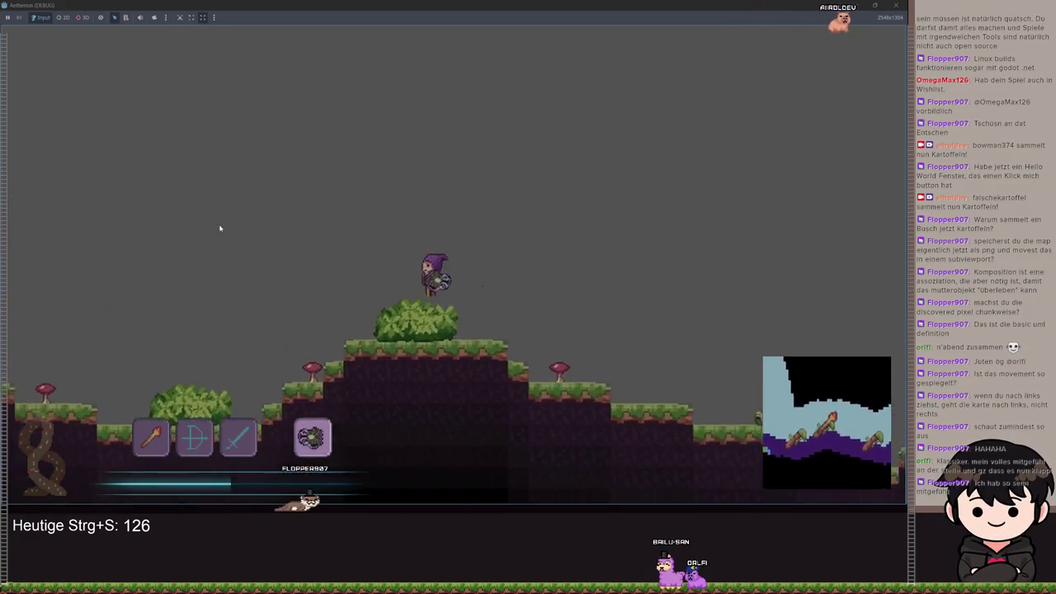
{"action": "key", "text": "m"}
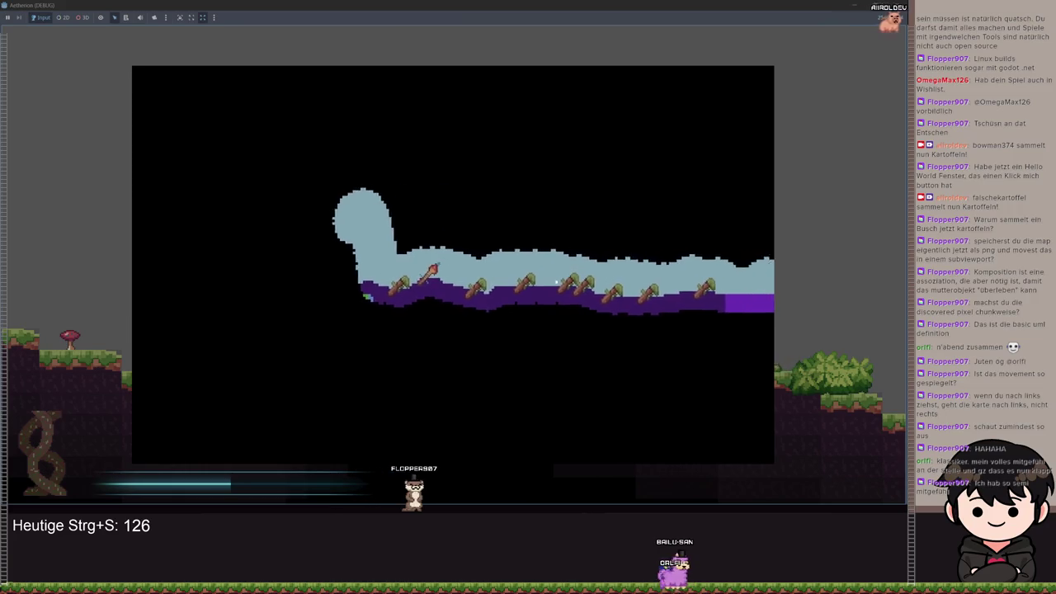